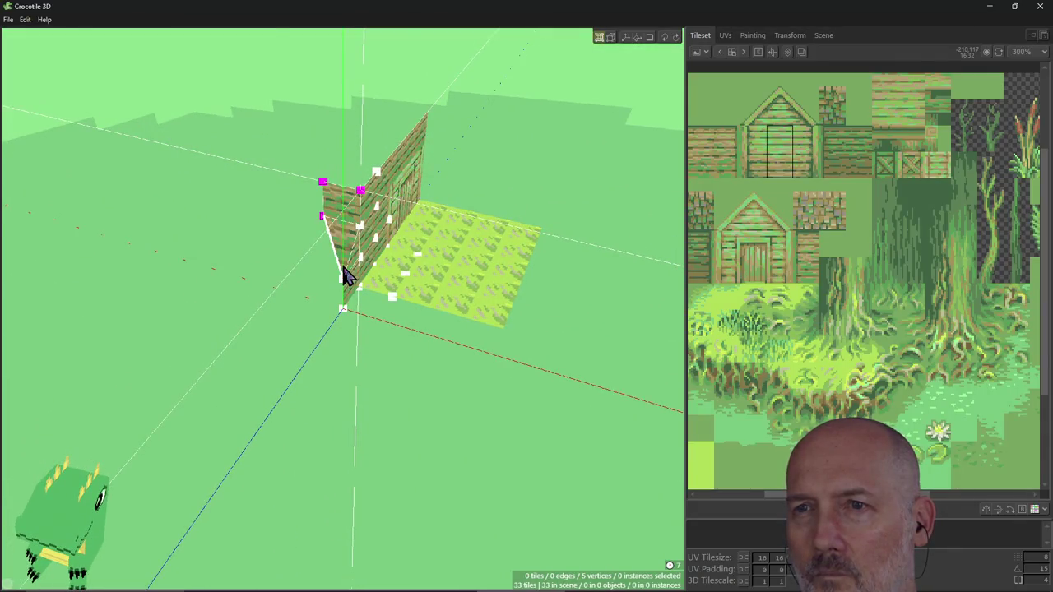
Undo the stretched triangle face and compare the wall's left edge before and after.
key("ctrl+z")
key("r")
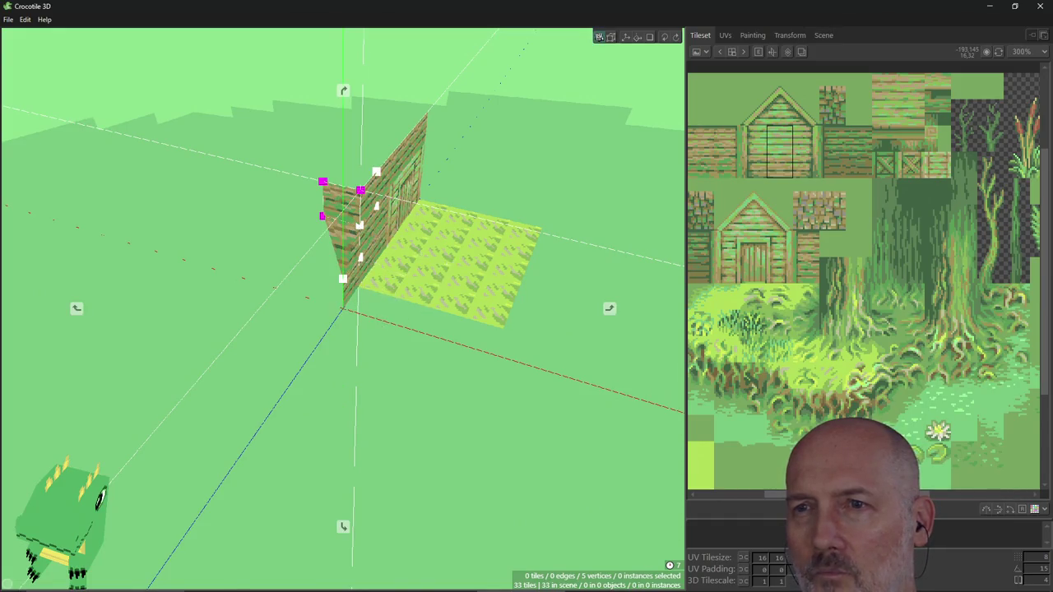
right_click_drag(343, 247, 350, 248)
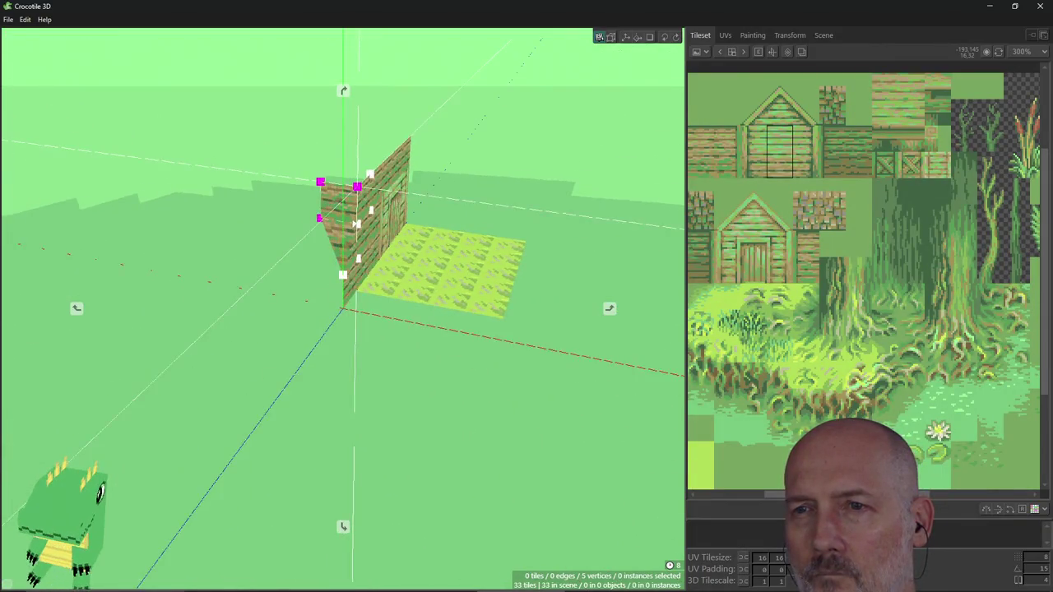
right_click_drag(362, 313, 372, 319)
key("ctrl+z")
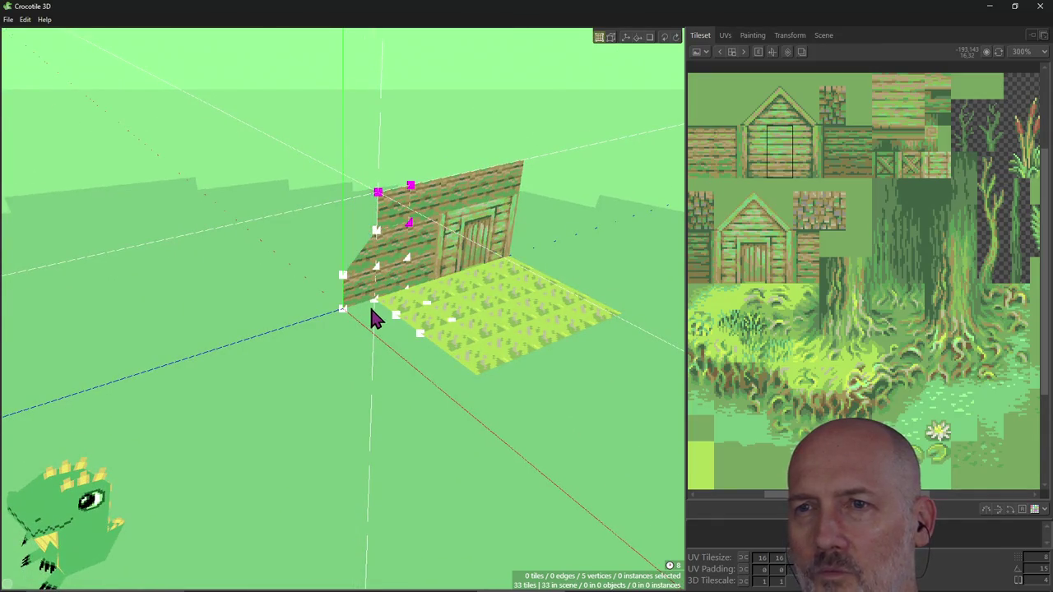
key("ctrl+y")
key("ctrl+z")
key("ctrl+y")
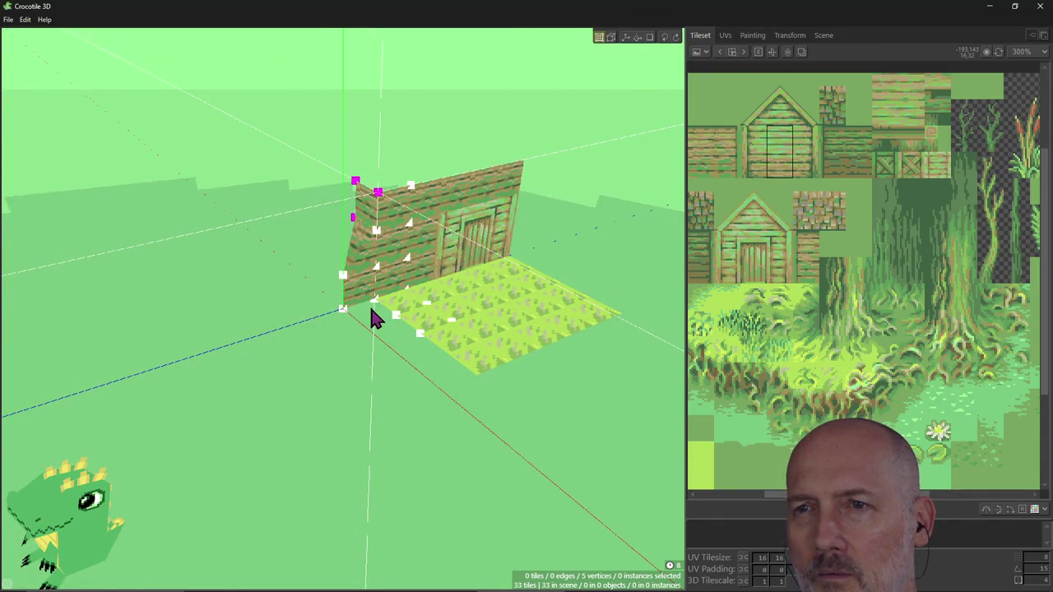
key("ctrl+z")
key("ctrl+y")
key("ctrl+z")
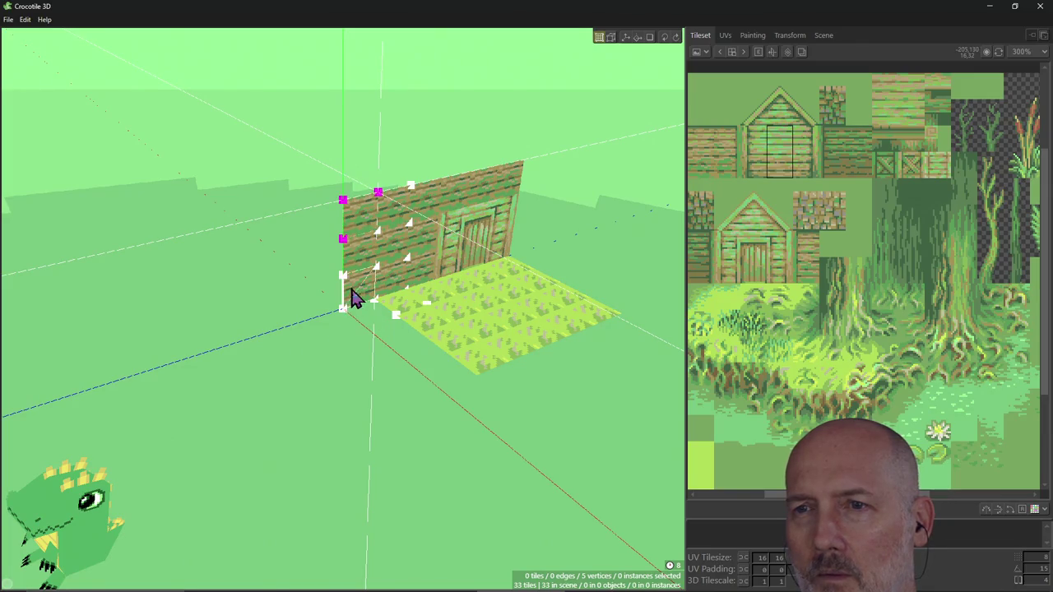
Drag the wall's left edge vertex down to the floor so the edge stands vertical.
left_click_drag(344, 278, 344, 311)
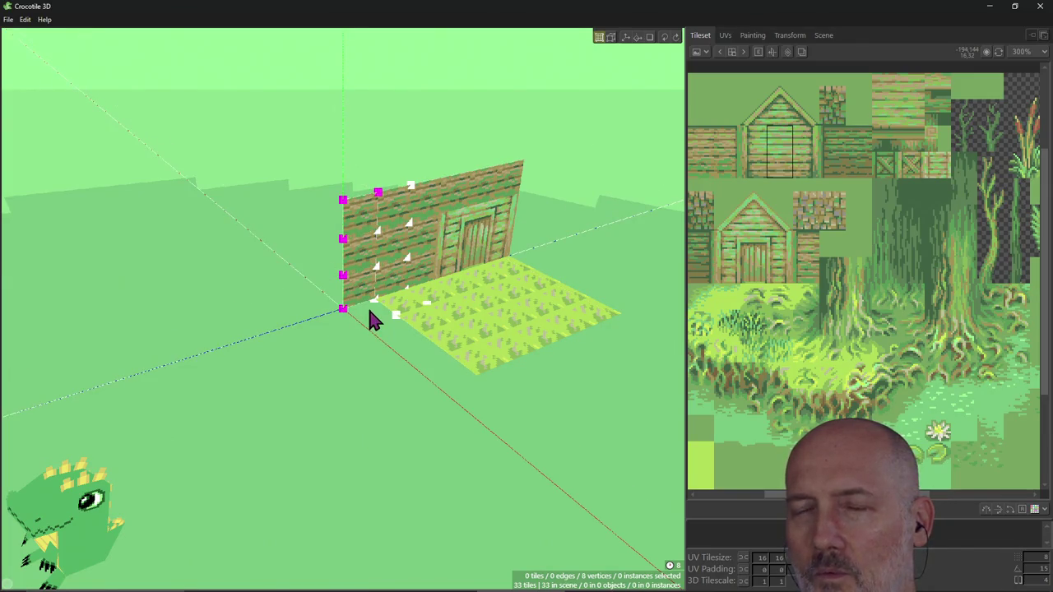
key("ctrl+z")
key("ctrl+y")
right_click_drag(368, 294, 359, 237)
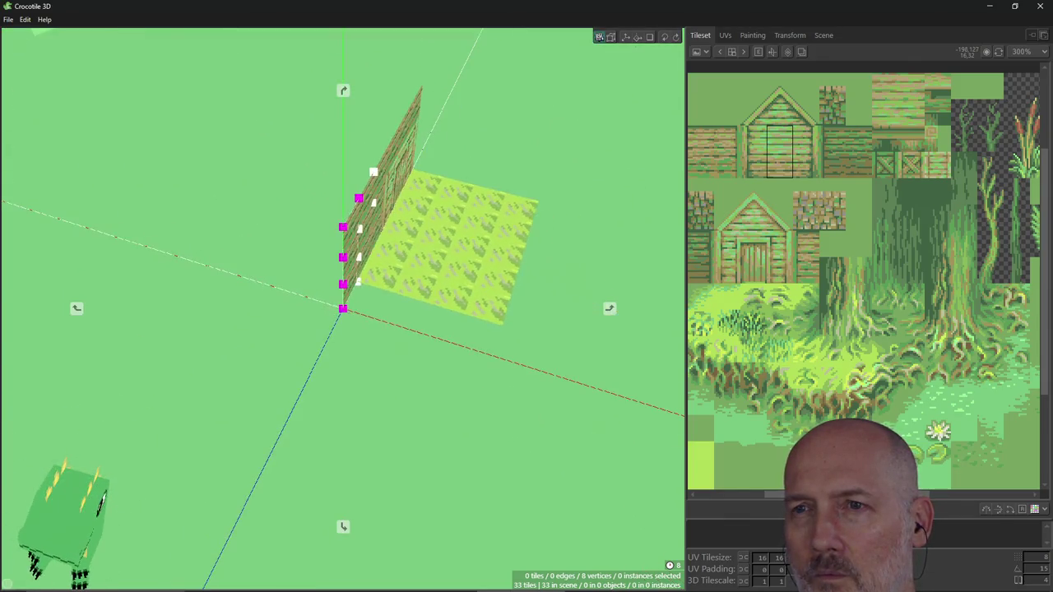
left_click(361, 202)
key("ctrl+z")
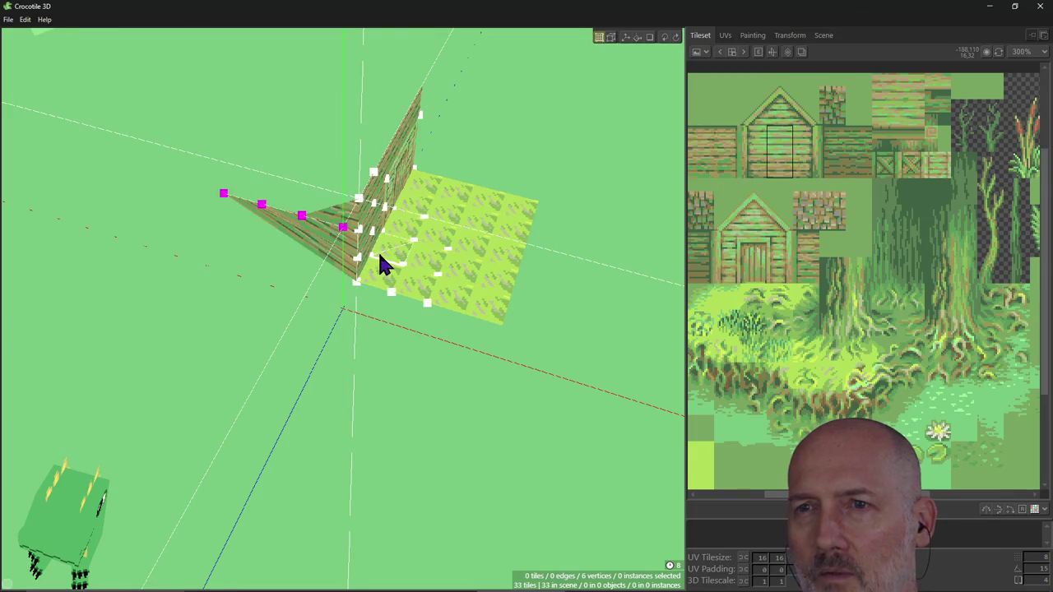
key("ctrl+y")
mouse_move(379, 251)
right_mouse_down()
mouse_move(357, 275)
mouse_move(335, 275)
right_mouse_up()
key("ctrl+y")
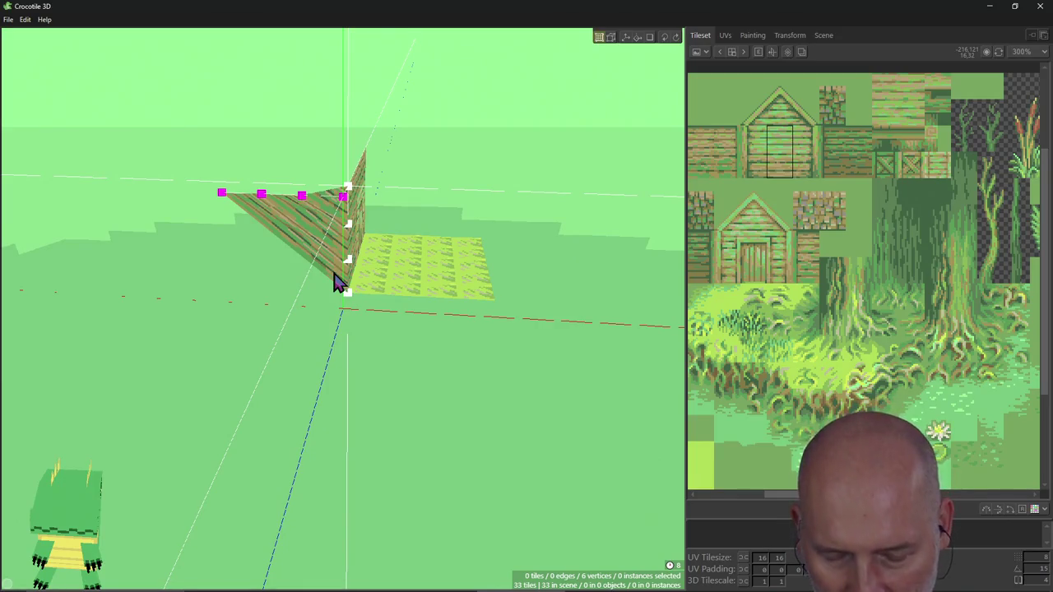
Fold the triangular side piece flat against the front wall using repeated R rotations.
key("r")
key("r")
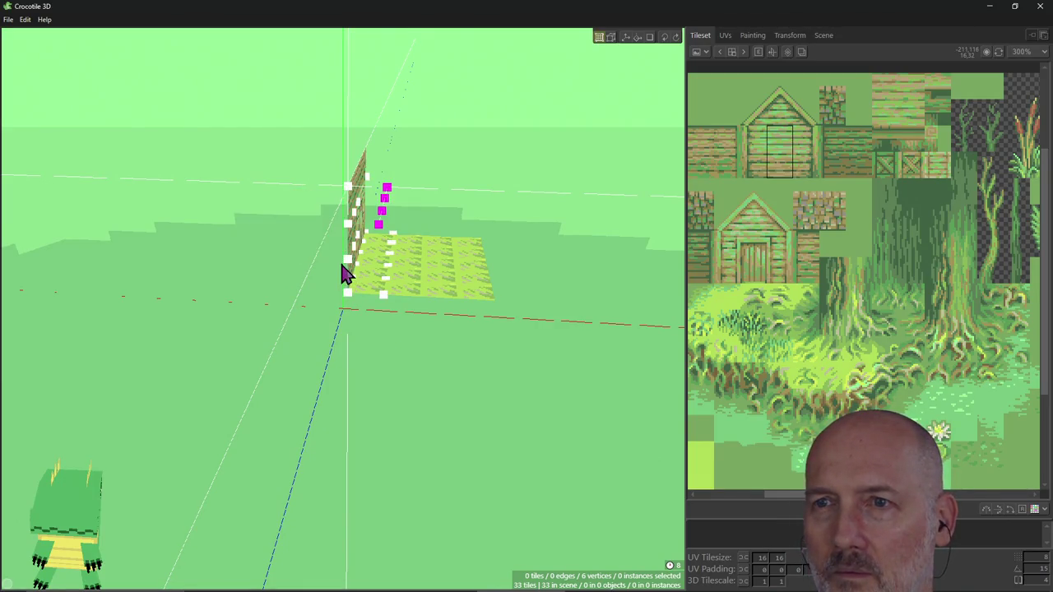
key("r")
key("r")
key("r")
key("r")
key("r")
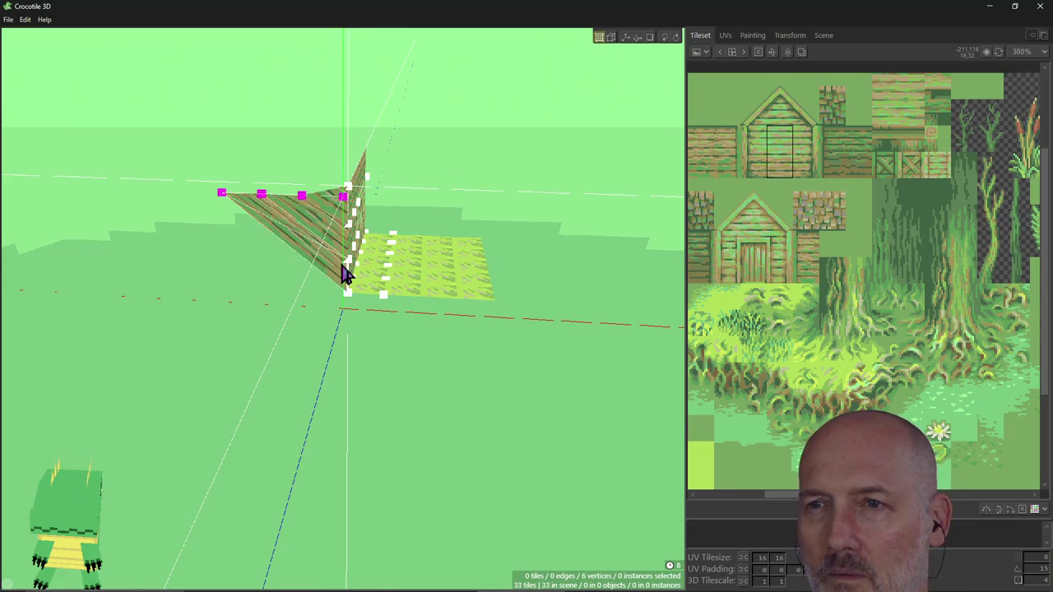
key("r")
key("r")
key("r")
key("r")
key("r")
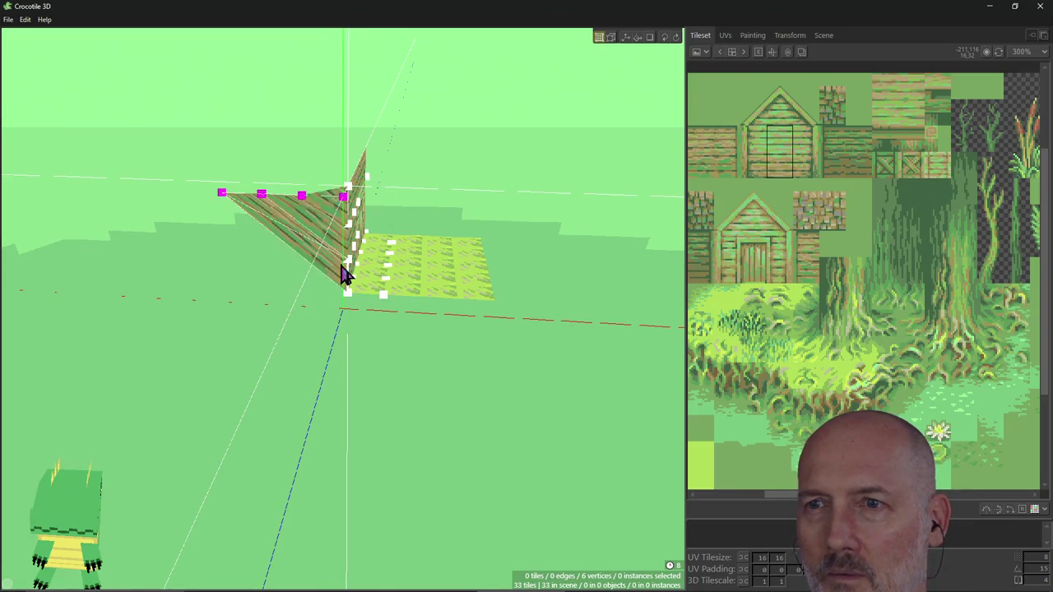
right_click_drag(350, 276, 393, 283)
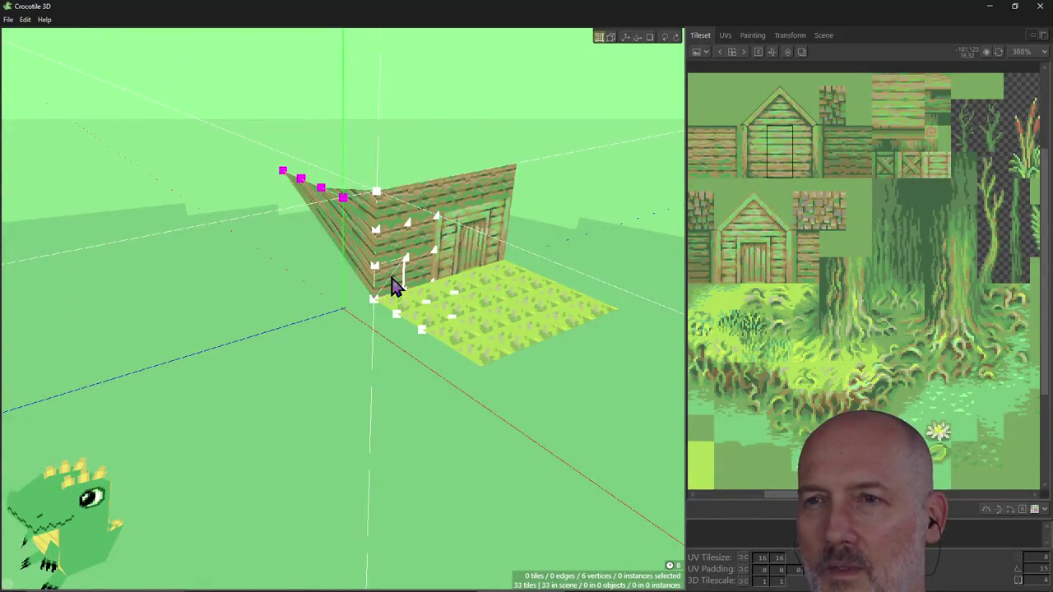
key("r")
key("r")
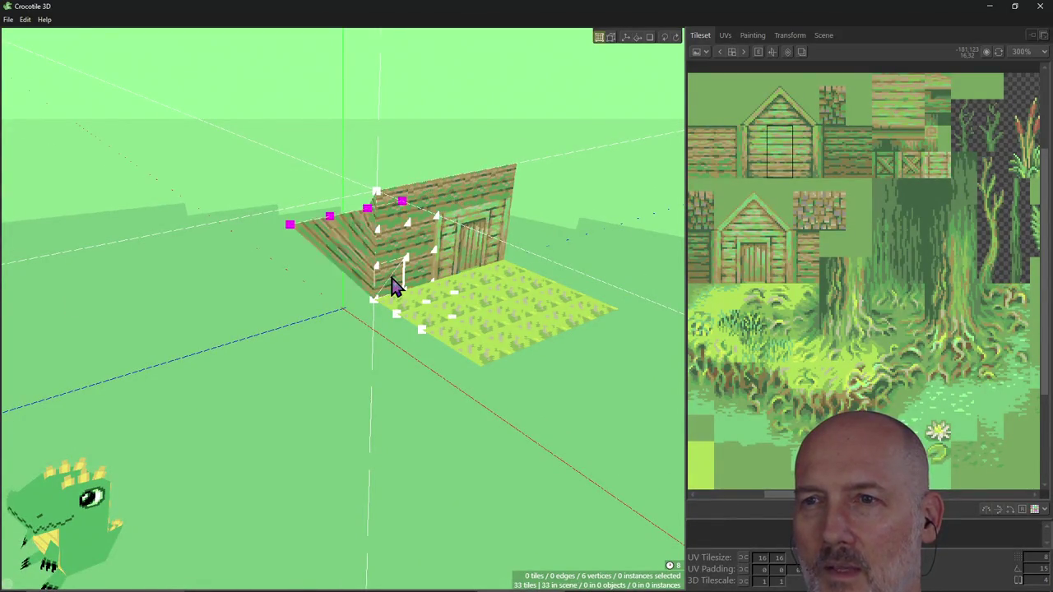
key("r")
key("r")
key("r")
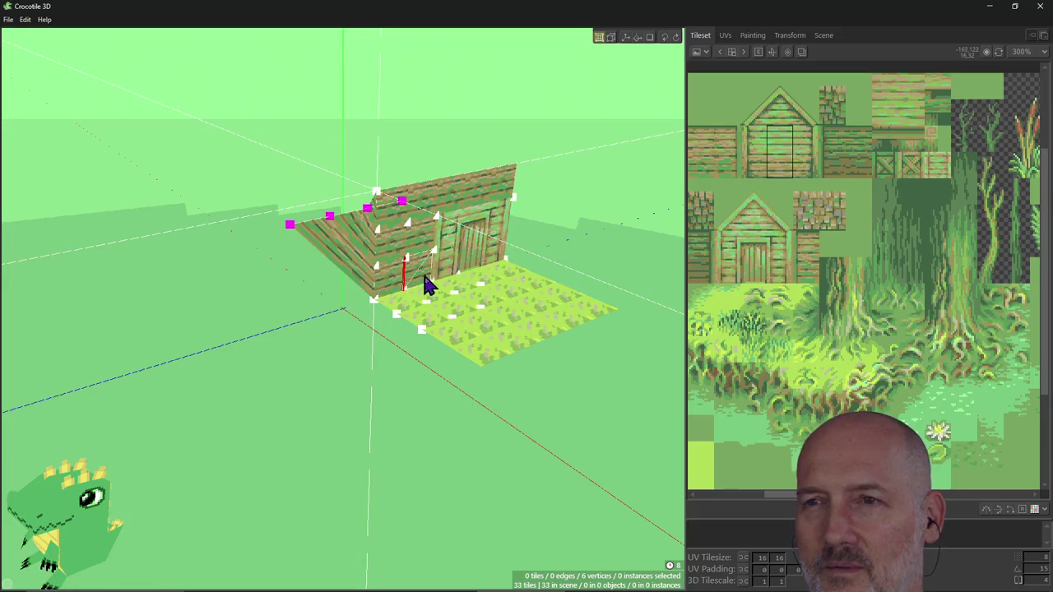
right_click_drag(426, 284, 414, 282)
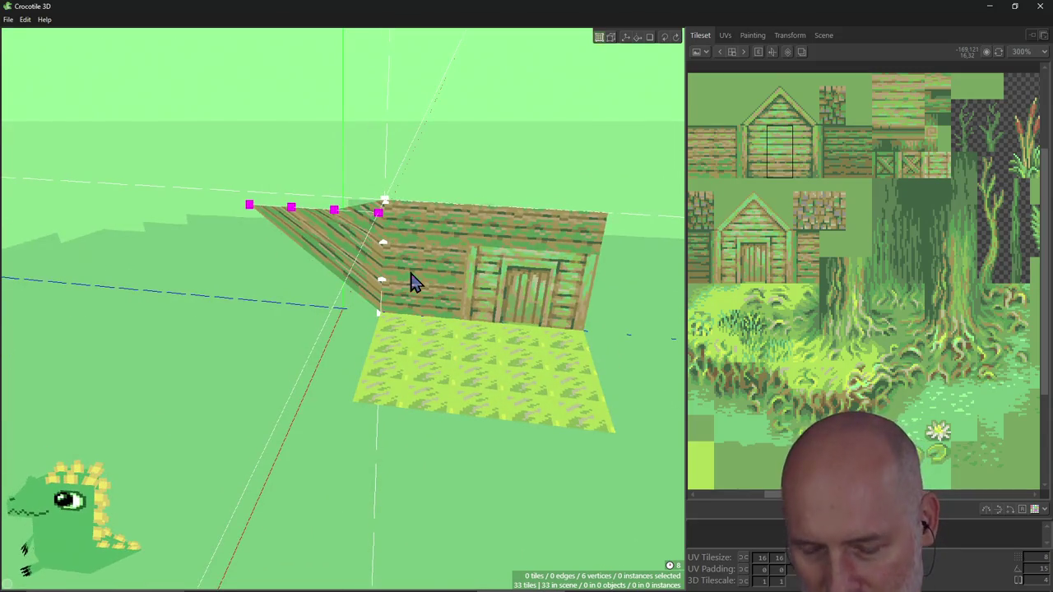
key("r")
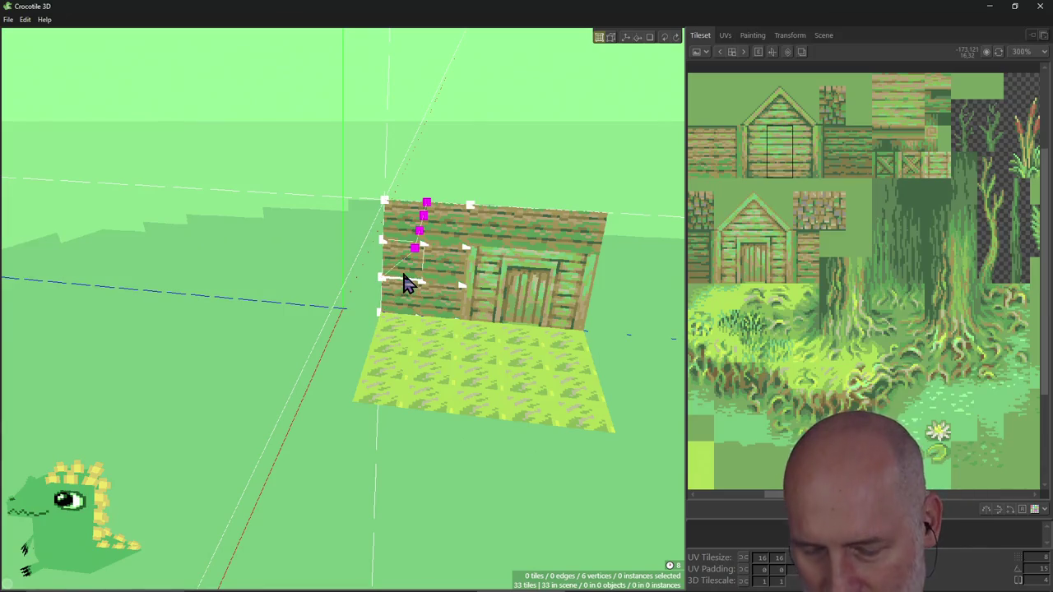
key("r")
key("r")
key("r")
key("r")
key("r")
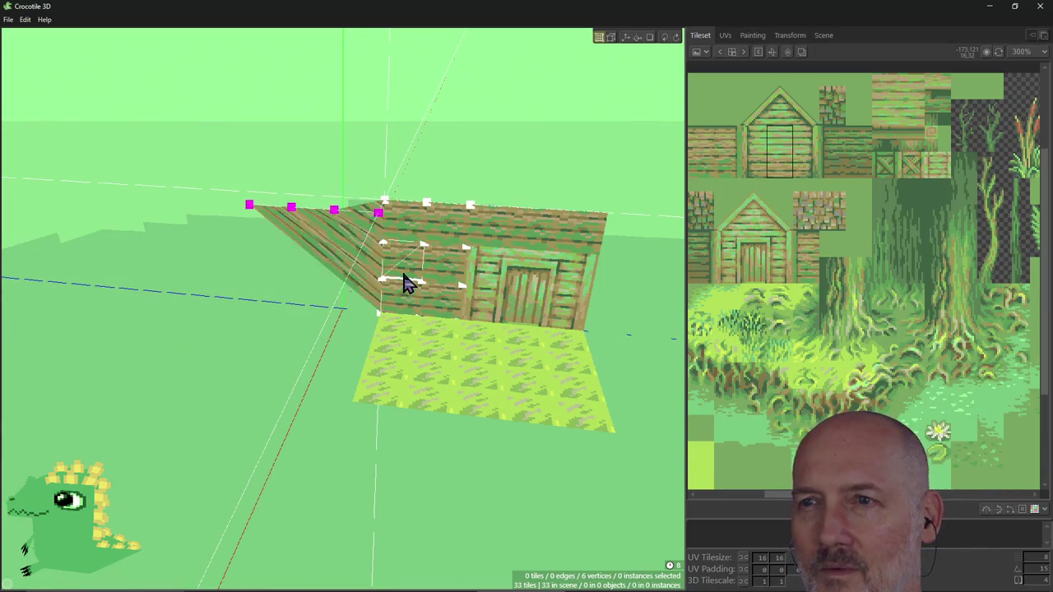
key("r")
key("r")
key("r")
key("r")
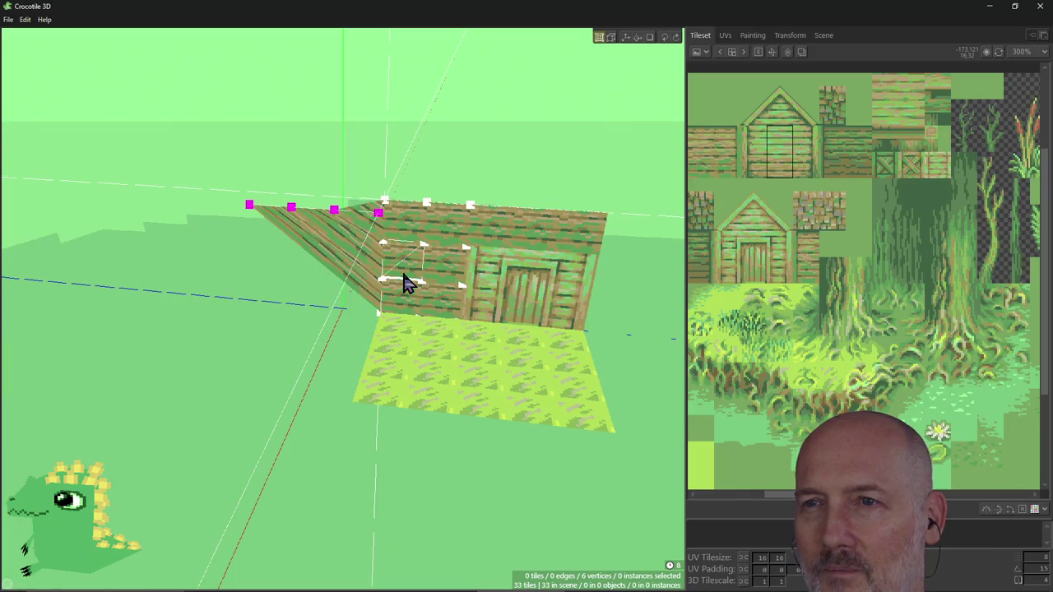
key("r")
key("r")
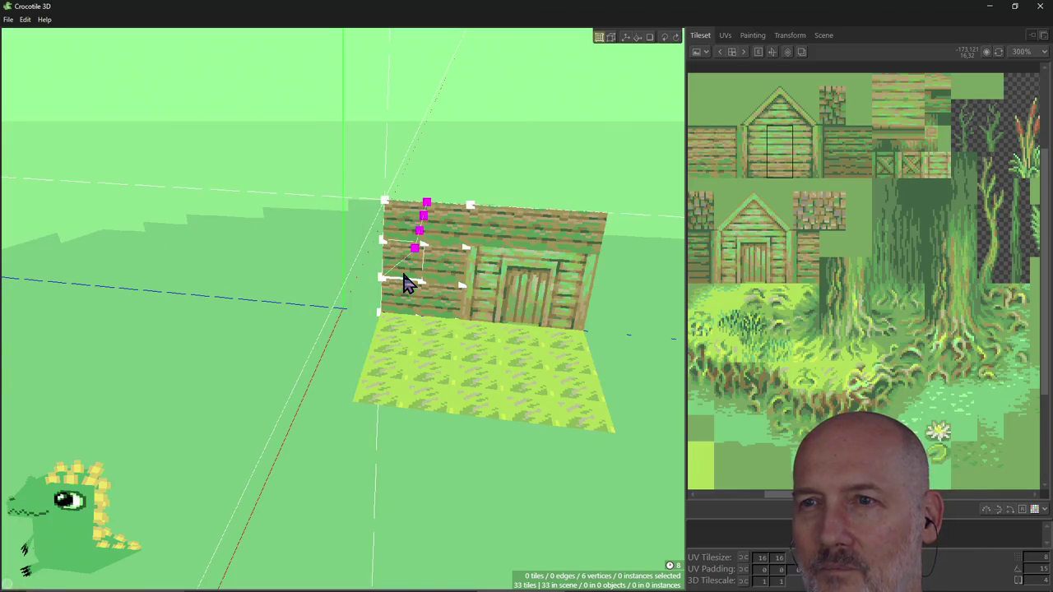
mouse_move(353, 294)
right_mouse_down()
mouse_move(428, 271)
mouse_move(348, 293)
right_mouse_up()
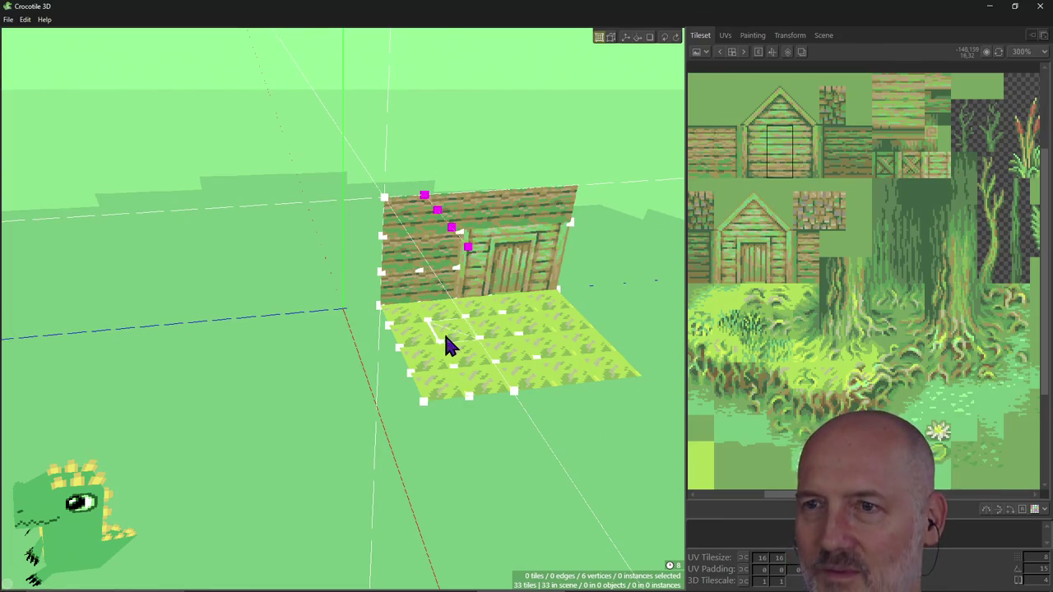
left_click(599, 38)
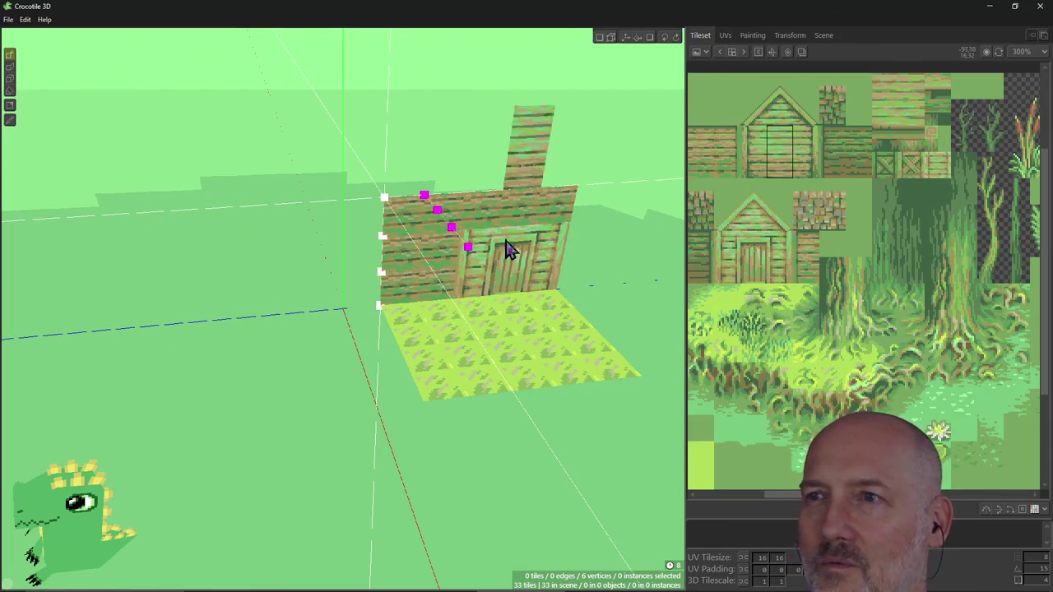
Stamp the door tile onto the wall and remove a misplaced wooden floor tile.
left_click(506, 254)
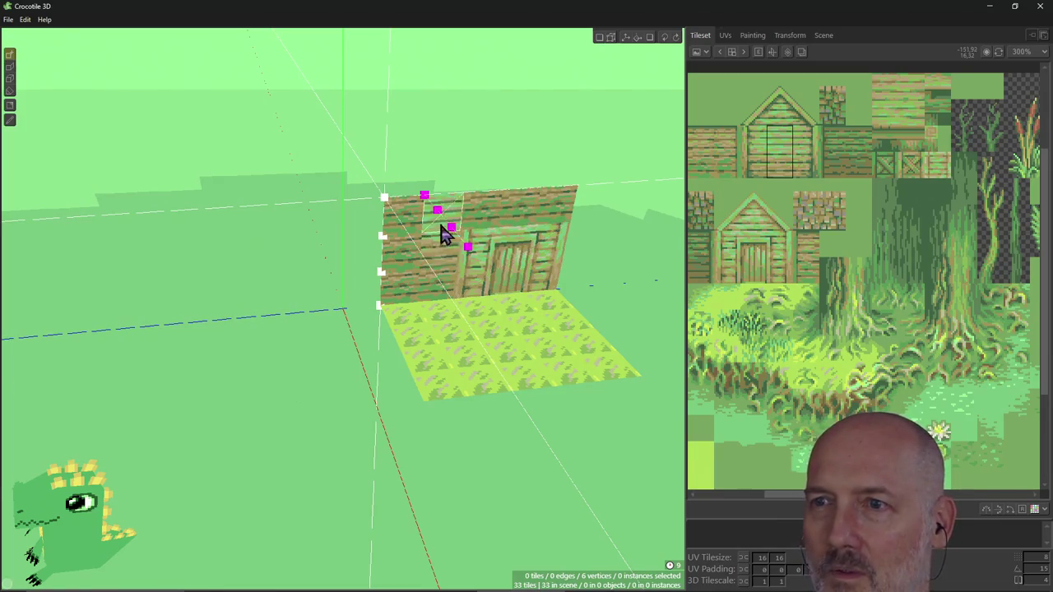
right_click_drag(297, 282, 349, 205)
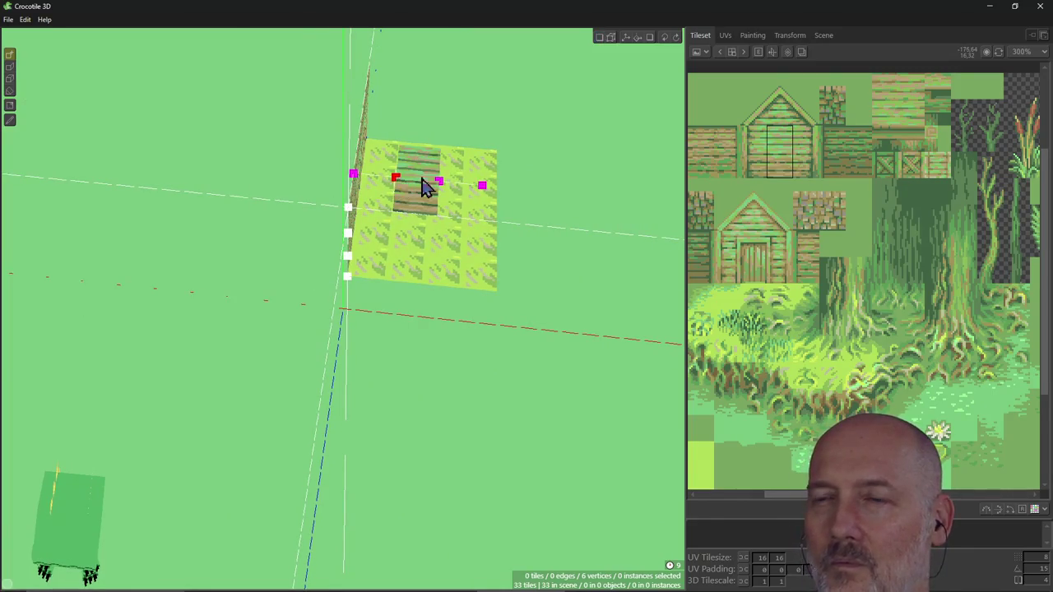
left_click(482, 188)
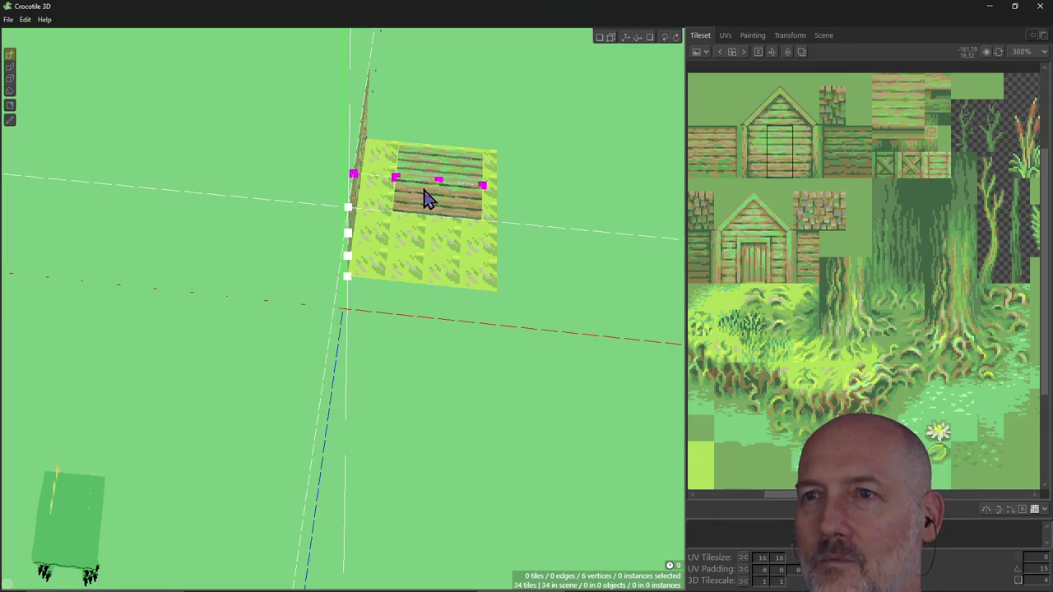
key("ctrl+z")
mouse_move(574, 207)
right_mouse_down()
mouse_move(461, 247)
mouse_move(601, 169)
right_mouse_up()
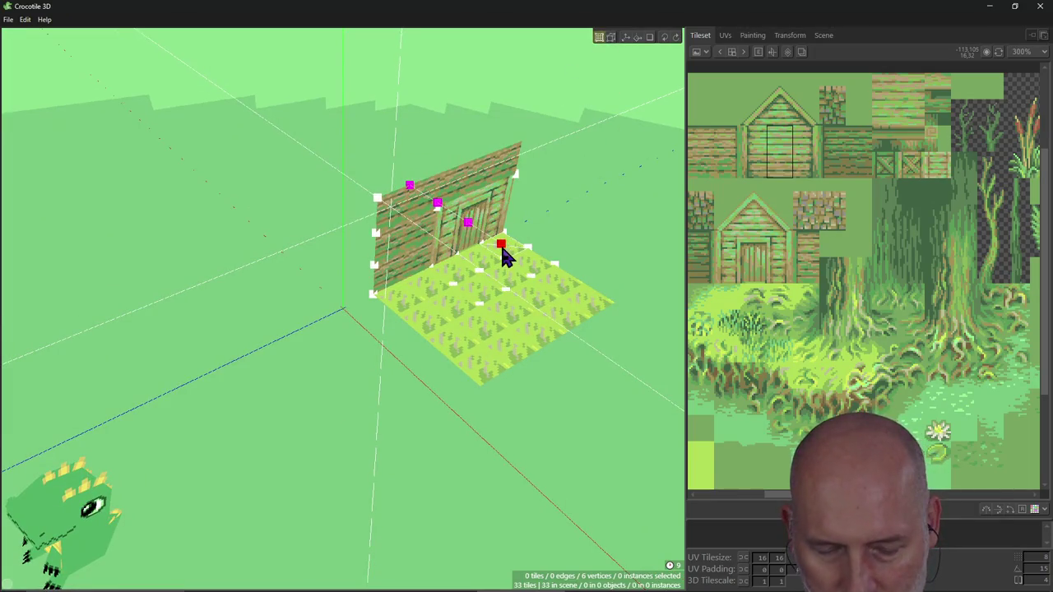
left_click(600, 37)
Remove the floating tile above the roof and box-select the roof strip's two left-end tiles.
mouse_move(522, 232)
right_mouse_down()
mouse_move(460, 263)
mouse_move(272, 266)
mouse_move(271, 275)
mouse_move(312, 280)
right_mouse_up()
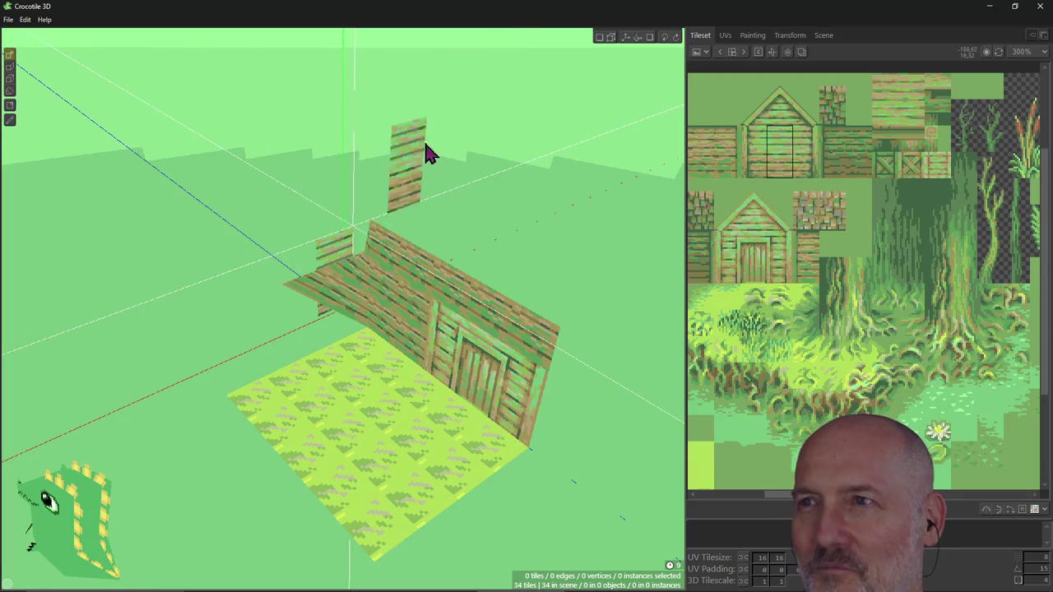
left_click(337, 263, "shift")
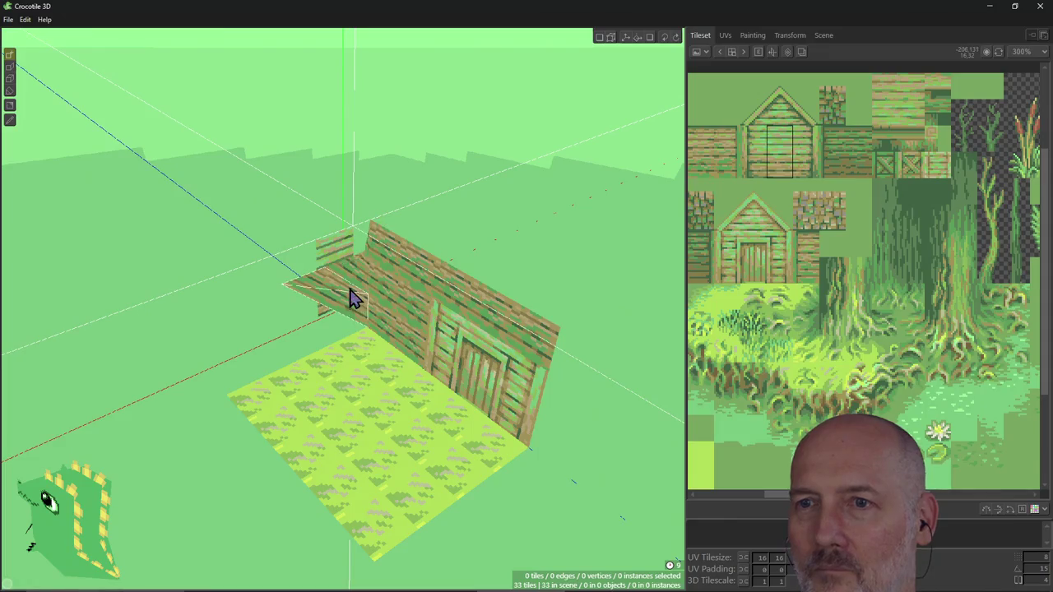
key("Tab")
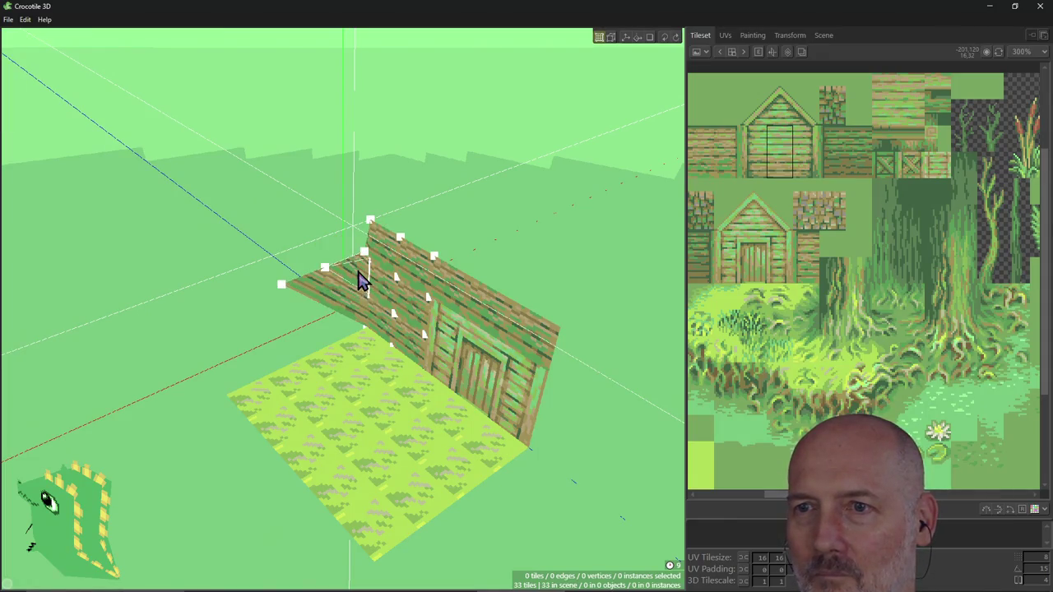
left_click_drag(362, 270, 353, 306)
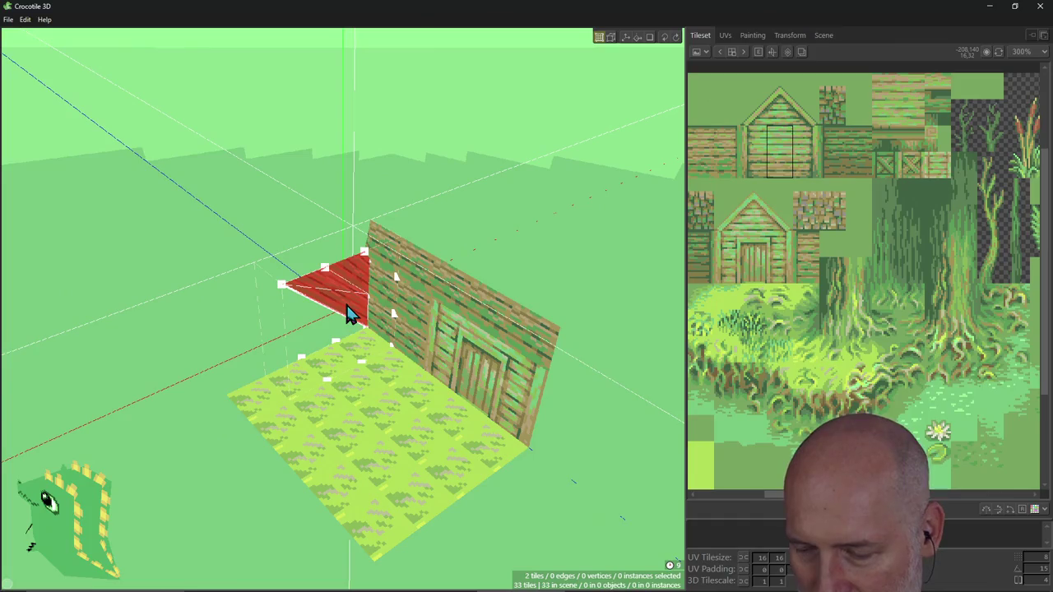
Delete the two selected roof tiles and the remaining triangular roof tile.
key("Delete")
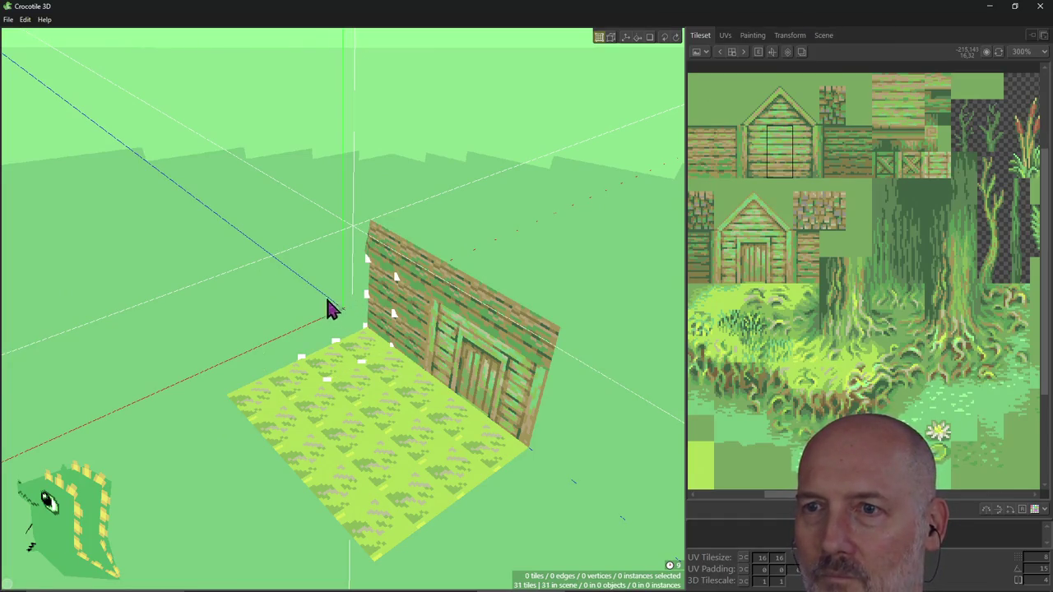
mouse_move(329, 305)
right_mouse_down()
mouse_move(343, 309)
mouse_move(263, 301)
right_mouse_up()
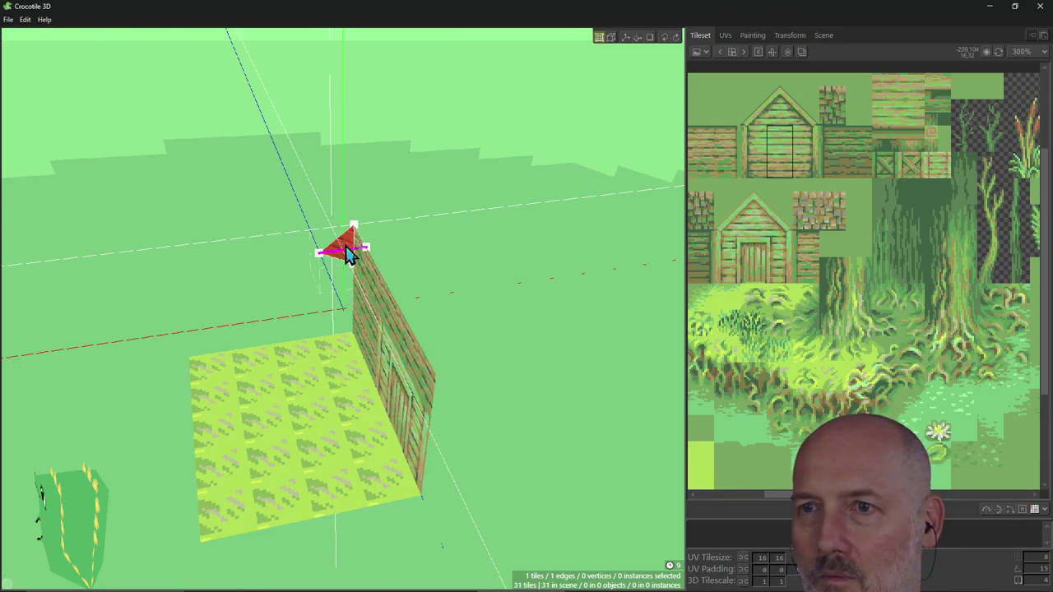
key("Delete")
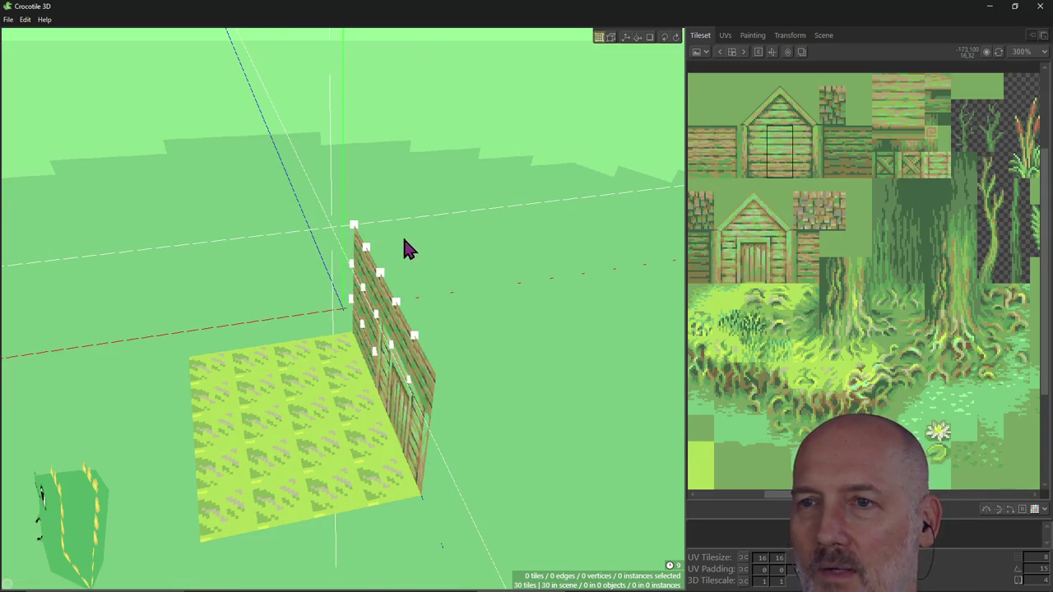
key("KP_1")
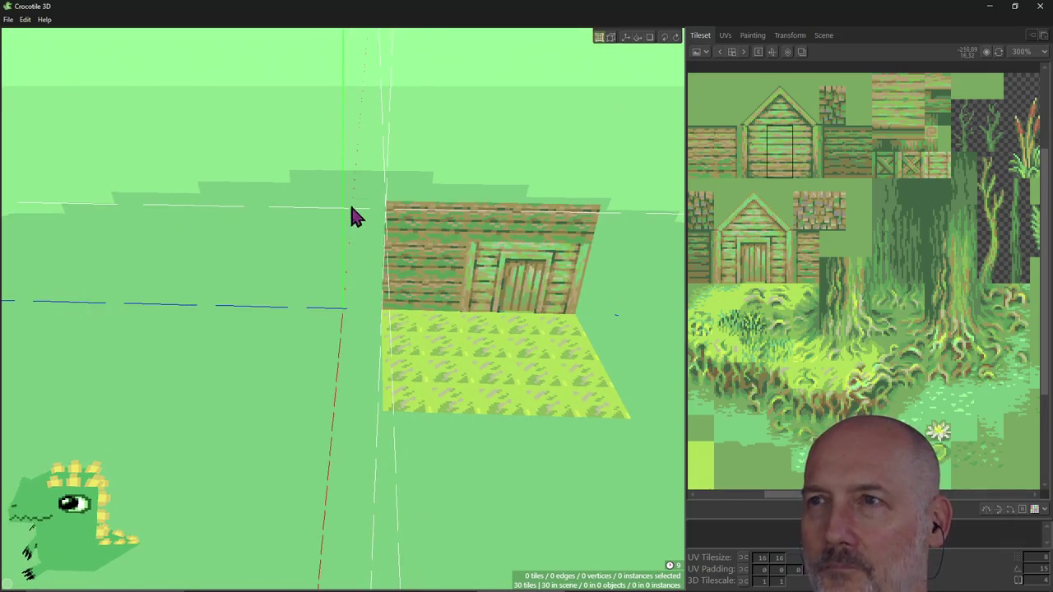
Paint a column of three plank tiles on the left side of the door wall.
key("Tab")
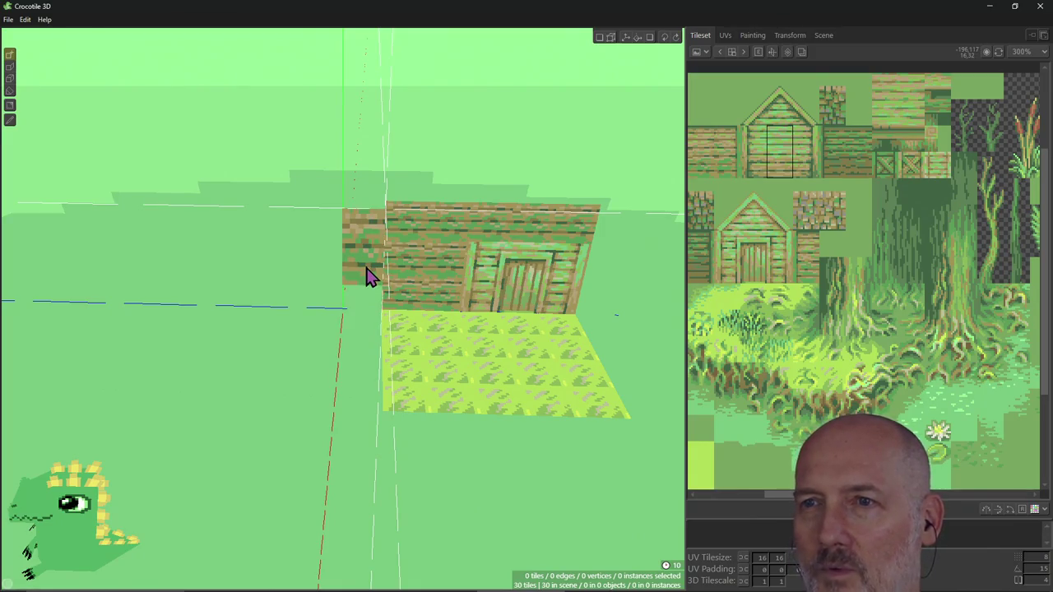
scroll(367, 277, "down", 2)
right_click_drag(368, 277, 374, 259)
scroll(374, 259, "up", 2)
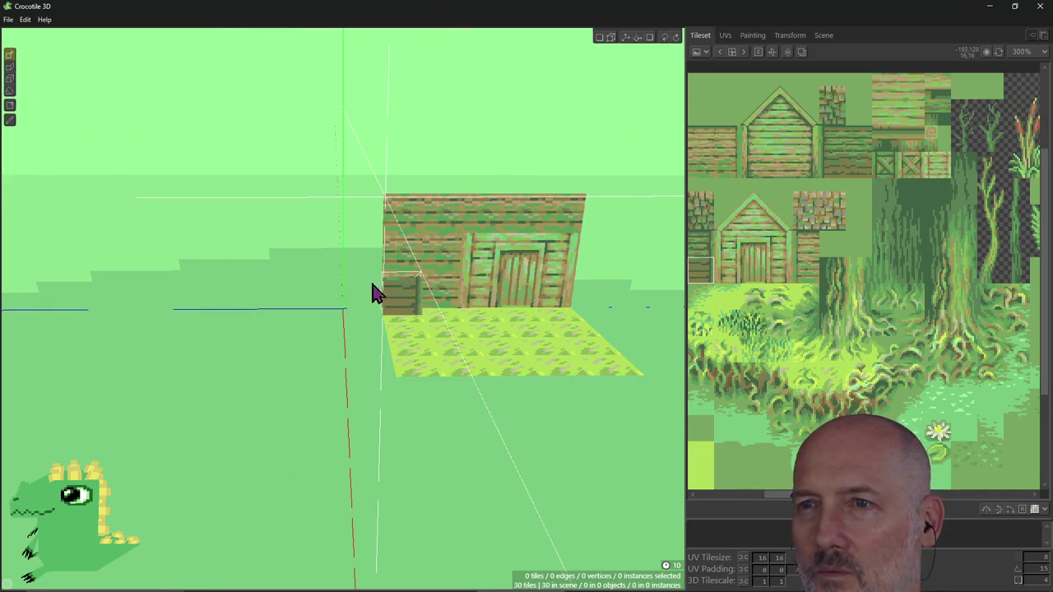
right_click_drag(372, 293, 342, 292)
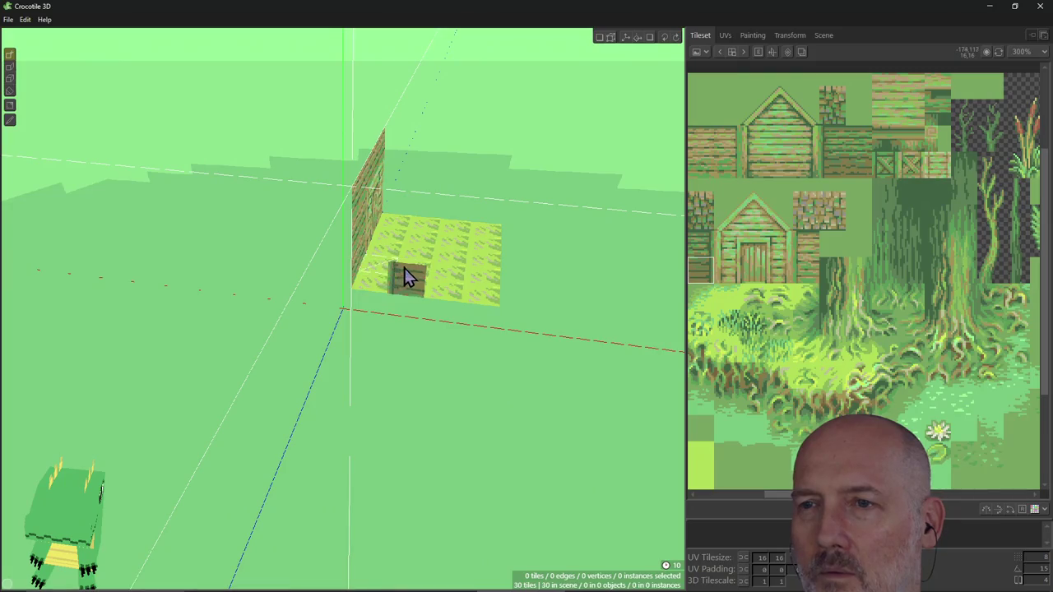
mouse_move(404, 275)
right_mouse_down()
mouse_move(392, 276)
mouse_move(416, 317)
right_mouse_up()
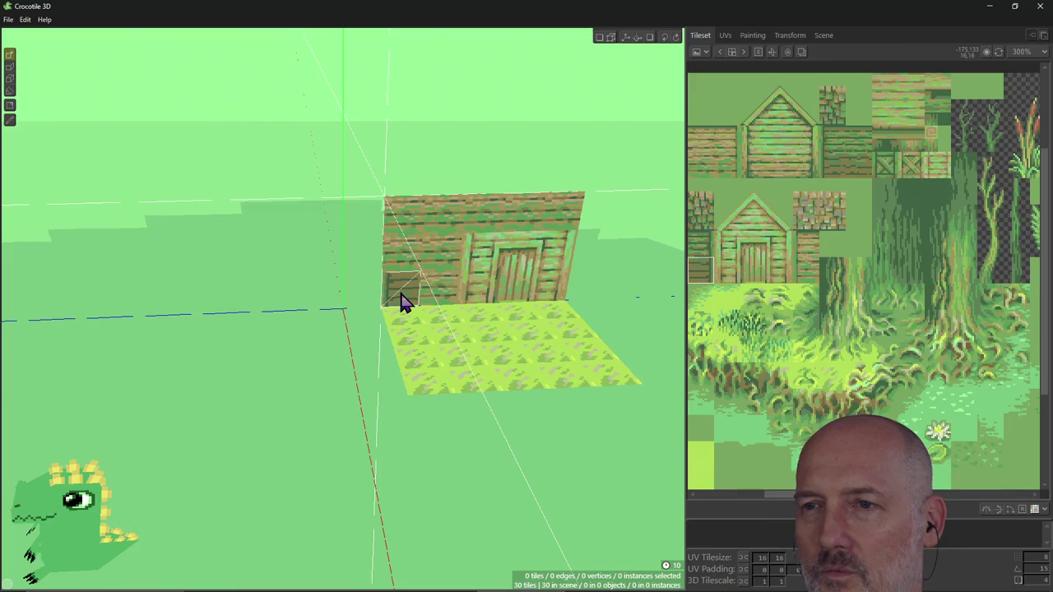
left_click_drag(367, 296, 375, 228)
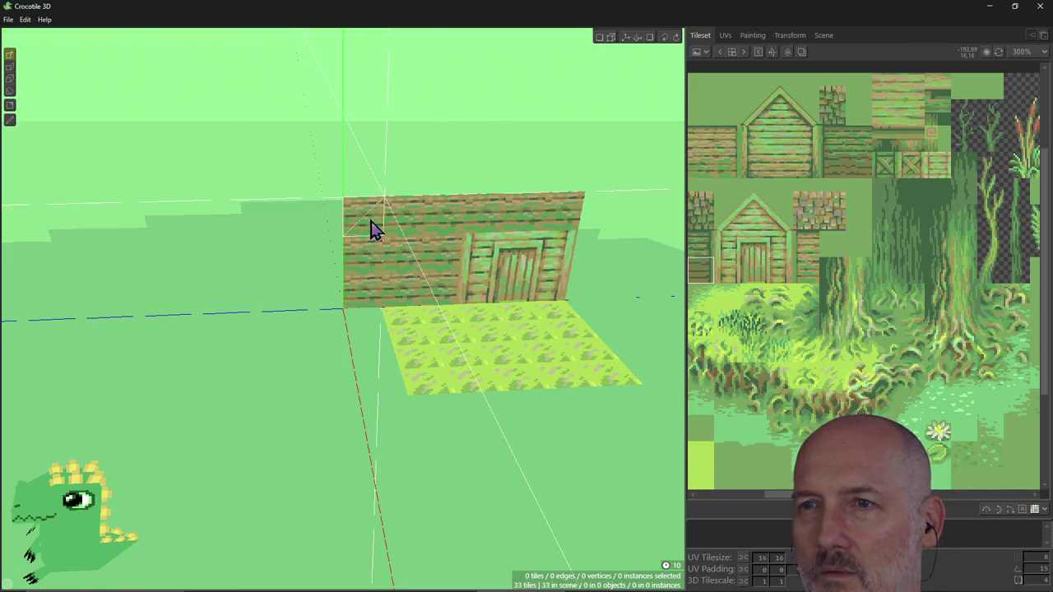
key("Tab")
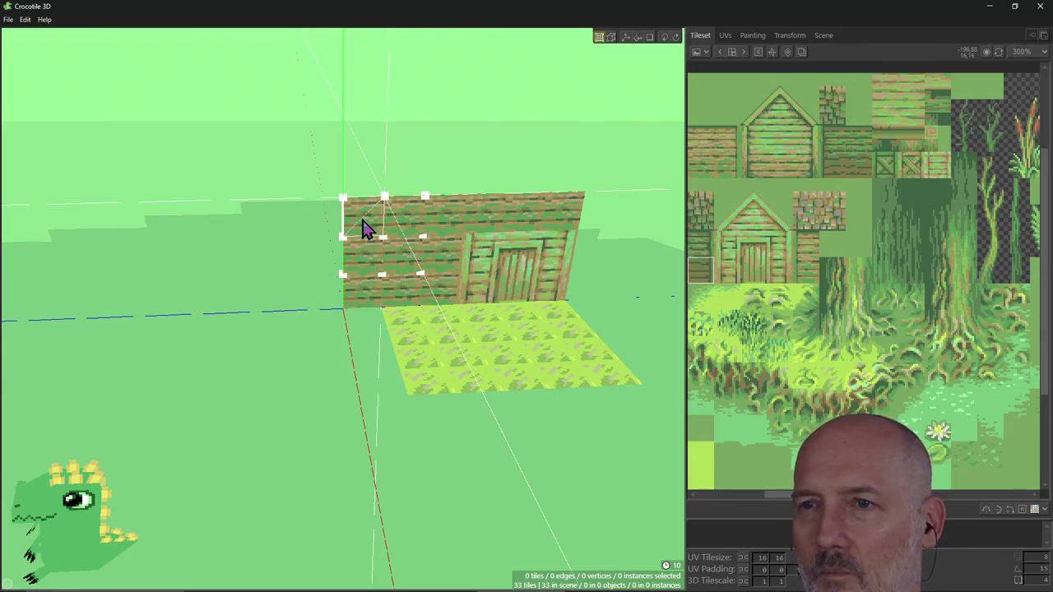
Select the door wall's new left column of tiles, briefly deleting and restoring it.
left_click(365, 229, "shift")
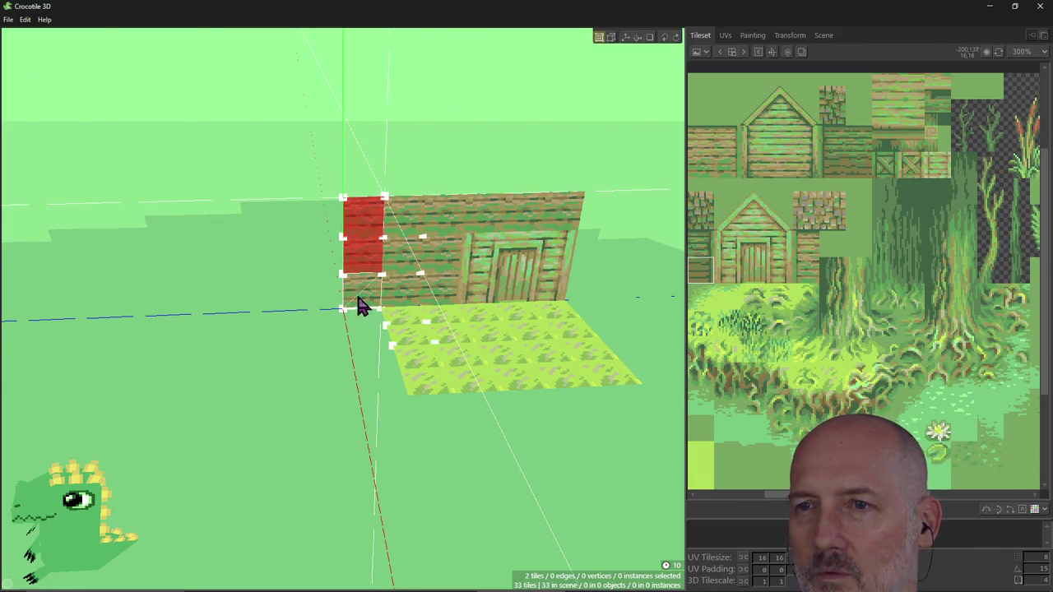
left_click(365, 301, "shift")
right_click_drag(353, 246, 350, 256)
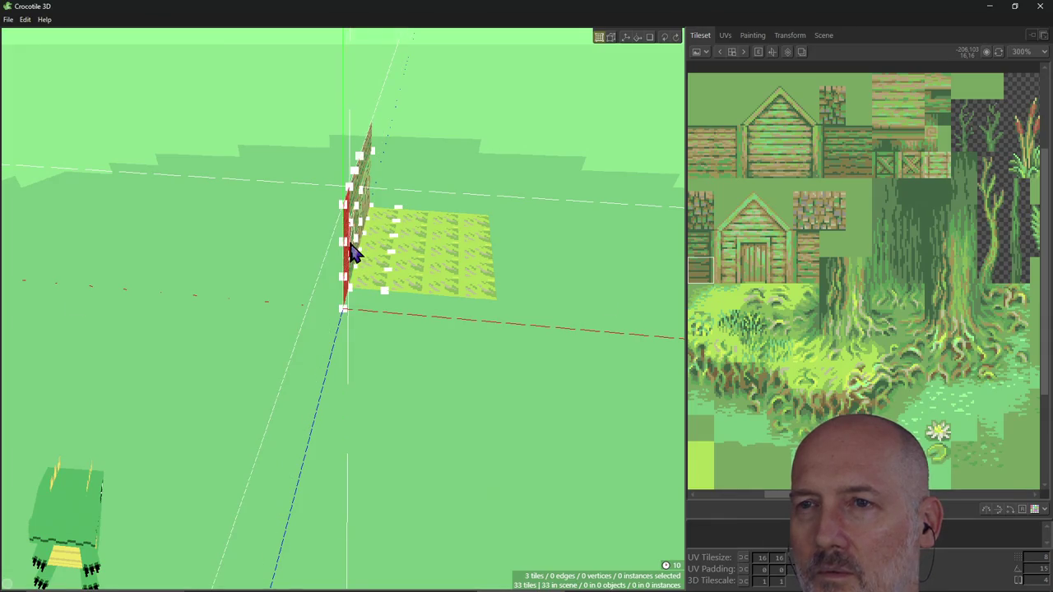
right_click_drag(353, 251, 352, 251)
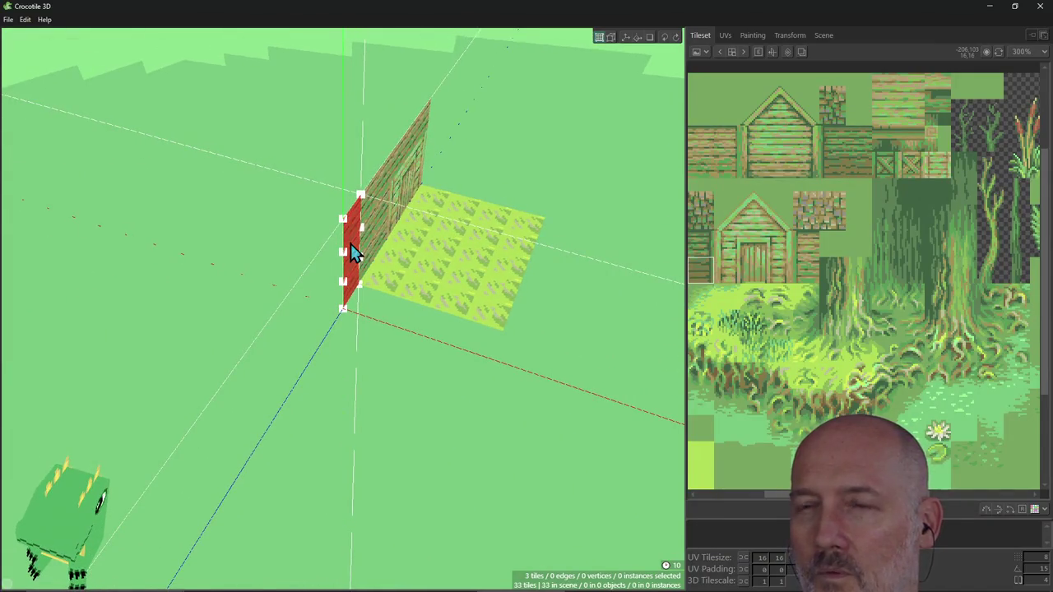
key("Delete")
key("ctrl+z")
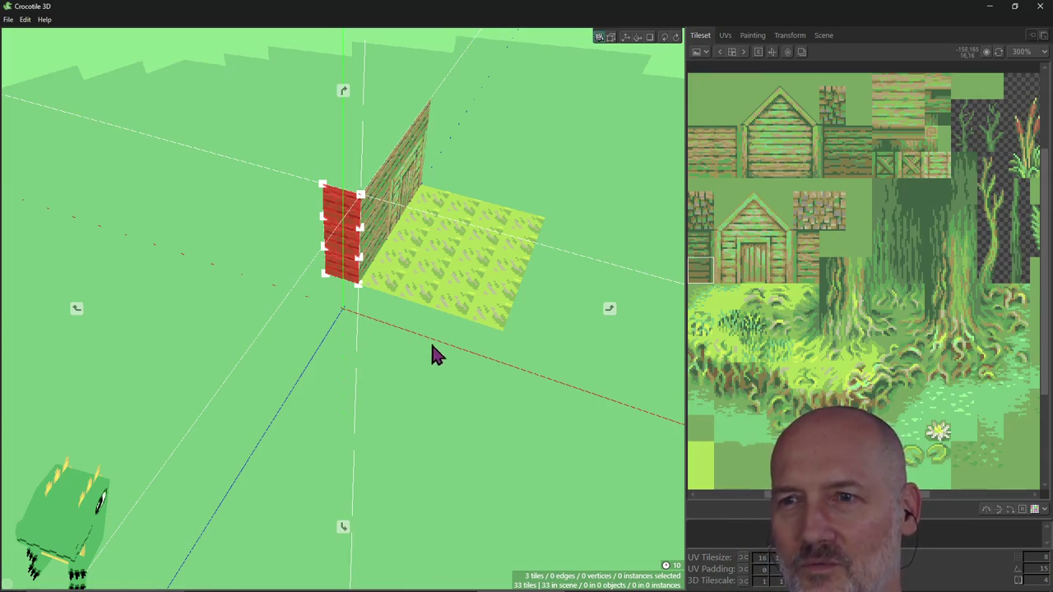
mouse_move(432, 344)
right_mouse_down()
mouse_move(181, 375)
mouse_move(426, 341)
right_mouse_up()
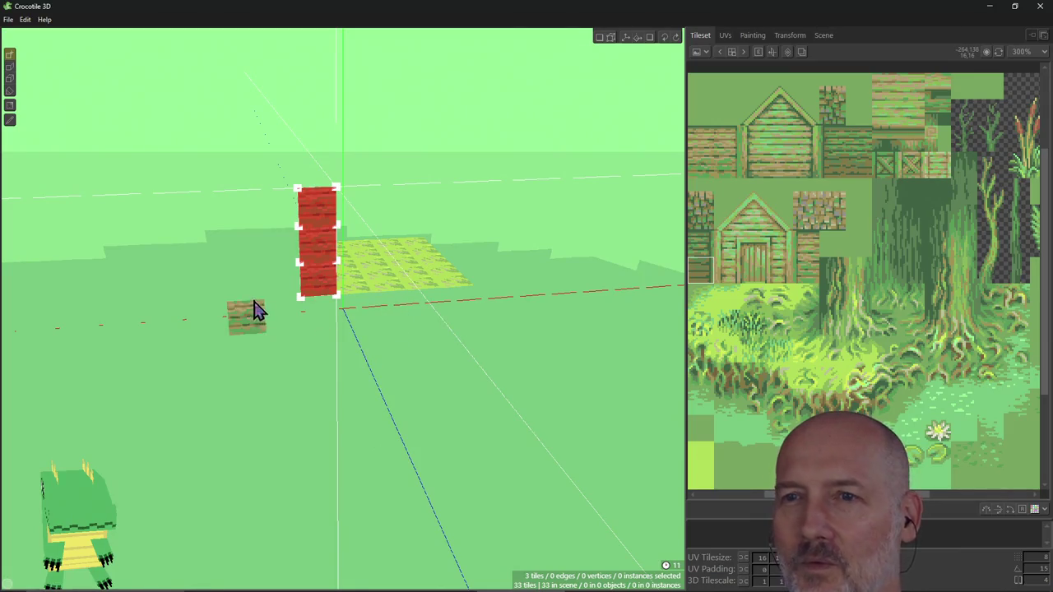
Paint plank tiles outward from the column to start the perpendicular side wall.
mouse_move(270, 292)
left_mouse_down()
mouse_move(270, 235)
mouse_move(201, 232)
mouse_move(219, 294)
mouse_move(188, 254)
mouse_move(279, 282)
left_mouse_up()
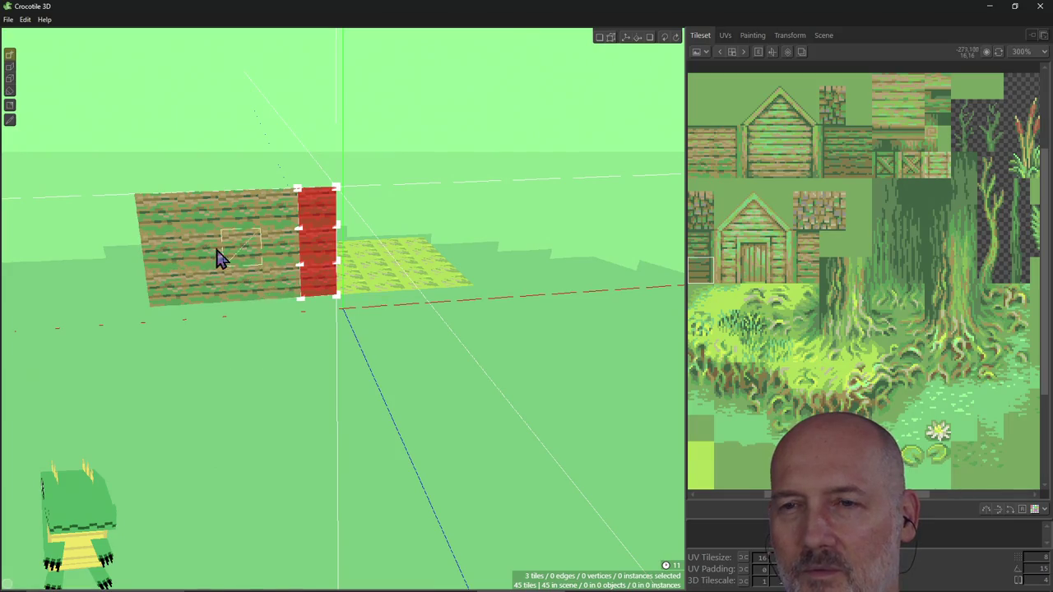
mouse_move(218, 257)
right_mouse_down()
mouse_move(247, 259)
mouse_move(259, 288)
mouse_move(312, 276)
mouse_move(461, 299)
right_mouse_up()
mouse_move(342, 329)
right_mouse_down()
mouse_move(428, 329)
mouse_move(462, 313)
right_mouse_up()
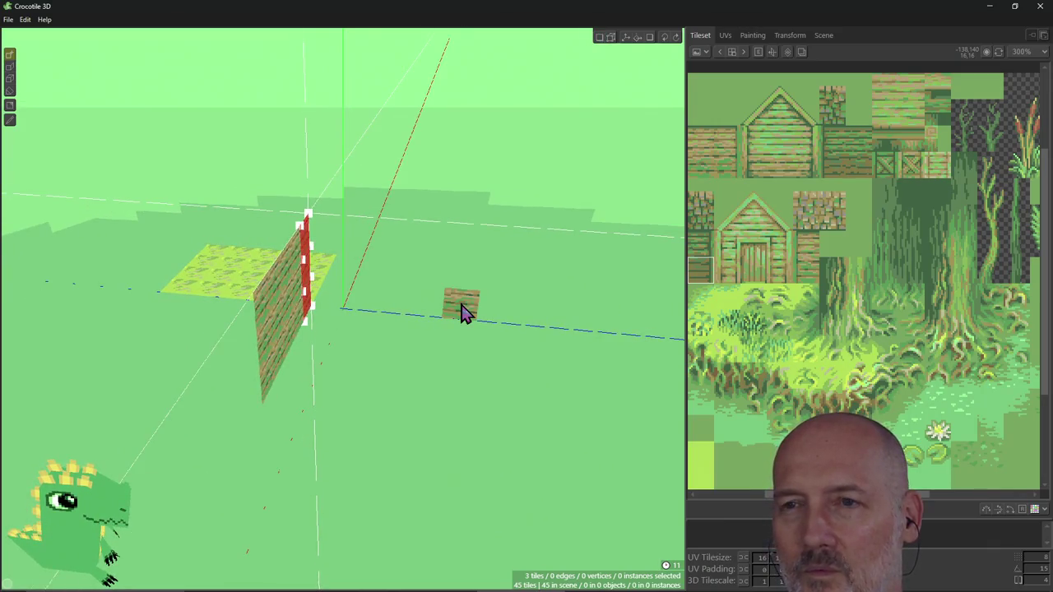
key("c")
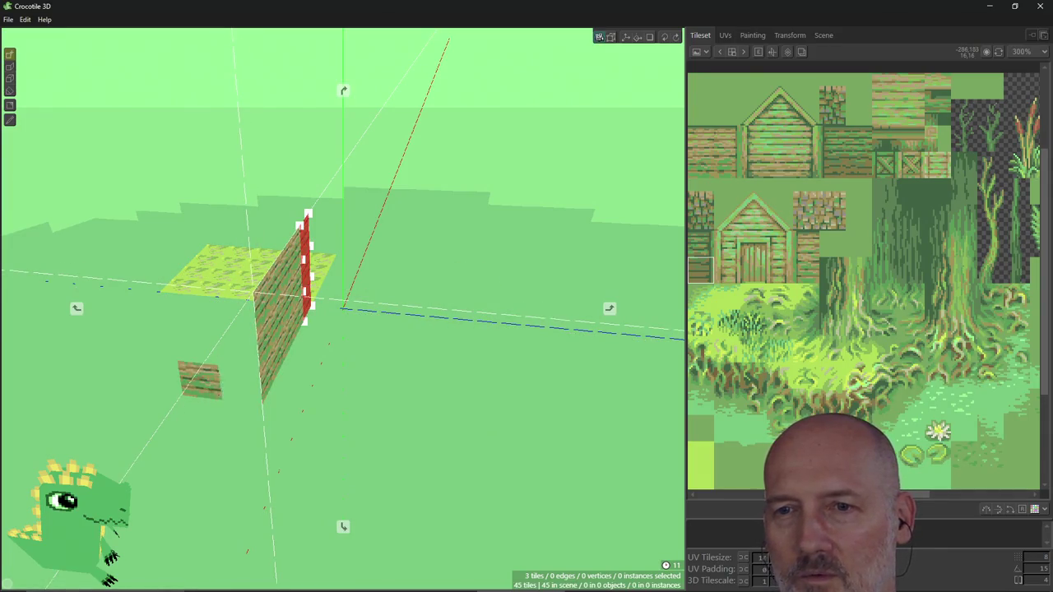
mouse_move(210, 388)
right_mouse_down()
mouse_move(222, 385)
mouse_move(177, 393)
mouse_move(286, 381)
right_mouse_up()
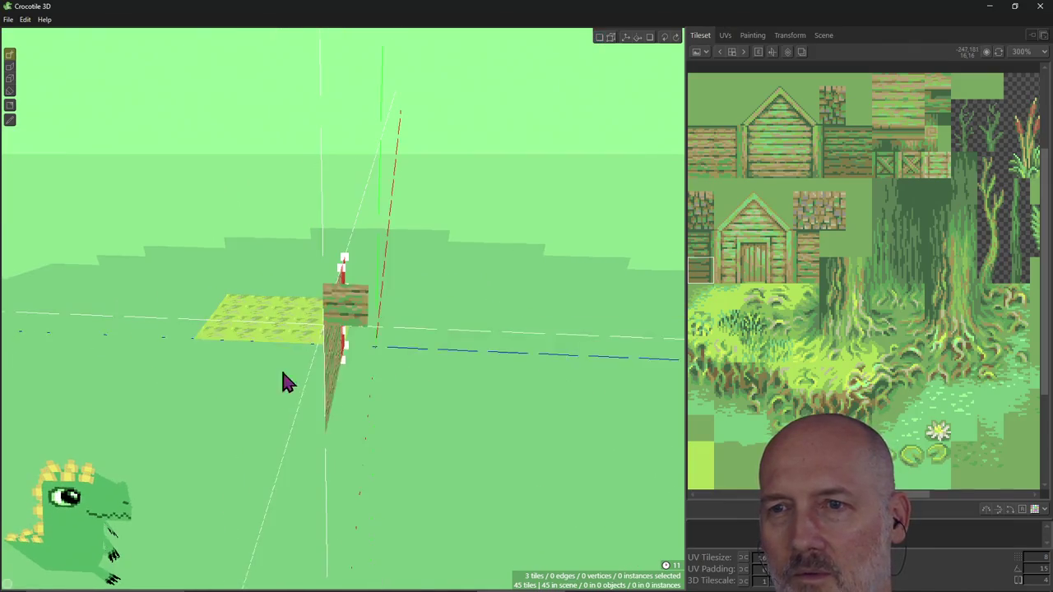
mouse_move(308, 362)
left_mouse_down()
mouse_move(305, 395)
mouse_move(251, 411)
mouse_move(261, 369)
mouse_move(162, 355)
mouse_move(157, 390)
mouse_move(178, 411)
mouse_move(144, 375)
left_mouse_up()
Extend the side wall with an L of plank tiles and clear the selection.
mouse_move(144, 375)
right_mouse_down()
mouse_move(263, 358)
mouse_move(123, 365)
right_mouse_up()
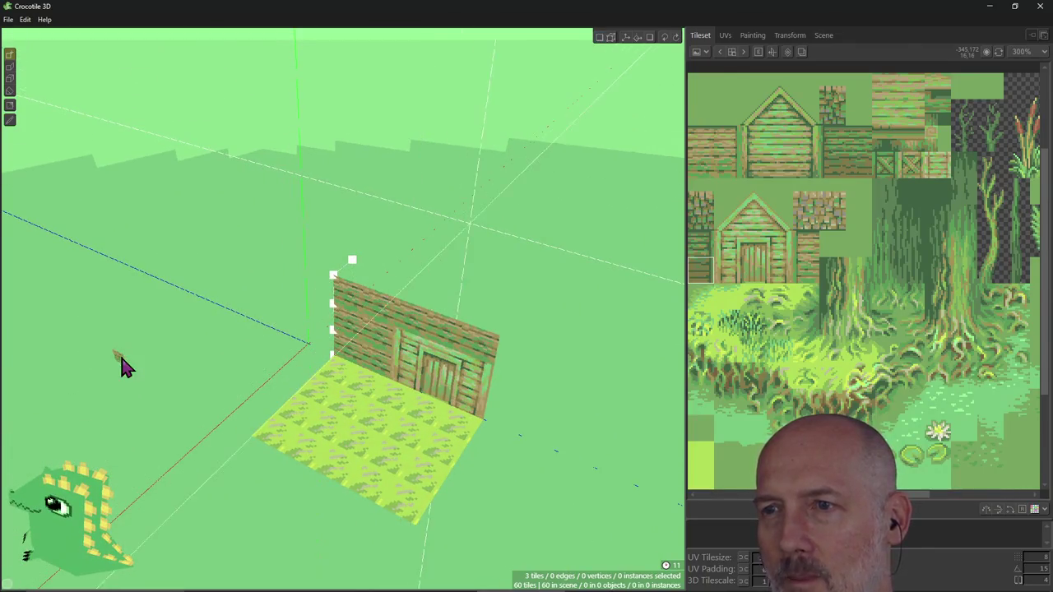
right_click_drag(313, 404, 247, 403)
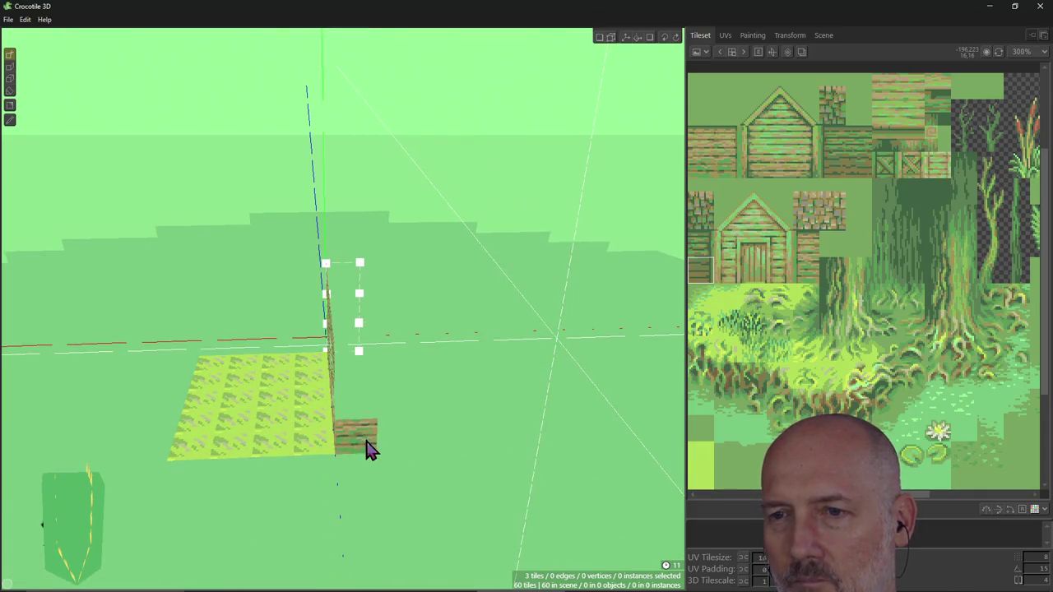
mouse_move(369, 449)
left_mouse_down()
mouse_move(376, 372)
mouse_move(535, 365)
mouse_move(496, 453)
mouse_move(392, 419)
mouse_move(484, 409)
left_mouse_up()
mouse_move(599, 370)
right_mouse_down()
mouse_move(412, 370)
mouse_move(238, 354)
mouse_move(600, 358)
mouse_move(489, 377)
right_mouse_up()
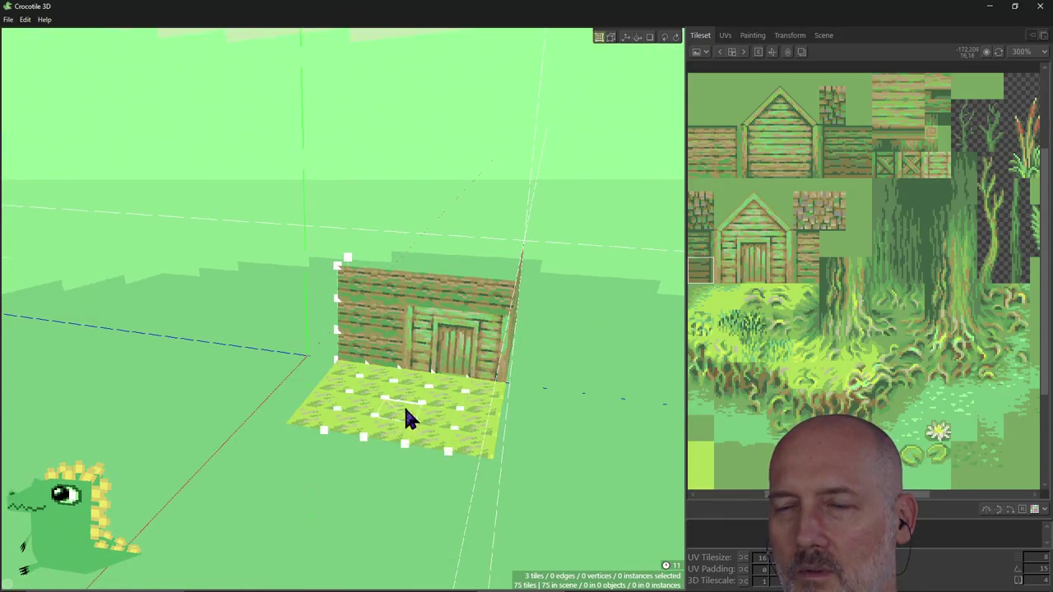
mouse_move(404, 418)
right_mouse_down()
mouse_move(313, 416)
mouse_move(387, 401)
right_mouse_up()
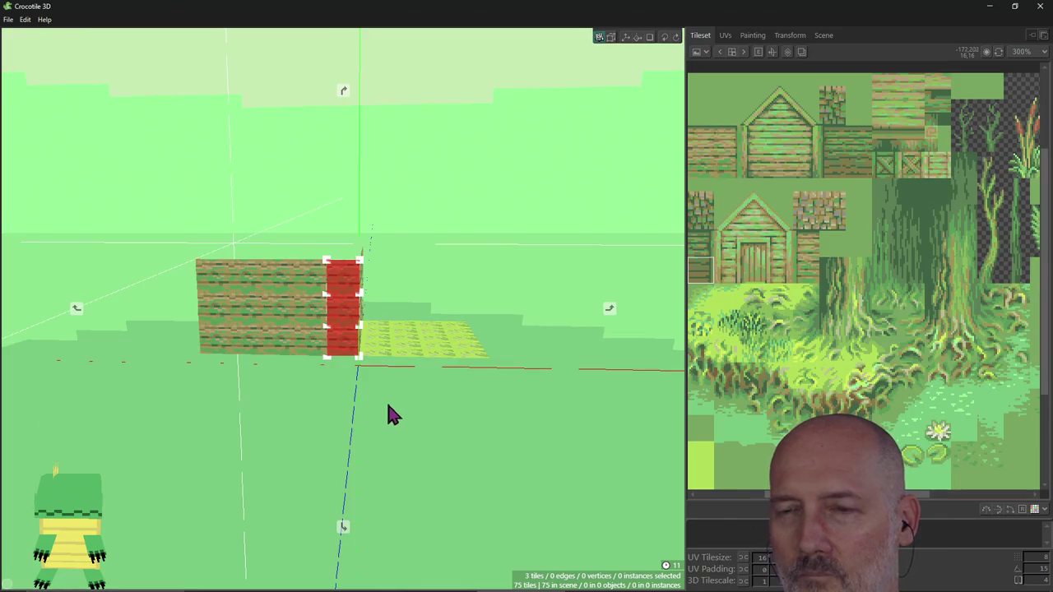
left_click(293, 372)
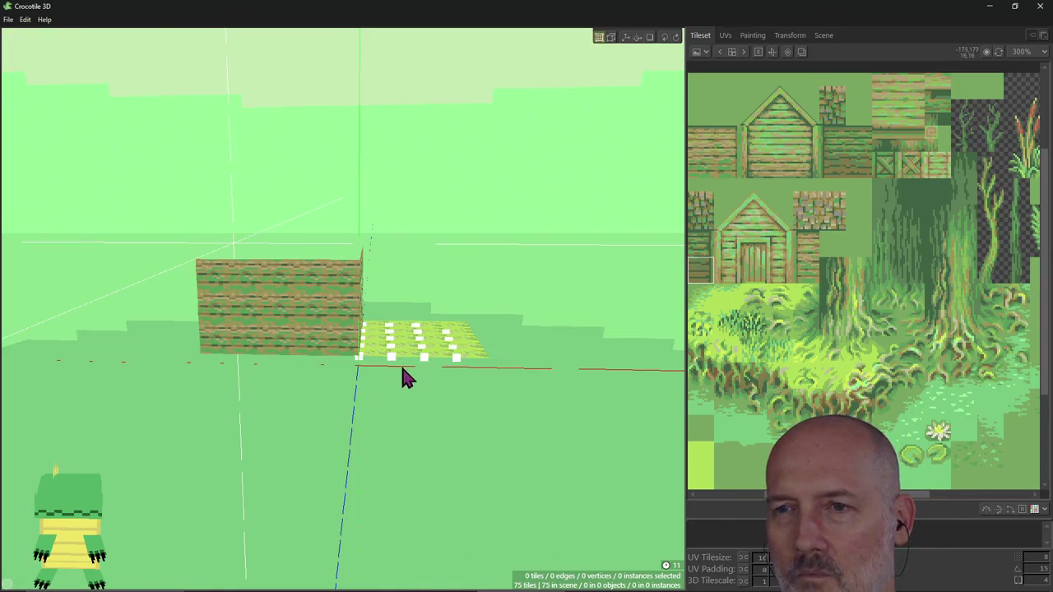
Open the Edit > Settings window on its General page over the cabin.
mouse_move(395, 374)
right_mouse_down()
mouse_move(461, 381)
mouse_move(564, 306)
mouse_move(494, 346)
mouse_move(545, 324)
mouse_move(494, 329)
mouse_move(370, 247)
right_mouse_up()
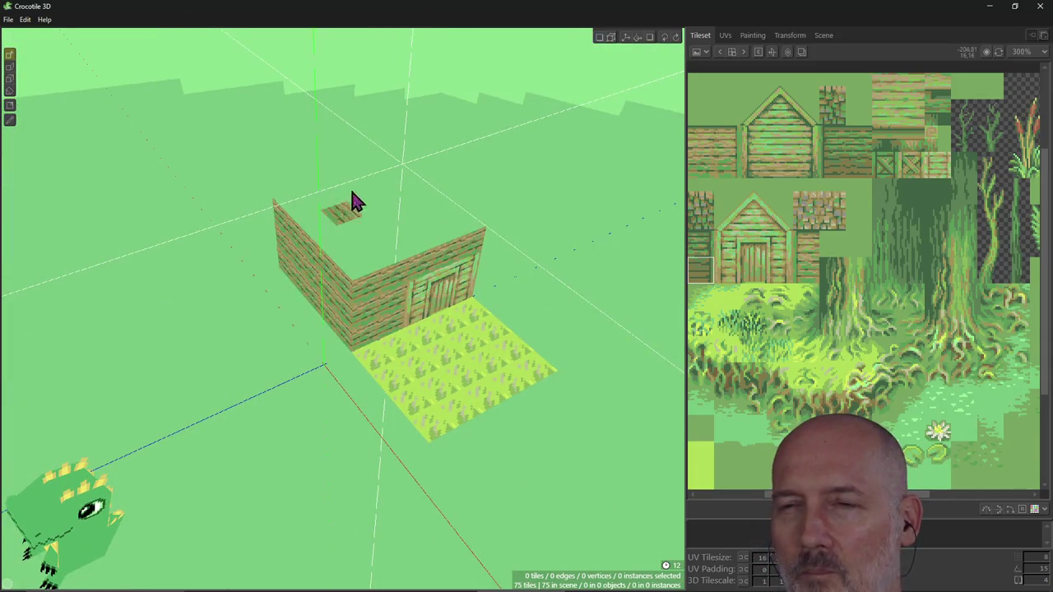
right_click_drag(453, 256, 226, 165)
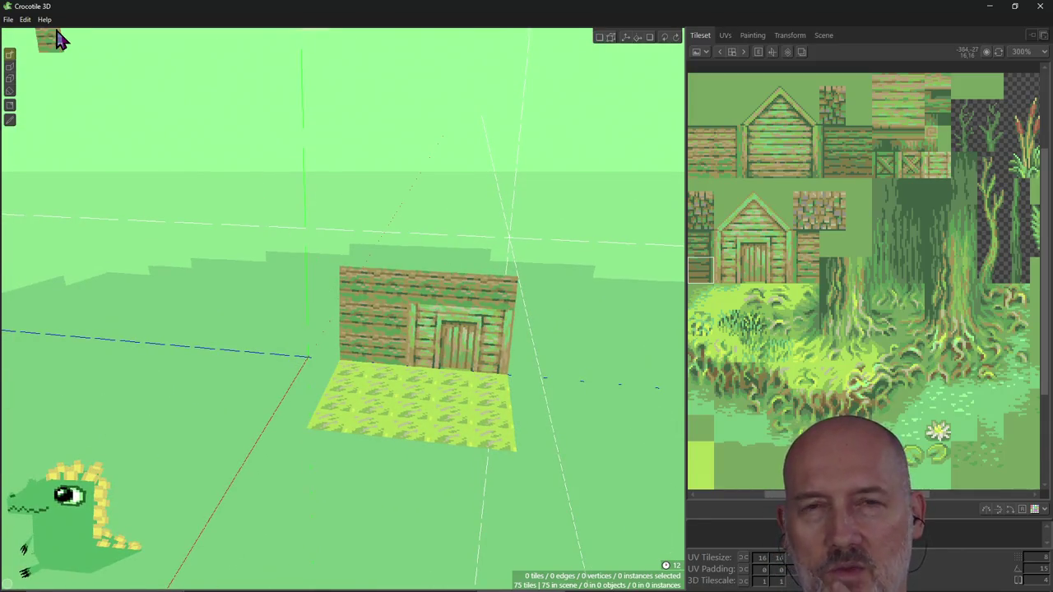
left_click(8, 19)
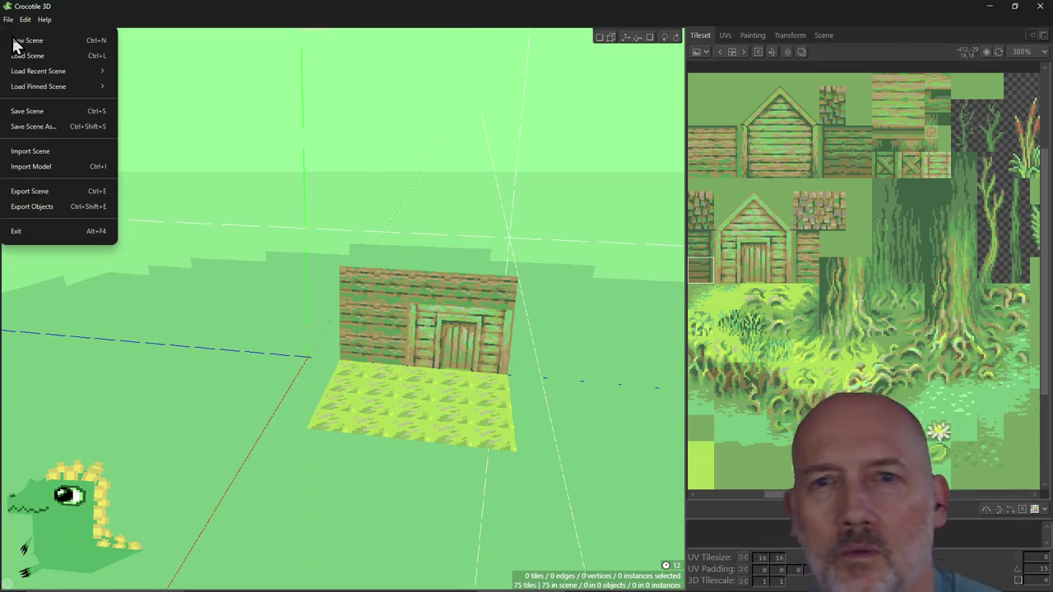
left_click(11, 19)
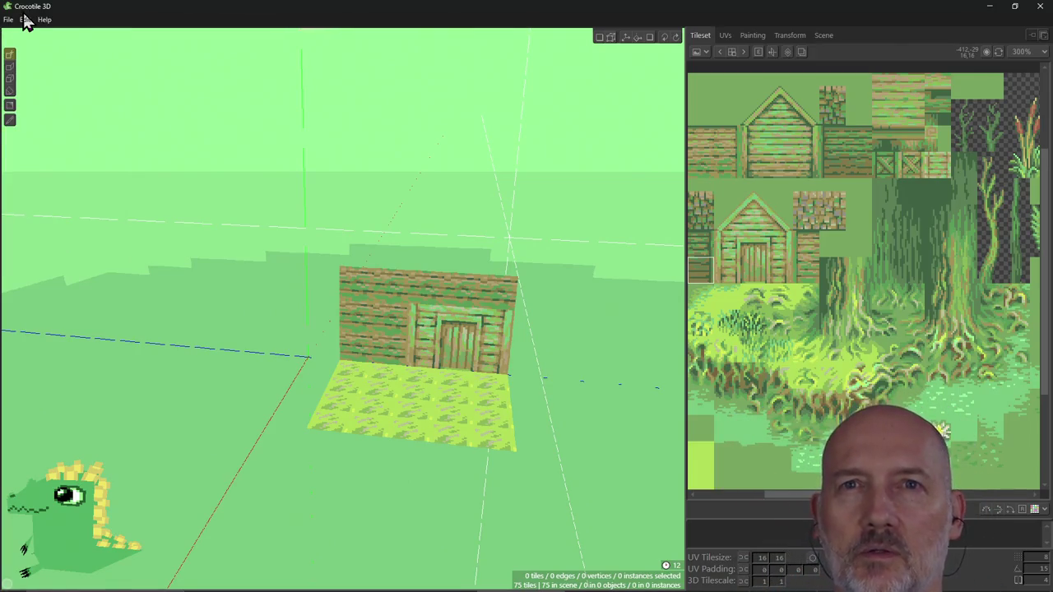
left_click(24, 20)
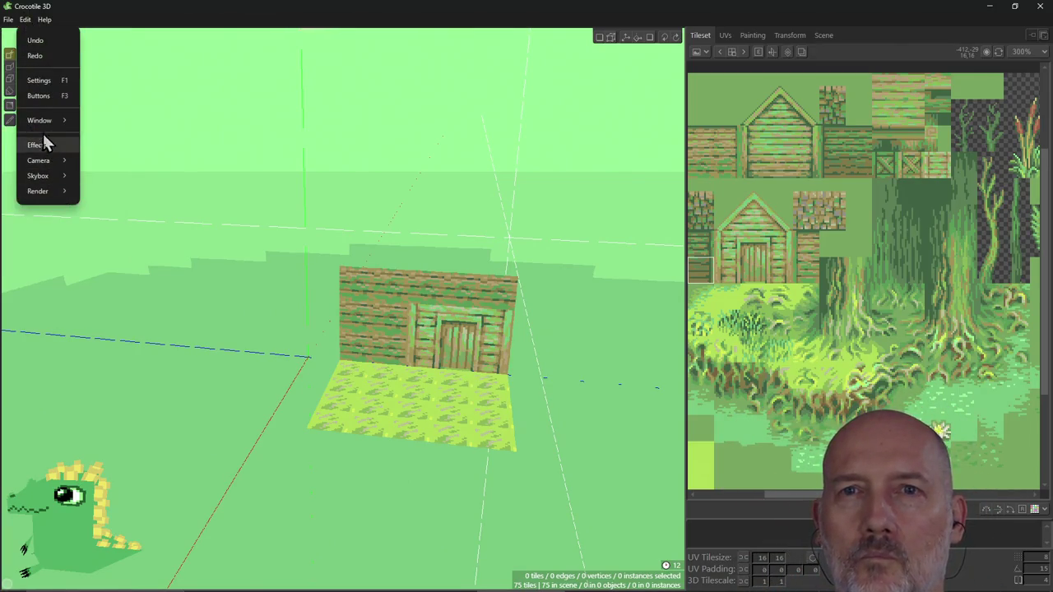
left_click(48, 79)
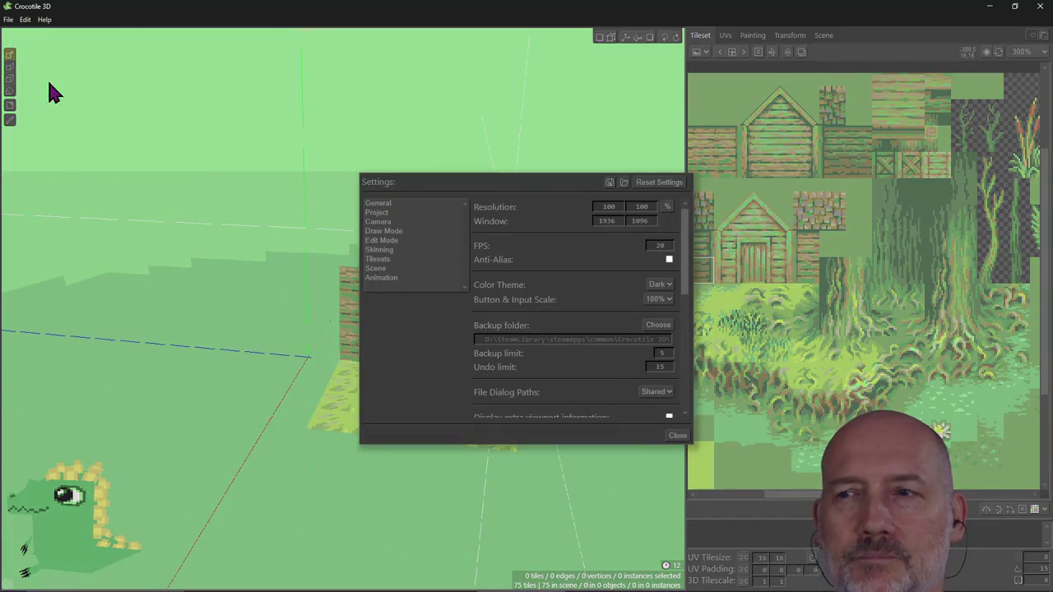
Browse the Skinning, Tilesets, Scene and Edit Mode settings pages.
left_click(379, 250)
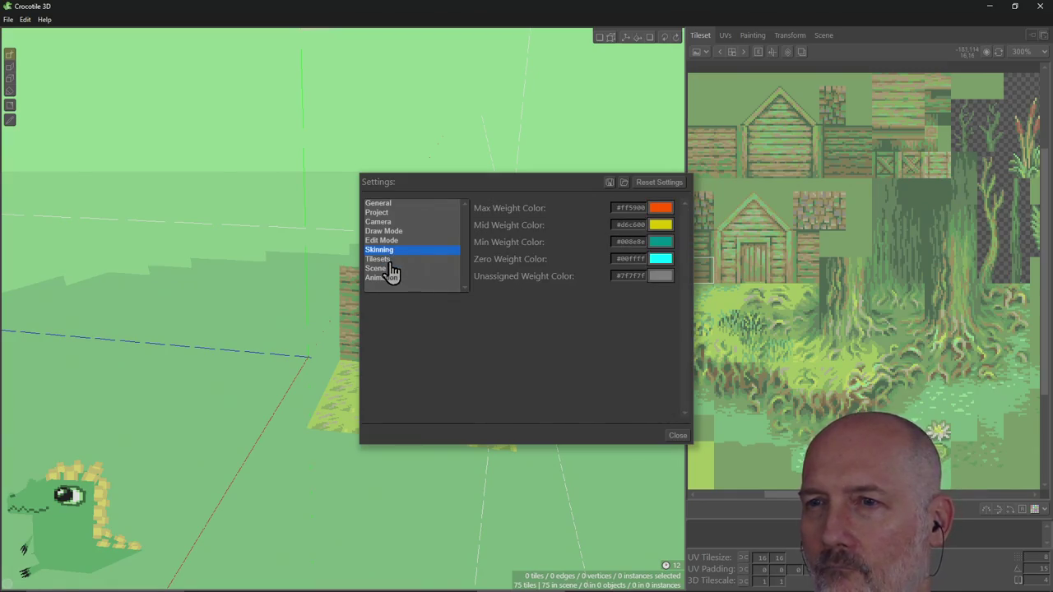
left_click(391, 261)
left_click(378, 269)
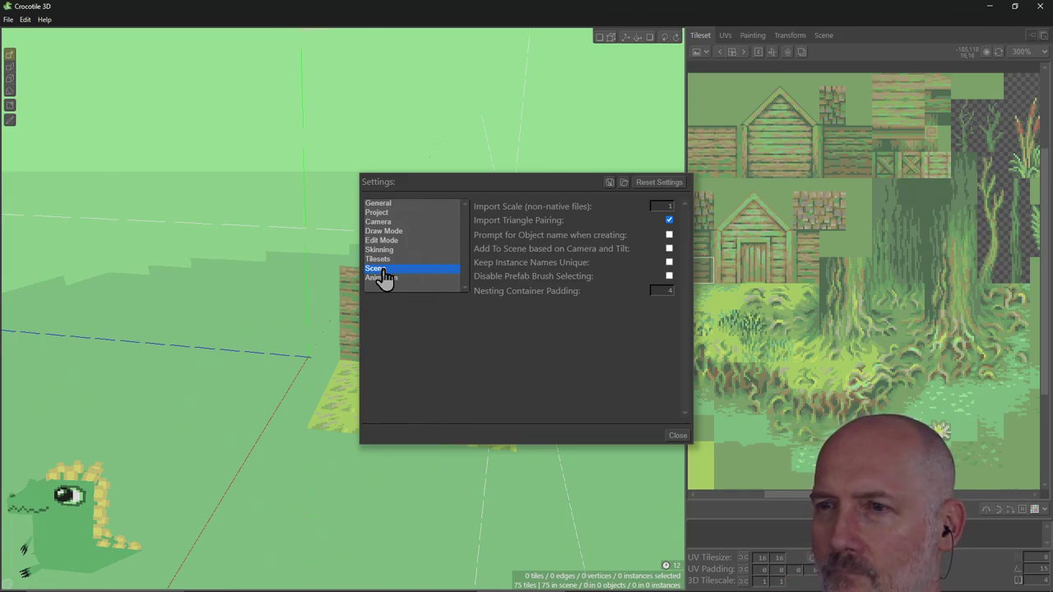
left_click(379, 251)
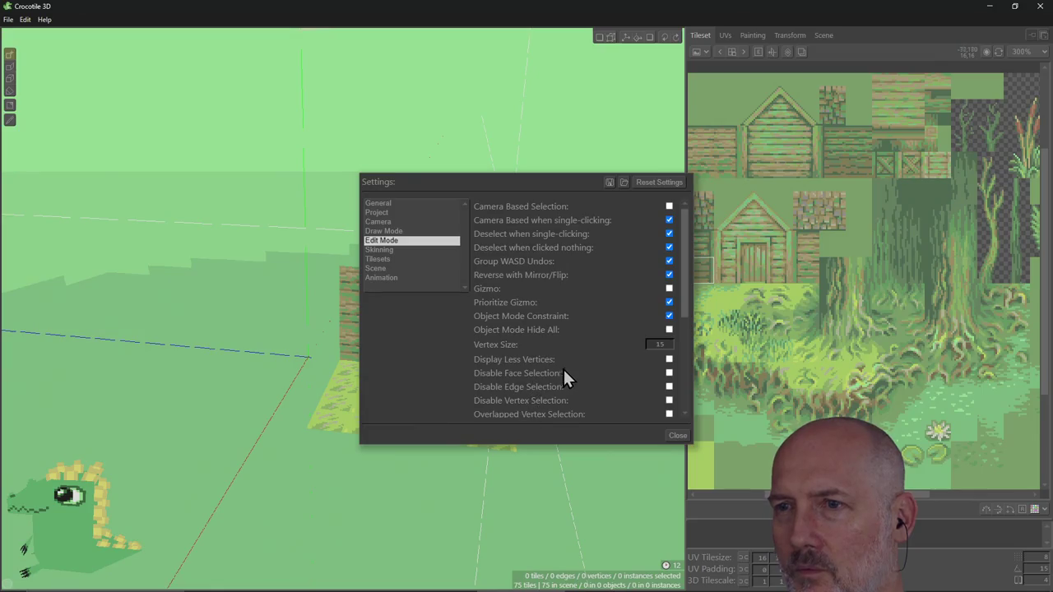
scroll(565, 367, "down", 2)
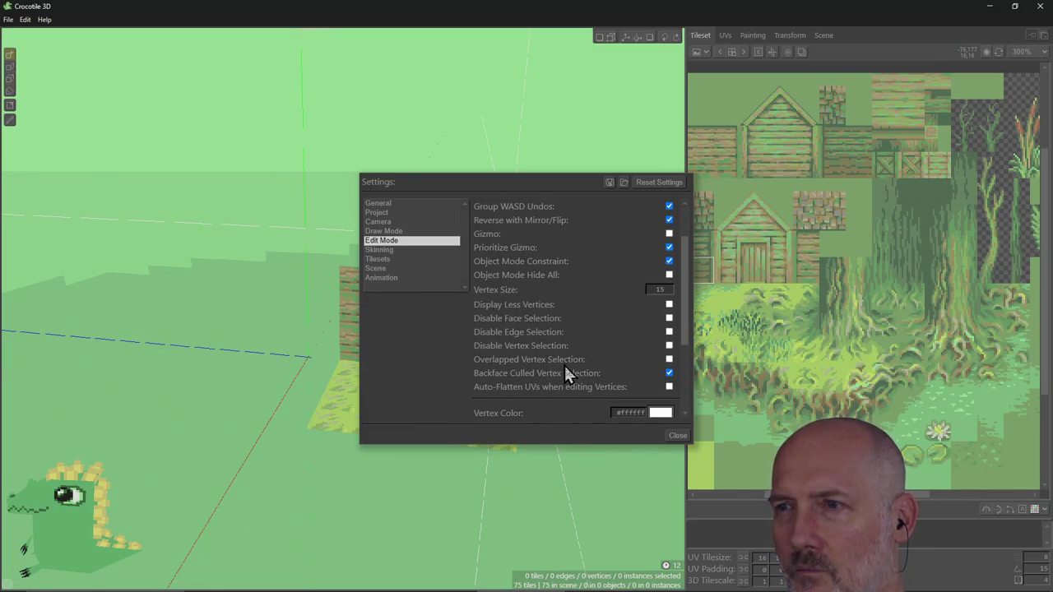
scroll(564, 365, "down", 2)
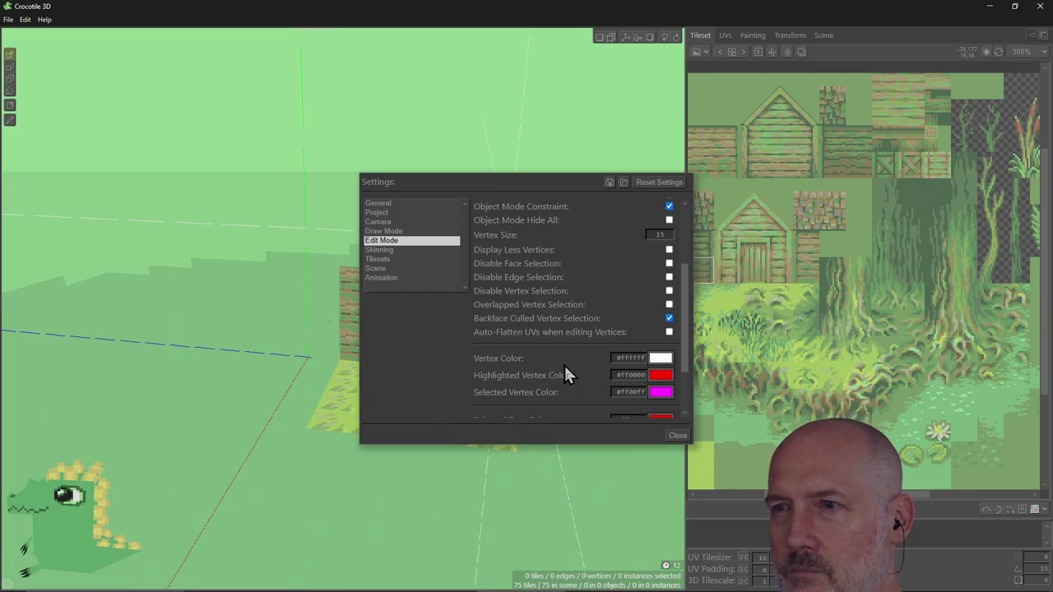
scroll(565, 375, "down", 2)
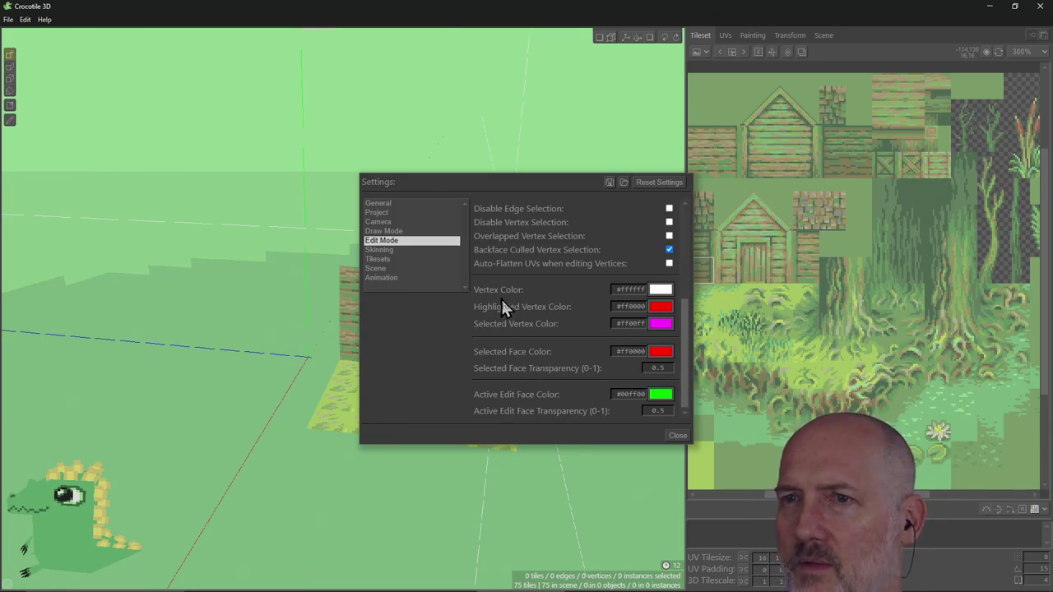
Review the General settings, close the Settings window and orbit back to the cabin.
left_click(423, 239)
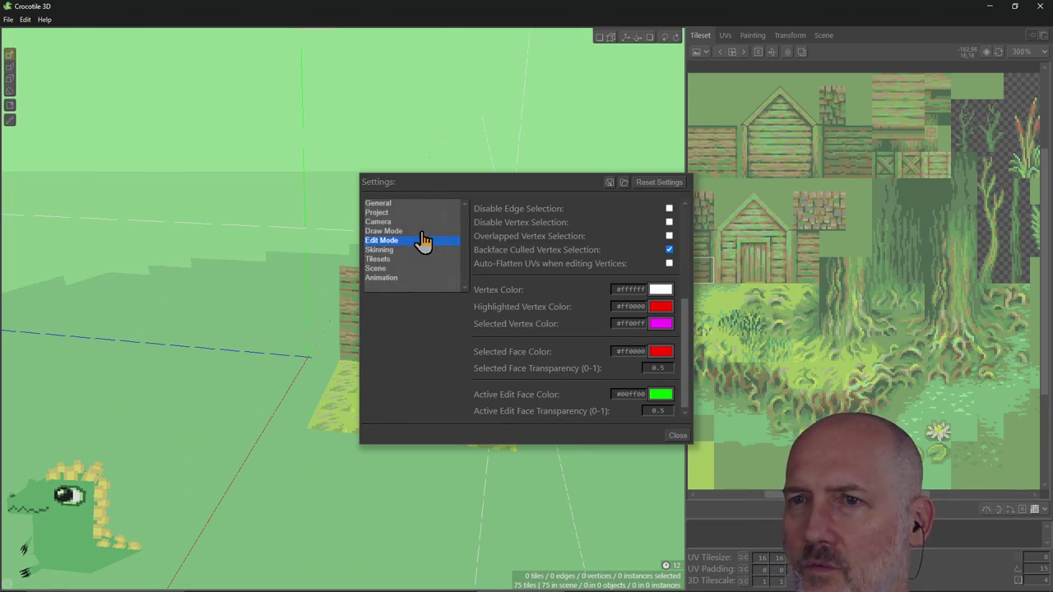
left_click(395, 204)
scroll(561, 294, "down", 3)
scroll(562, 295, "down", 2)
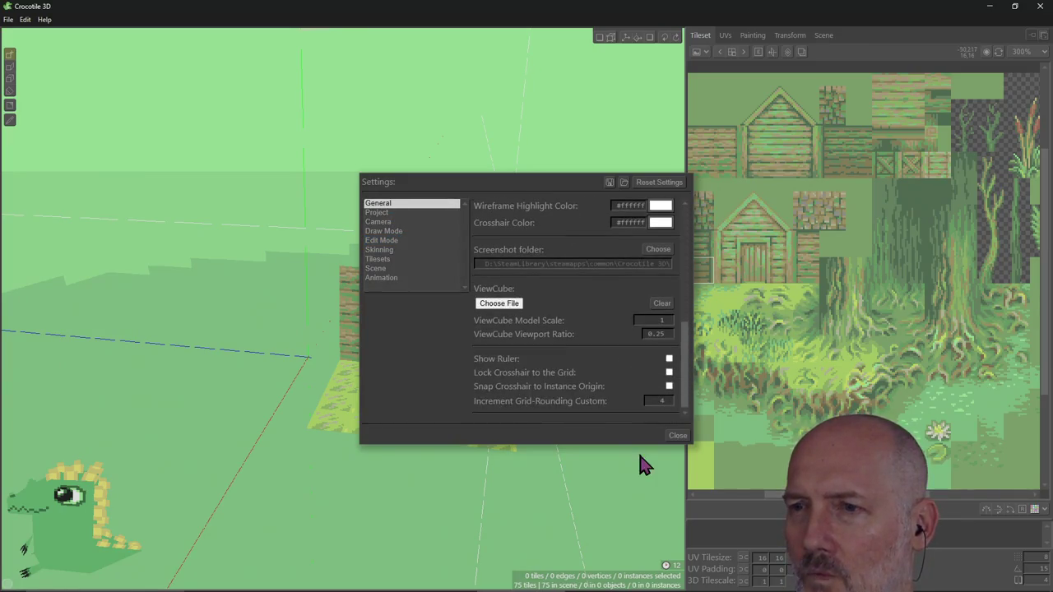
left_click(674, 438)
right_click_drag(376, 384, 460, 362)
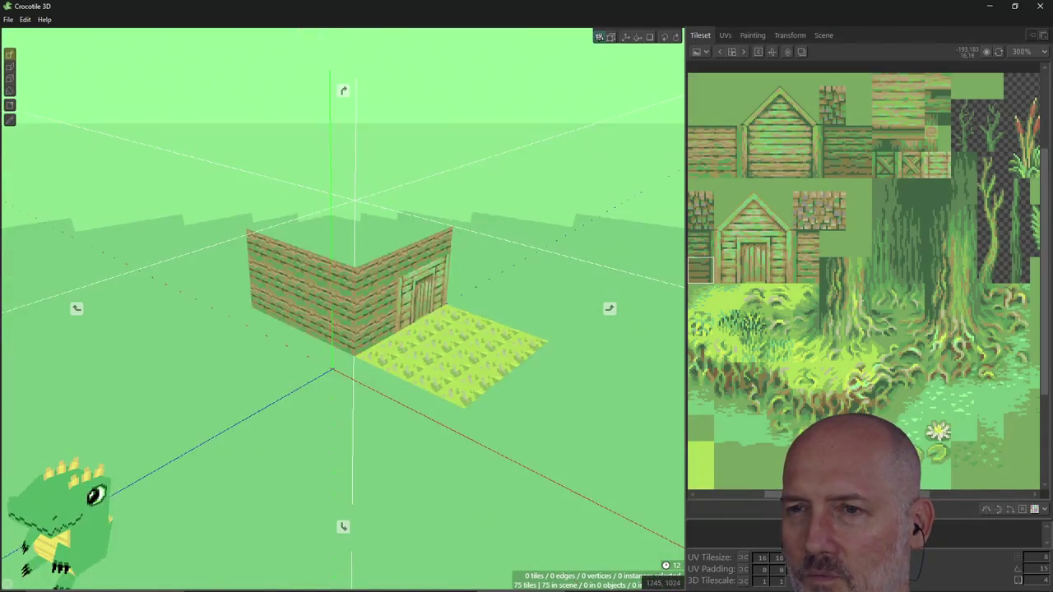
Try selecting wall tiles and columns, clear them, then box-select all cabin and grass vertices.
left_click(365, 301)
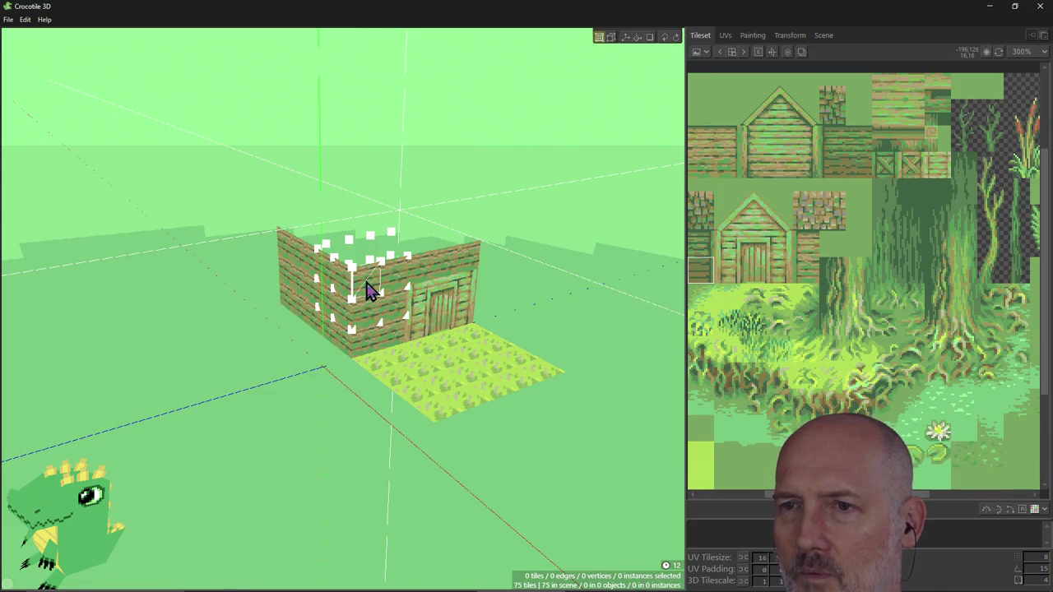
mouse_move(369, 341)
left_mouse_down()
mouse_move(368, 321)
mouse_move(371, 364)
left_mouse_up()
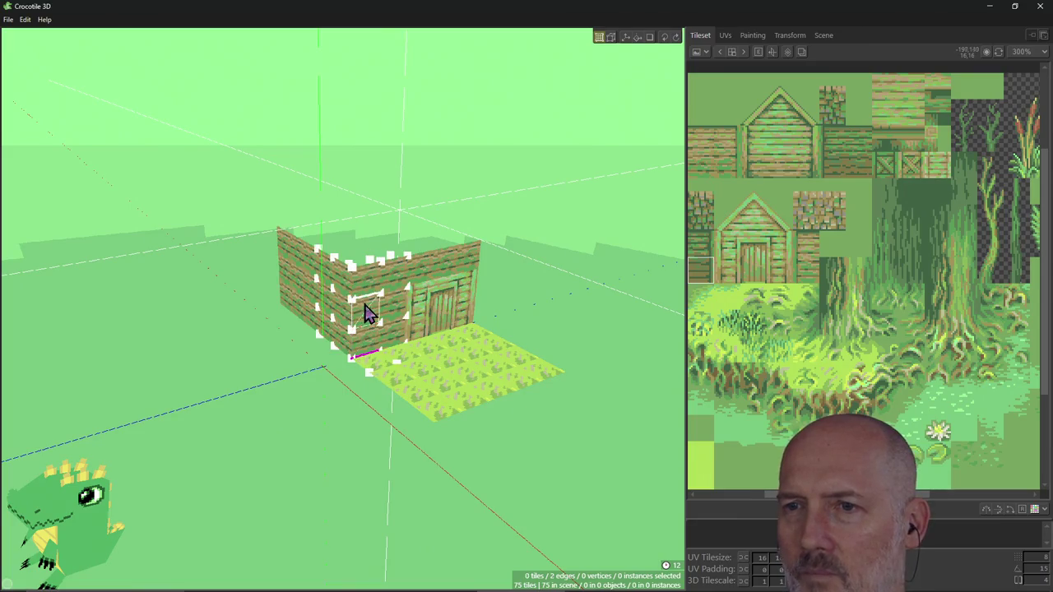
left_click(370, 306)
left_click(372, 278)
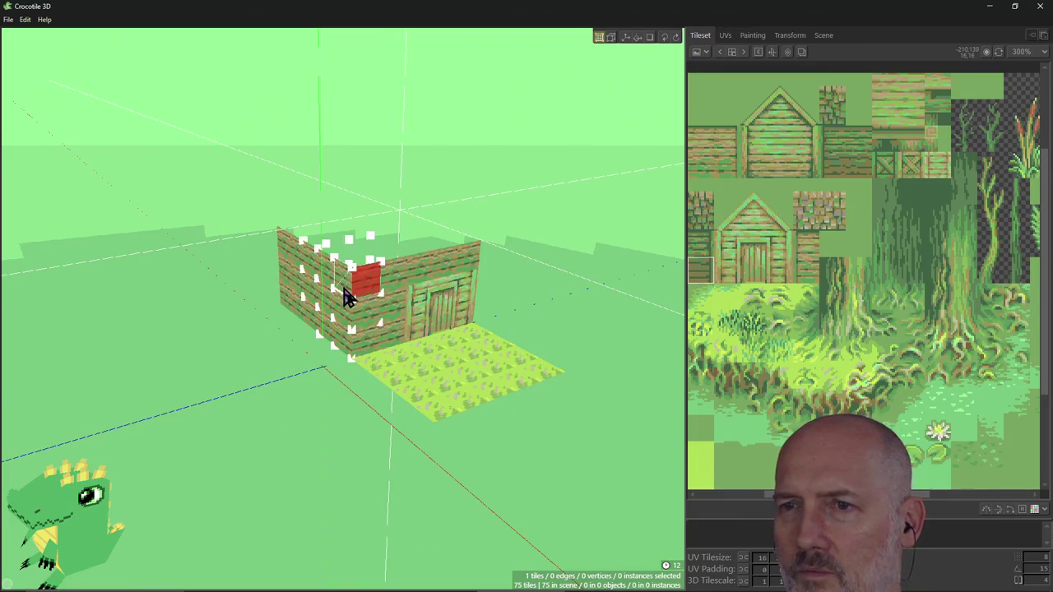
left_click(371, 324, "shift")
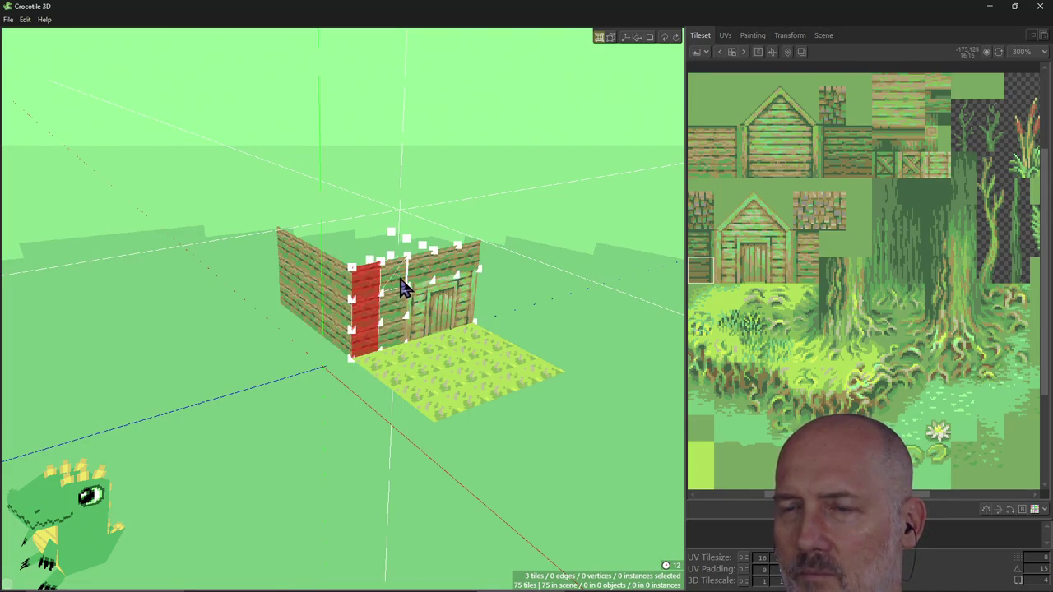
left_click_drag(401, 284, 400, 334, "shift")
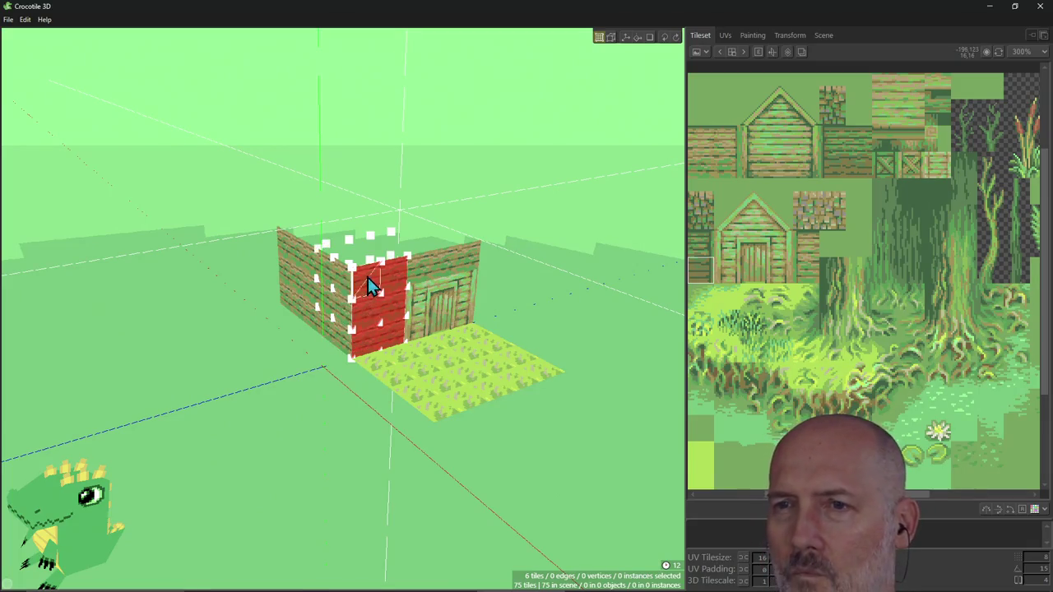
key("Escape")
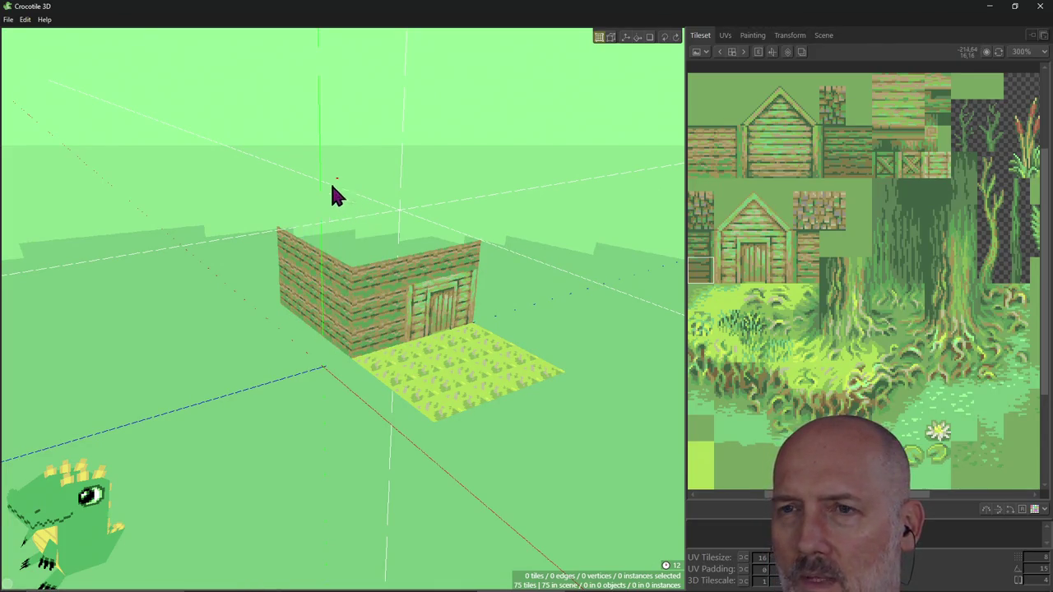
mouse_move(338, 179)
left_mouse_down()
mouse_move(502, 368)
mouse_move(525, 373)
left_mouse_up()
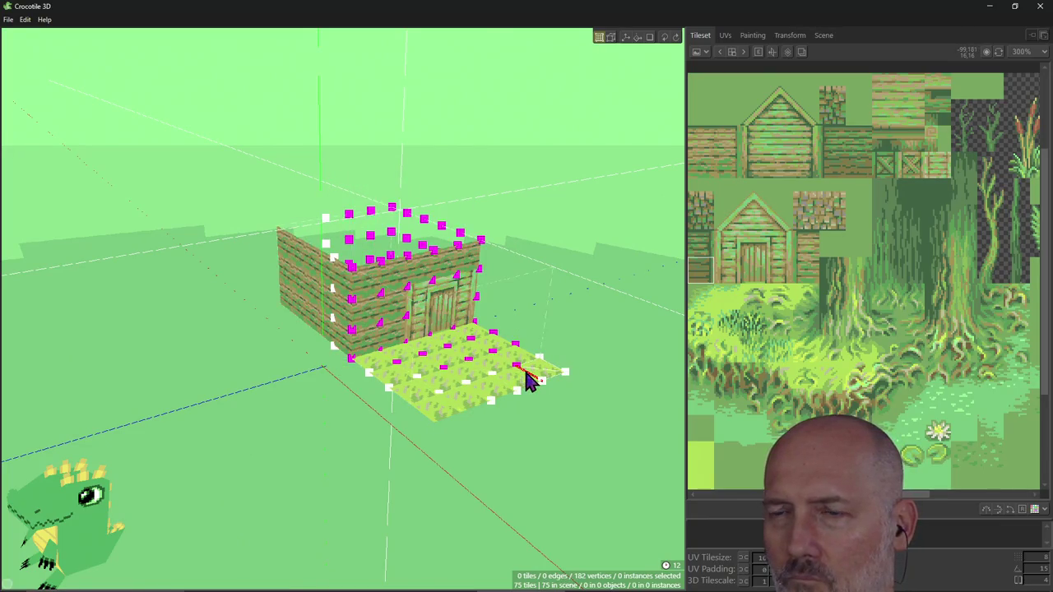
Reopen Edit > Settings and browse the Scene and Tilesets pages.
left_click(25, 20)
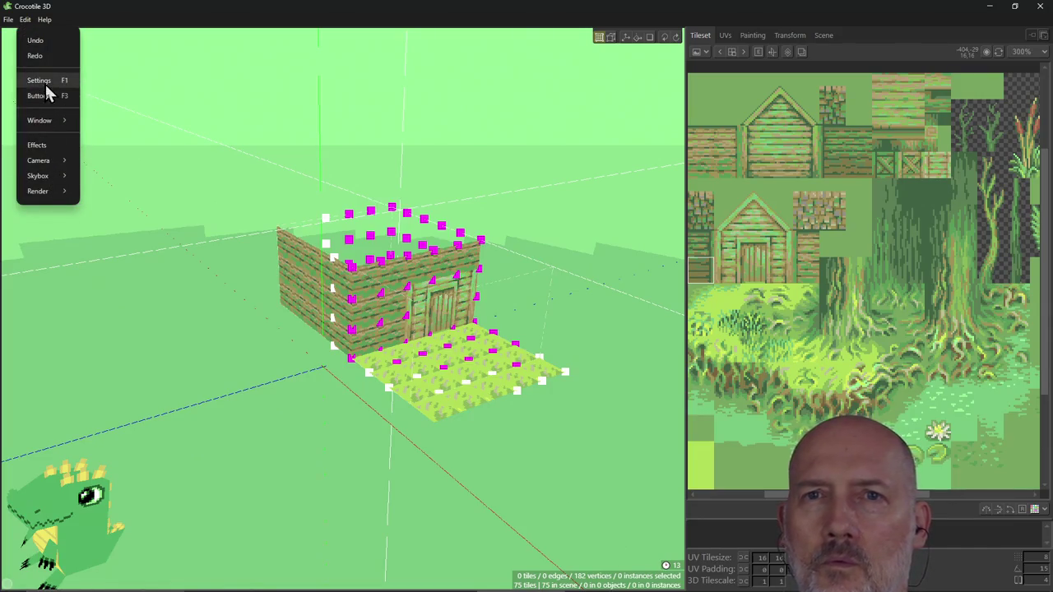
left_click(44, 83)
left_click(380, 269)
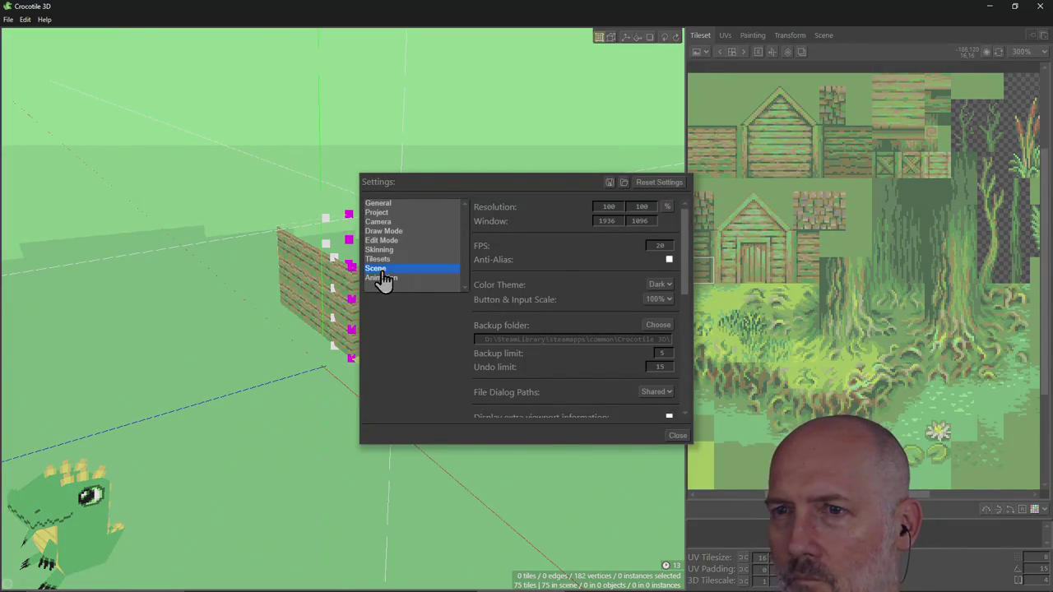
left_click(378, 260)
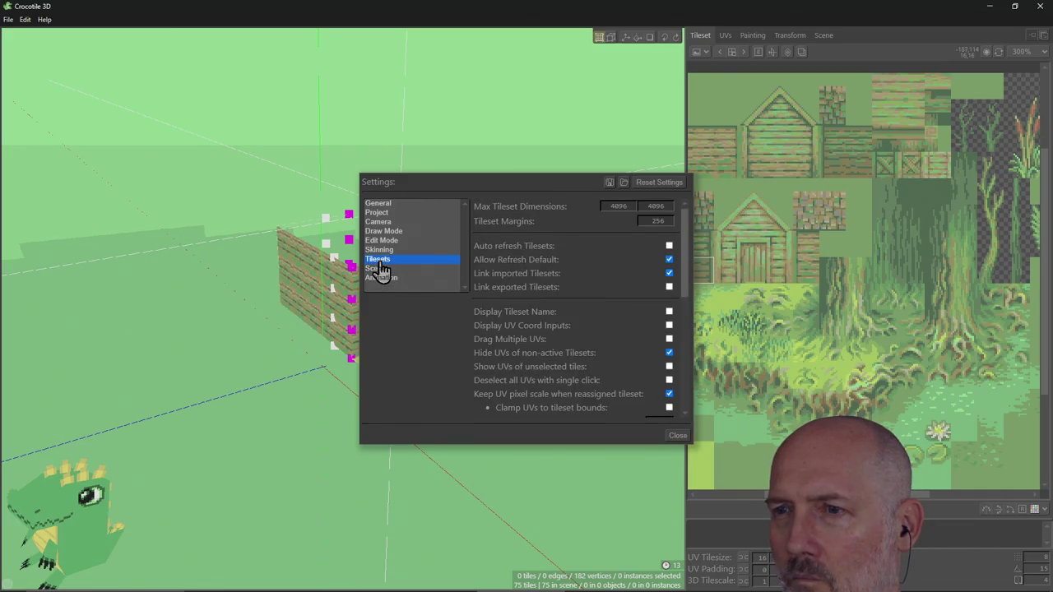
scroll(569, 364, "down", 5)
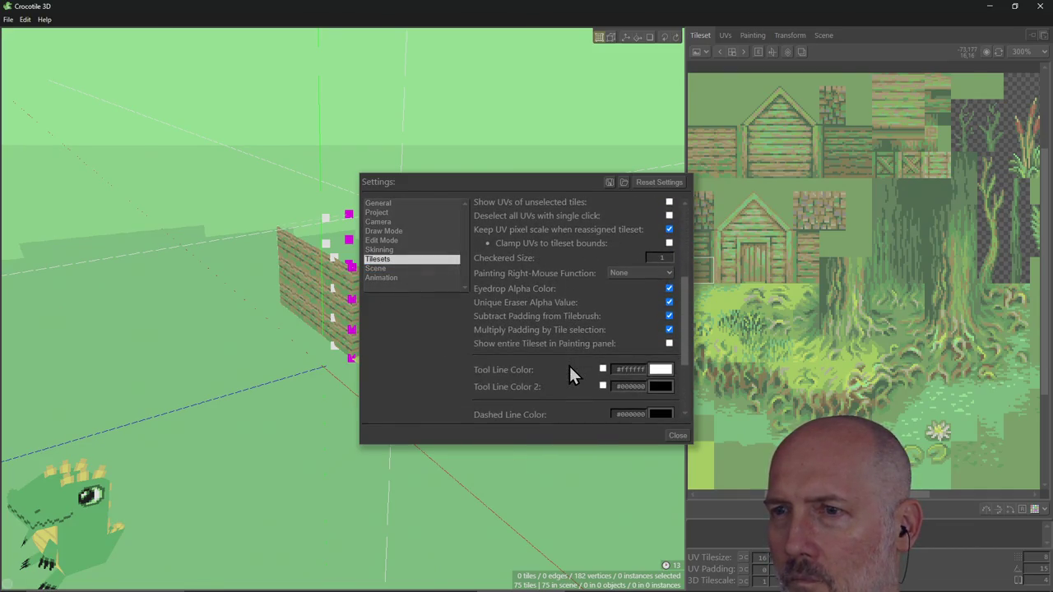
scroll(569, 363, "up", 2)
scroll(569, 364, "down", 5)
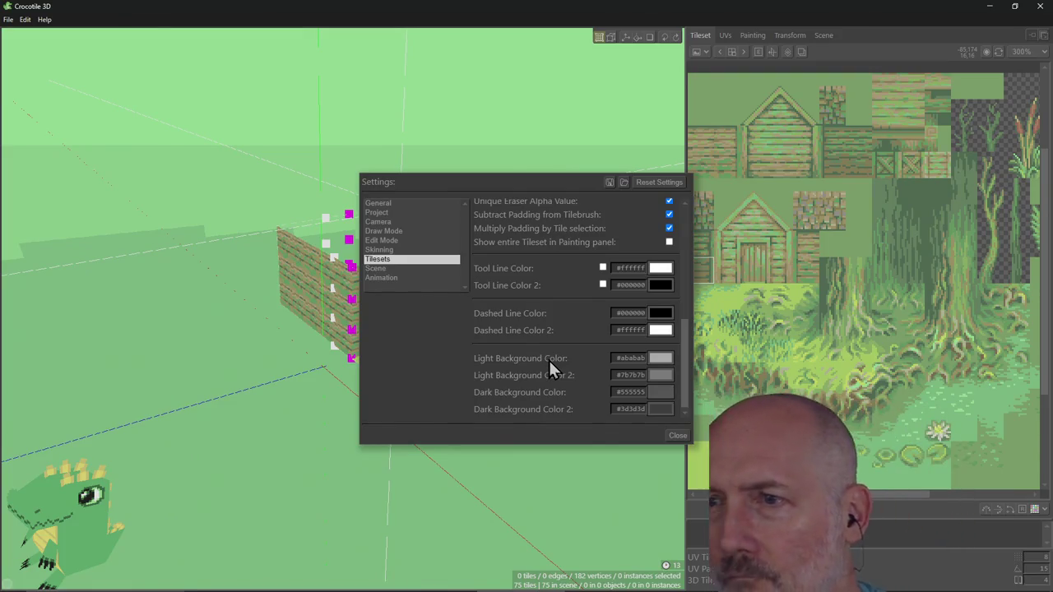
scroll(554, 347, "up", 3)
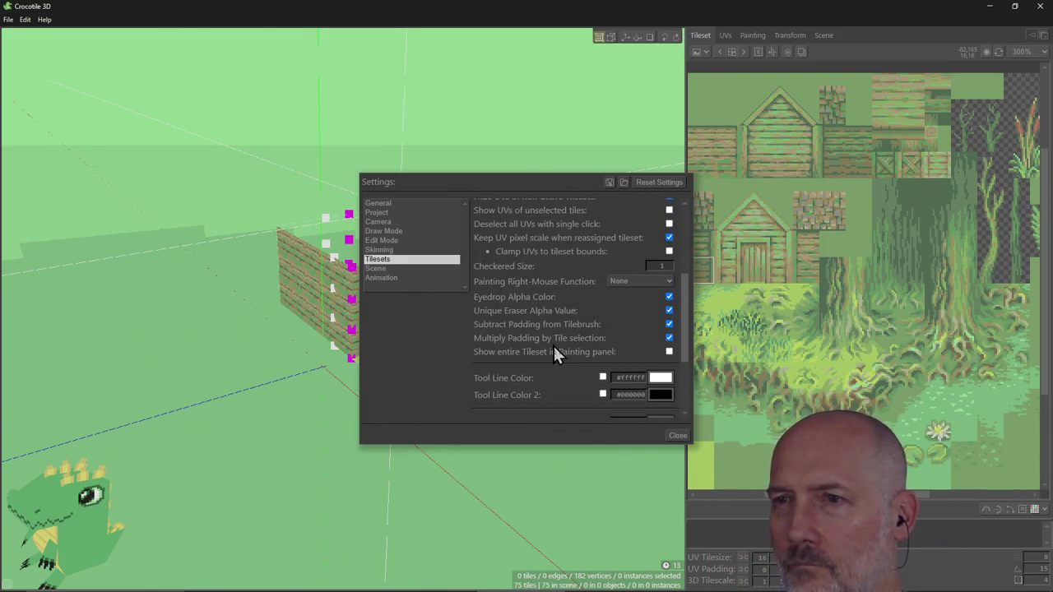
scroll(494, 346, "up", 2)
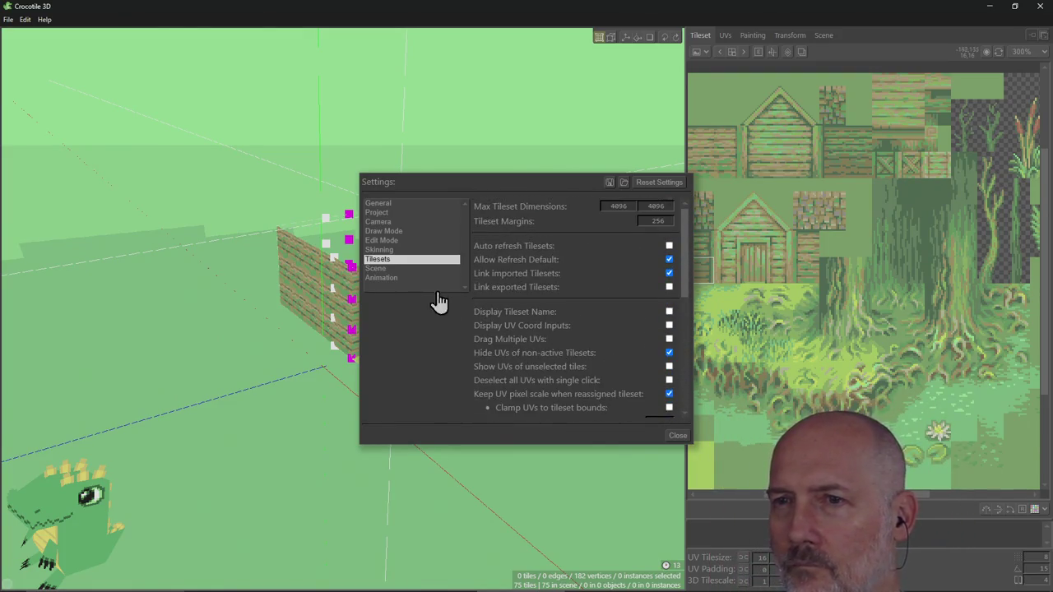
Review Edit Mode options, leaving 'Deselect when single-clicking' off, and close Settings.
left_click(378, 269)
left_click(385, 240)
scroll(539, 333, "down", 3)
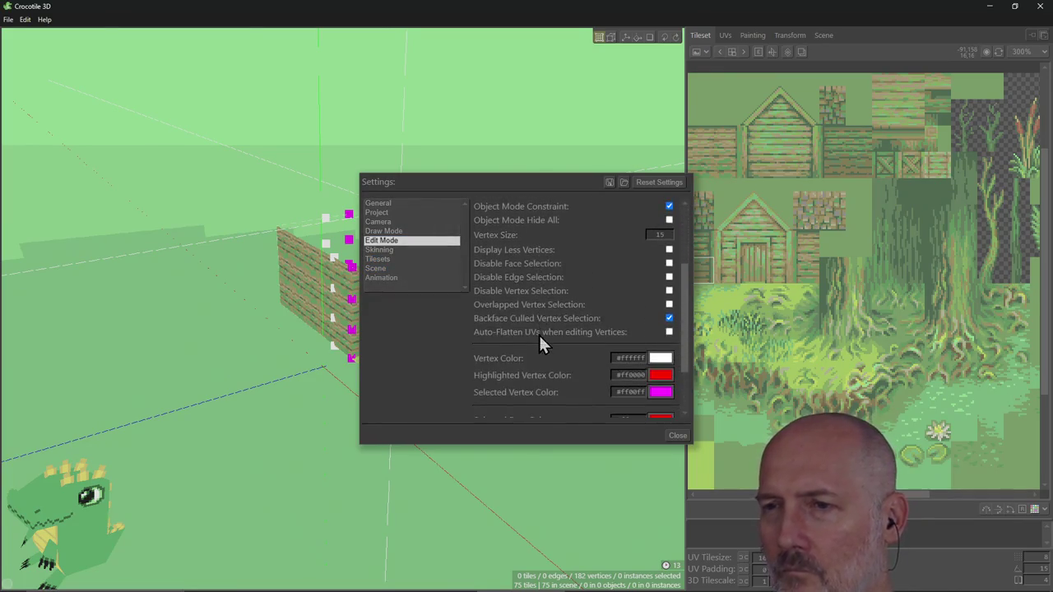
scroll(539, 334, "down", 2)
scroll(539, 334, "up", 2)
scroll(539, 333, "up", 1)
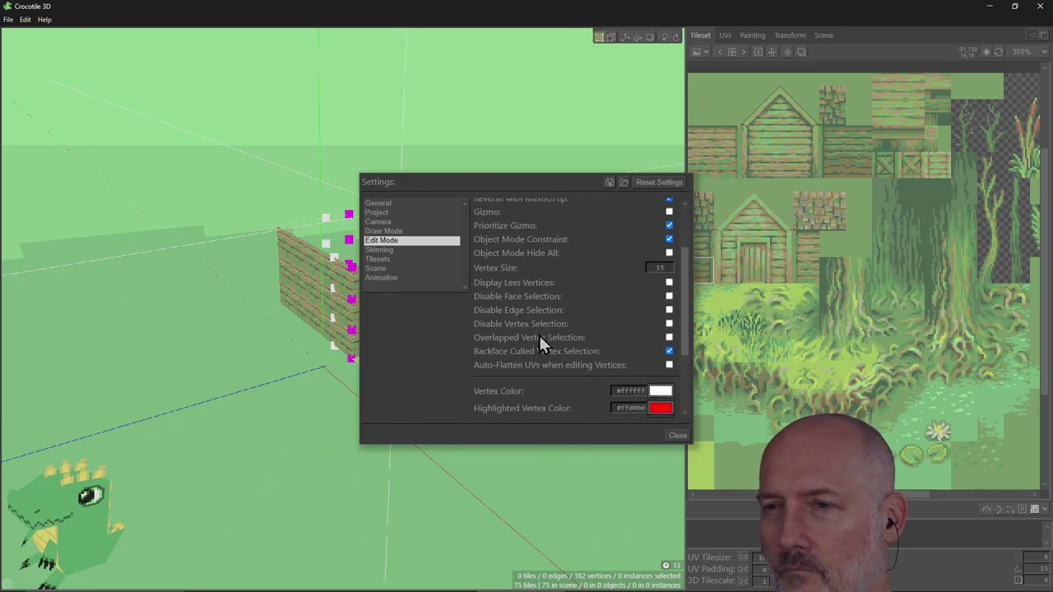
scroll(540, 337, "down", 2)
scroll(540, 337, "down", 1)
scroll(540, 338, "up", 3)
scroll(540, 337, "up", 1)
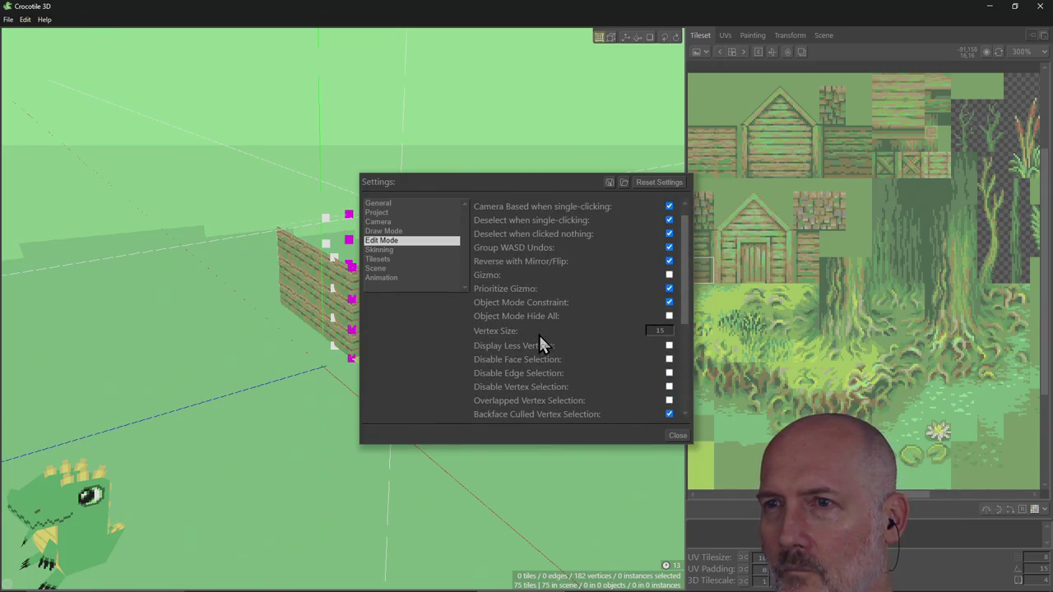
scroll(539, 341, "up", 1)
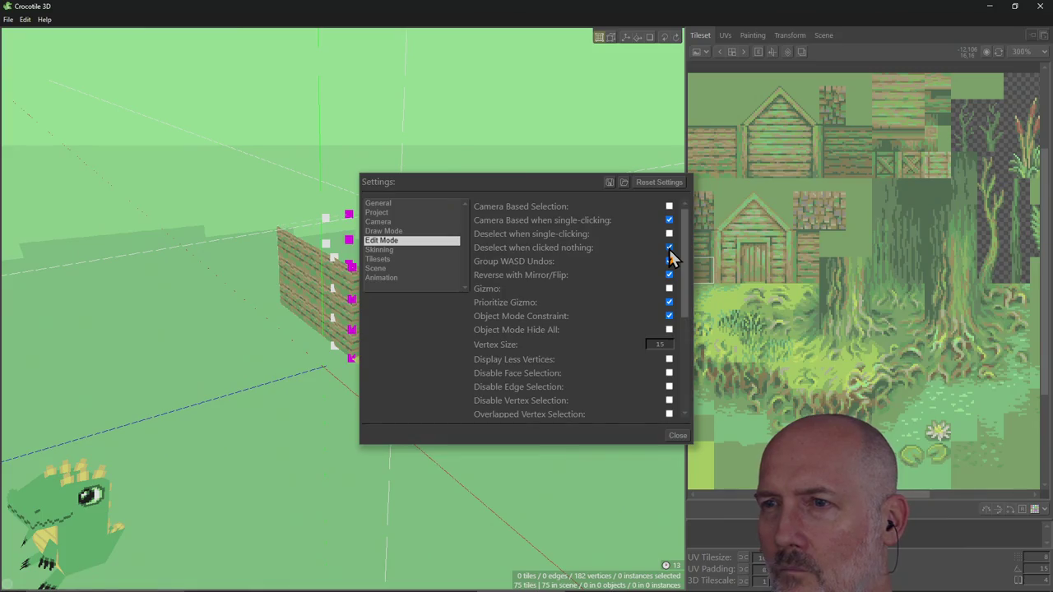
left_click(677, 436)
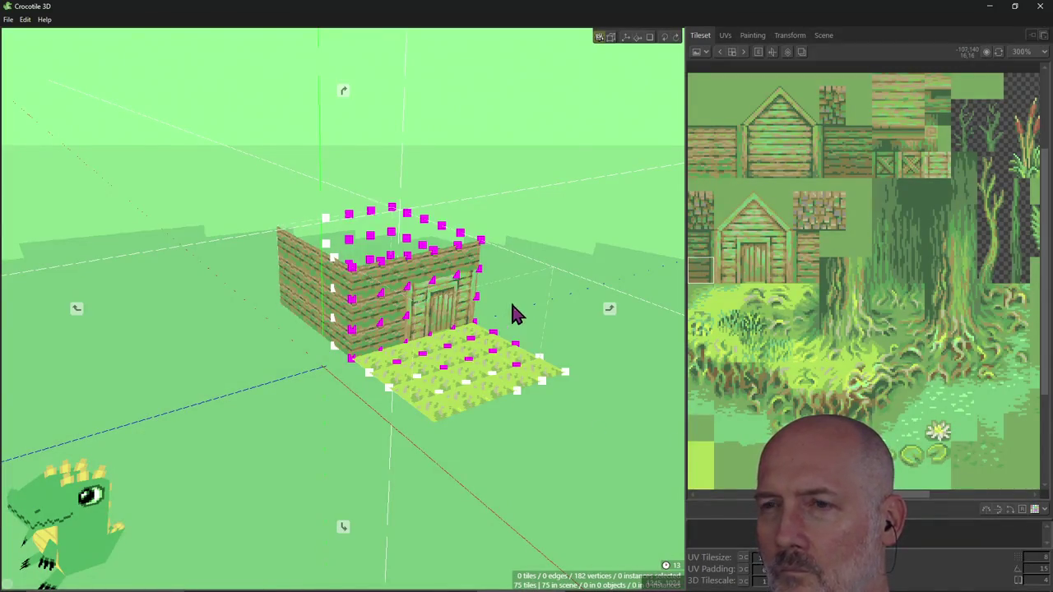
Drag-select the front wall tiles to the left of the door.
right_click_drag(512, 305, 461, 288)
right_click_drag(527, 312, 546, 320)
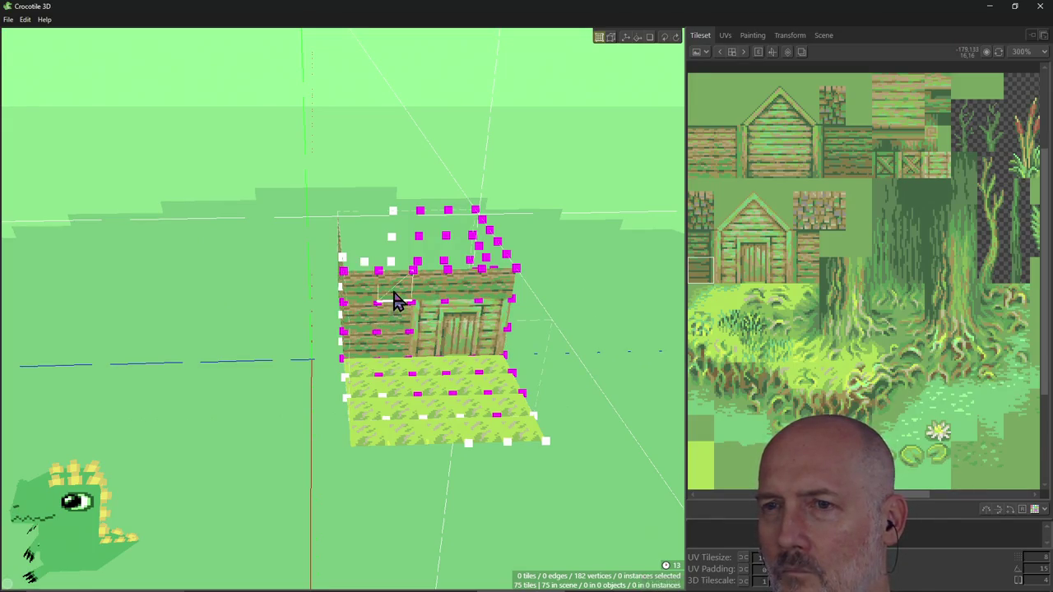
left_click(409, 321)
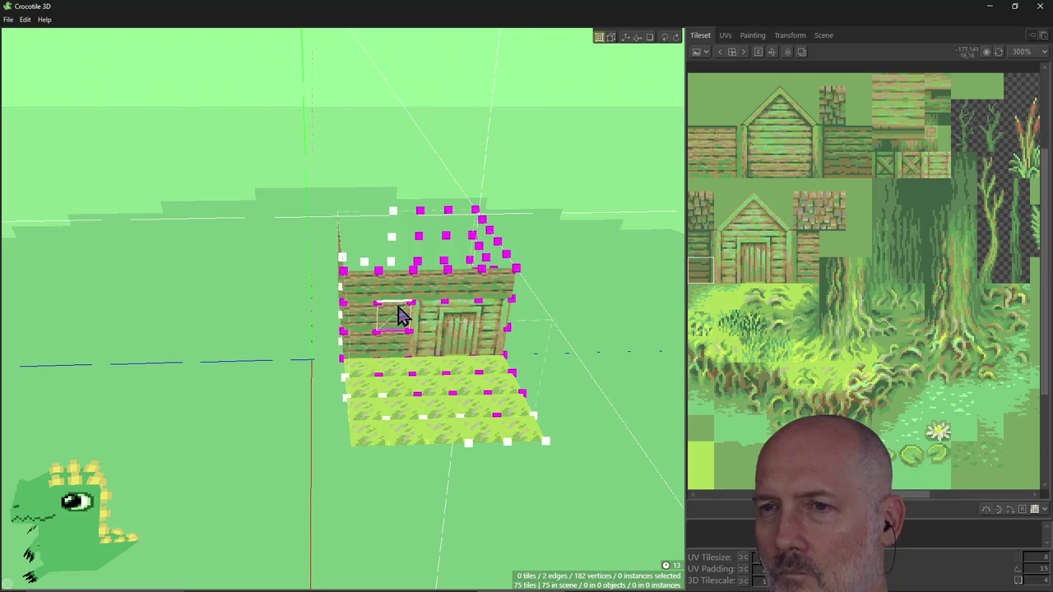
left_click_drag(395, 295, 368, 353)
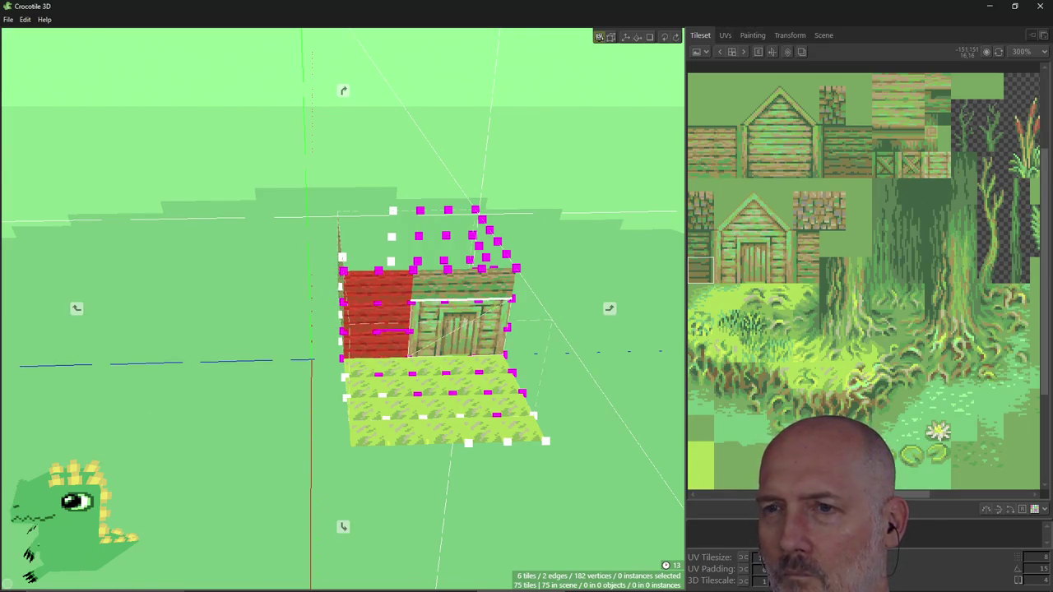
right_click_drag(368, 352, 531, 309)
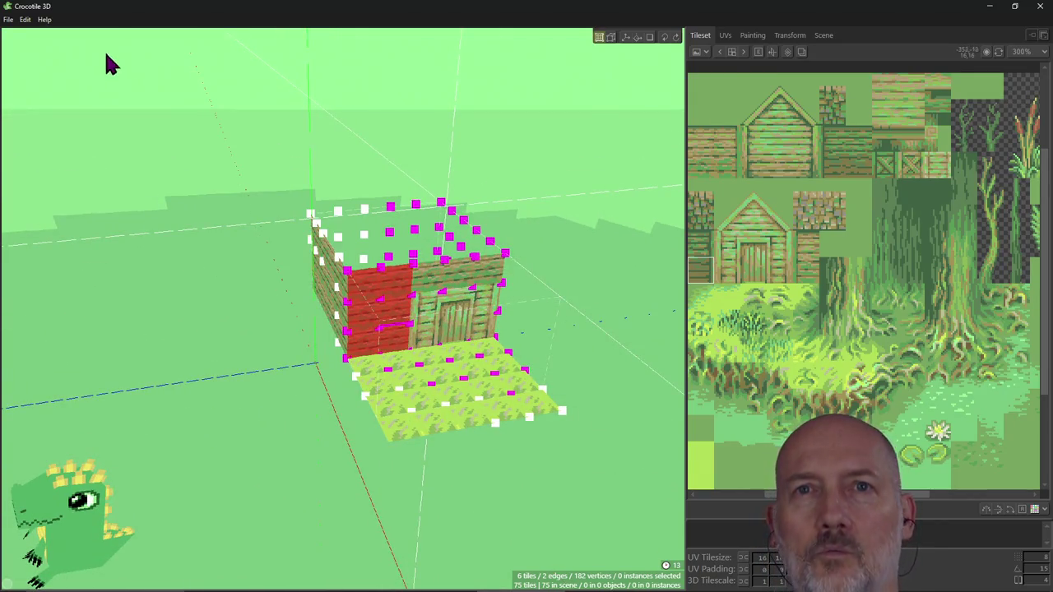
left_click(26, 19)
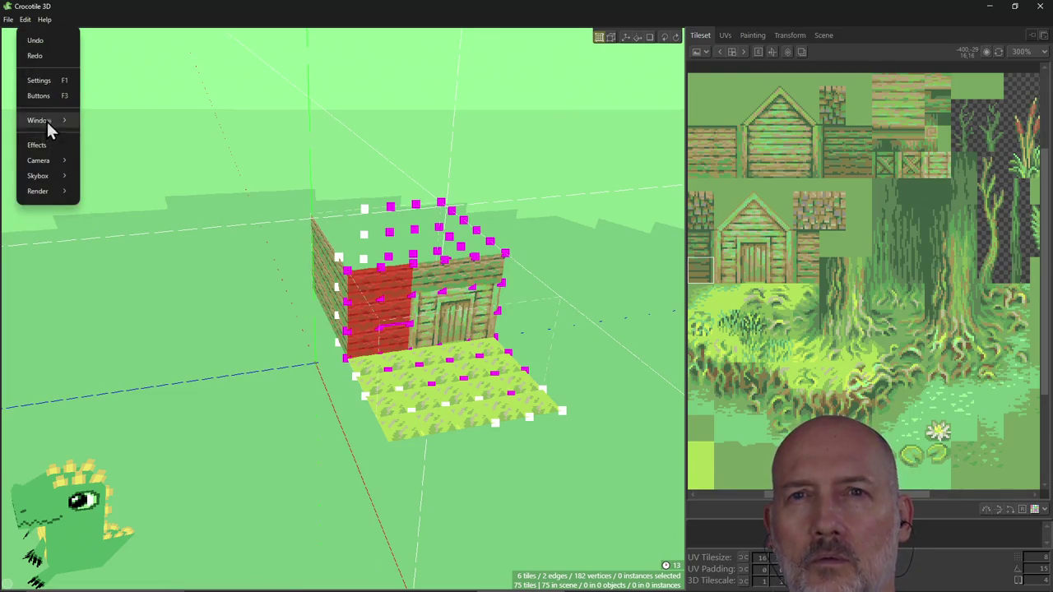
Enable the Edit Mode option 'Deselect when clicked nothing' and close Settings.
left_click(53, 82)
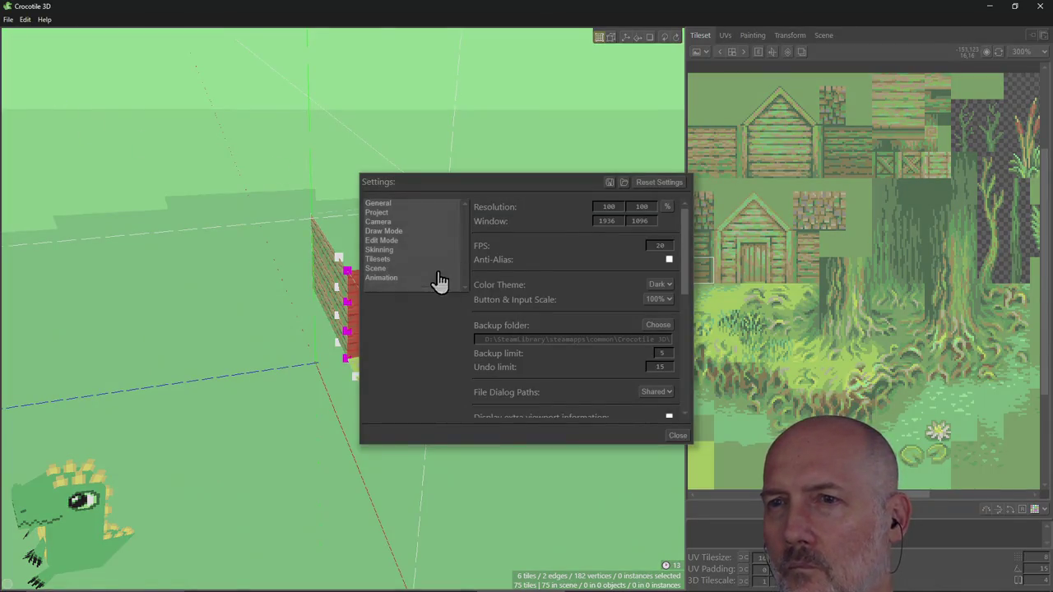
left_click(385, 242)
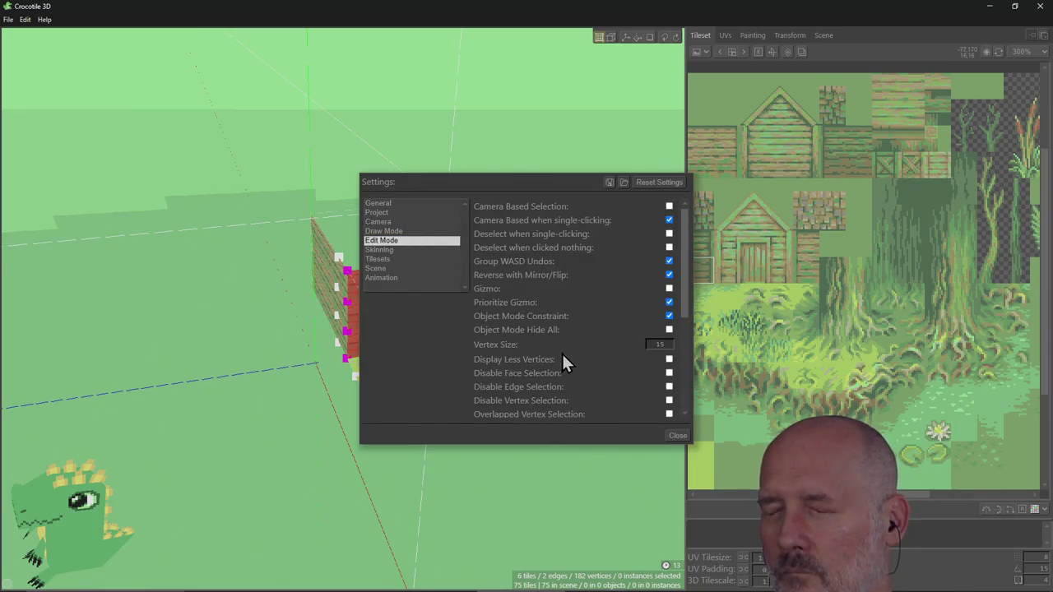
left_click(669, 247)
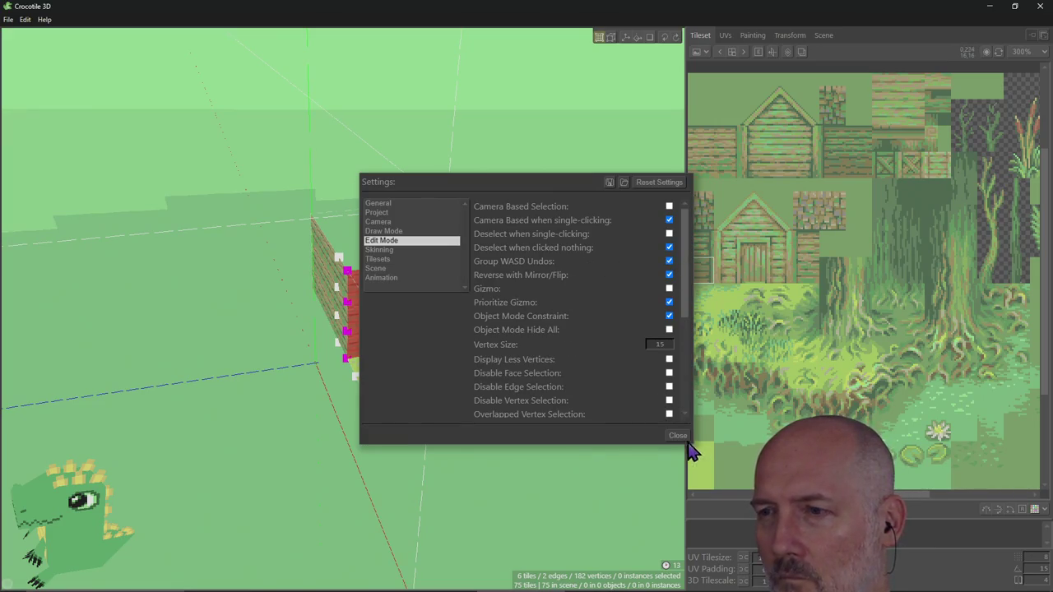
left_click(681, 437)
left_click(585, 255)
right_click_drag(585, 255, 493, 272)
left_click(400, 301)
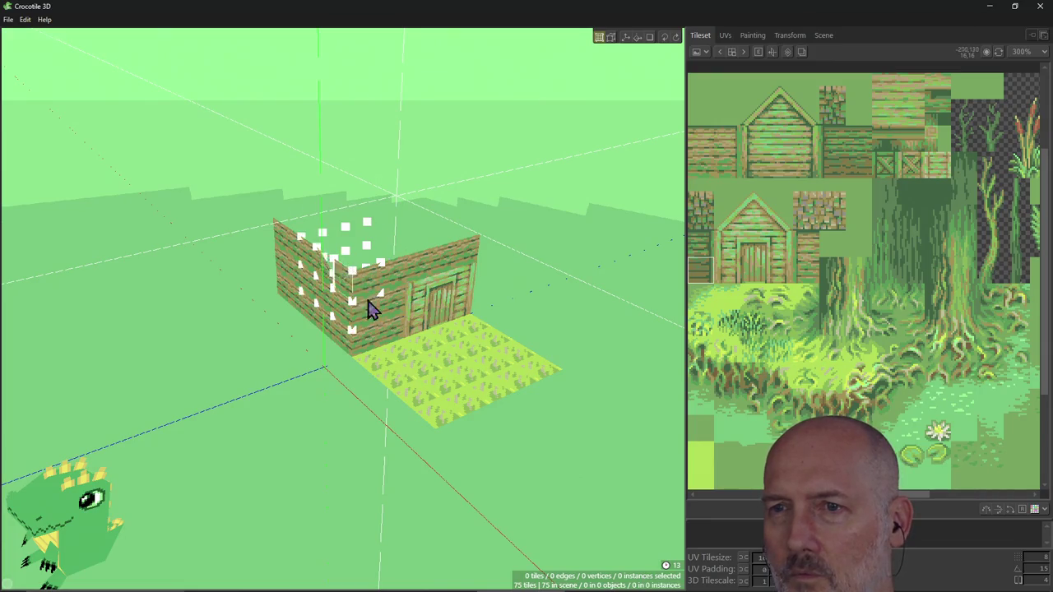
left_click(382, 333, "shift")
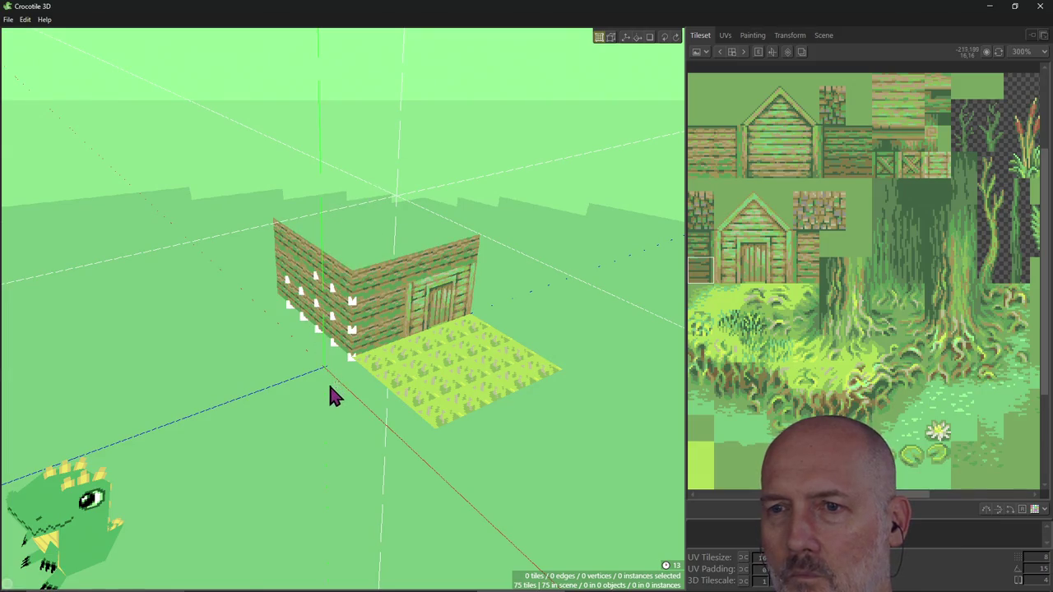
left_click_drag(330, 387, 434, 234)
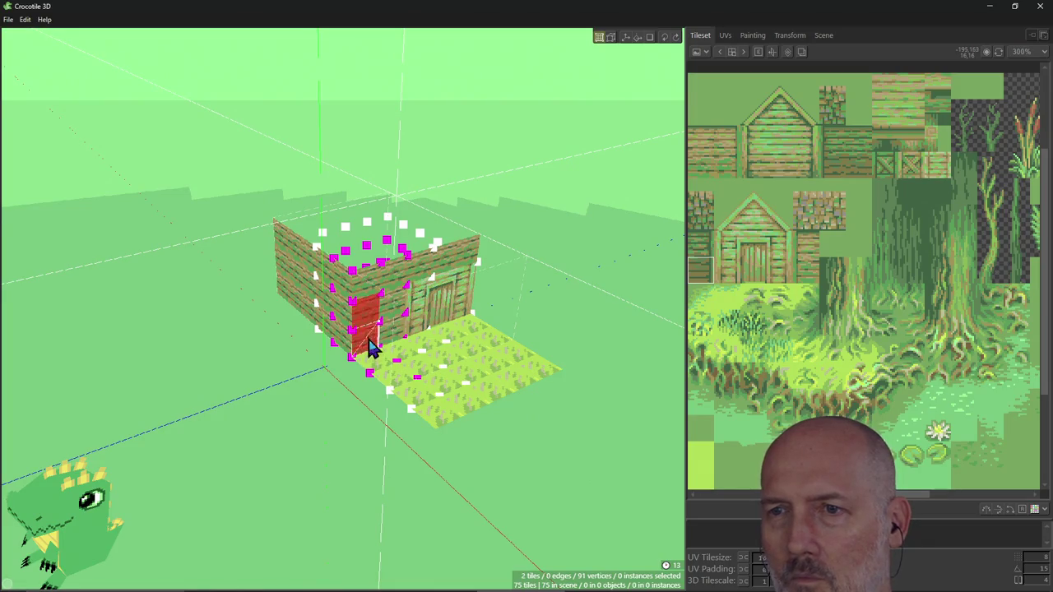
right_click_drag(390, 369, 461, 362)
right_click_drag(390, 346, 390, 342)
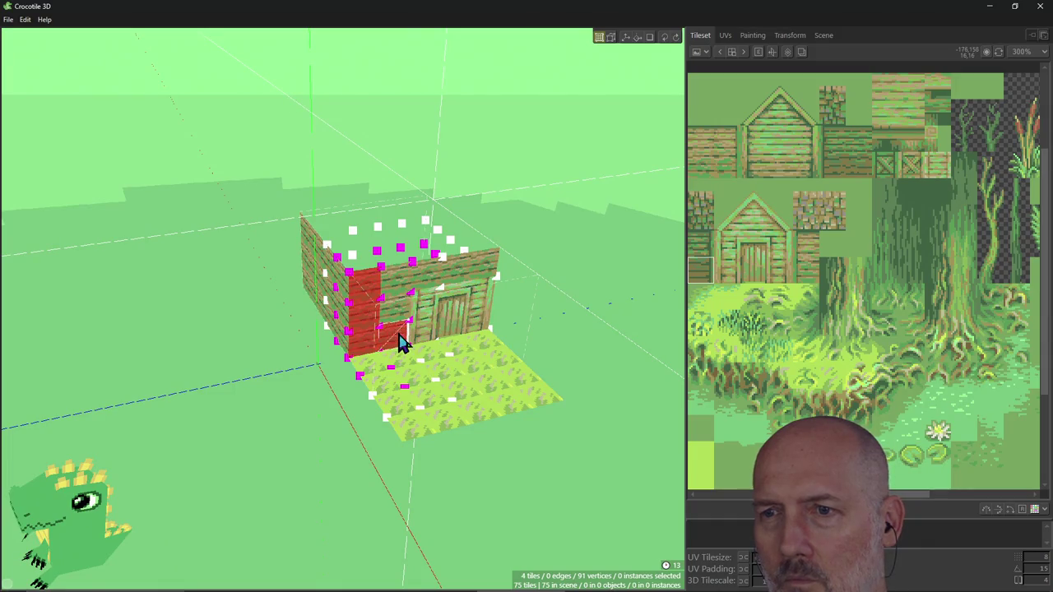
left_click(385, 333, "shift")
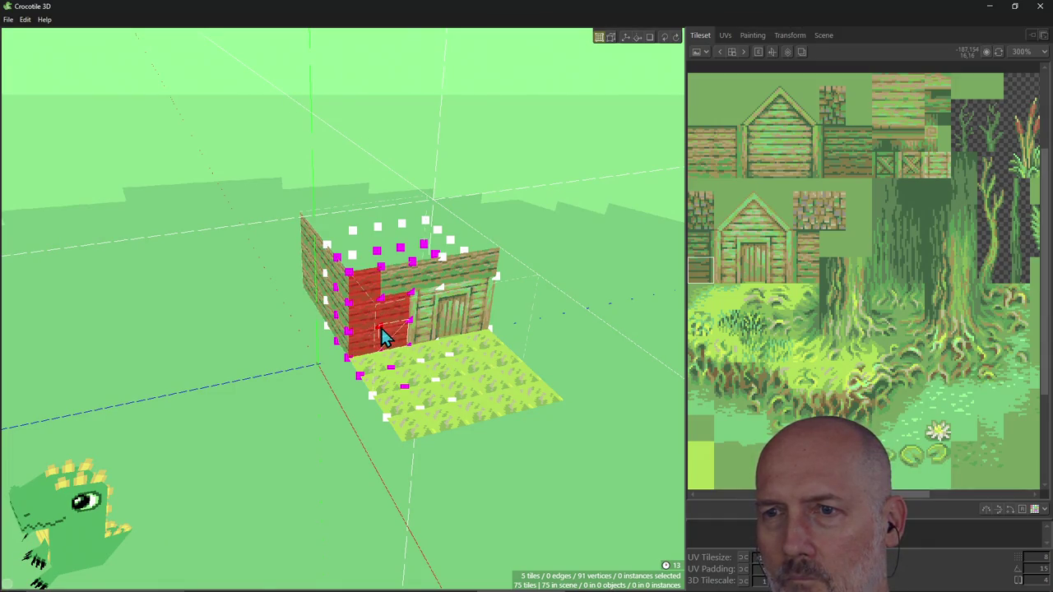
left_click(288, 360)
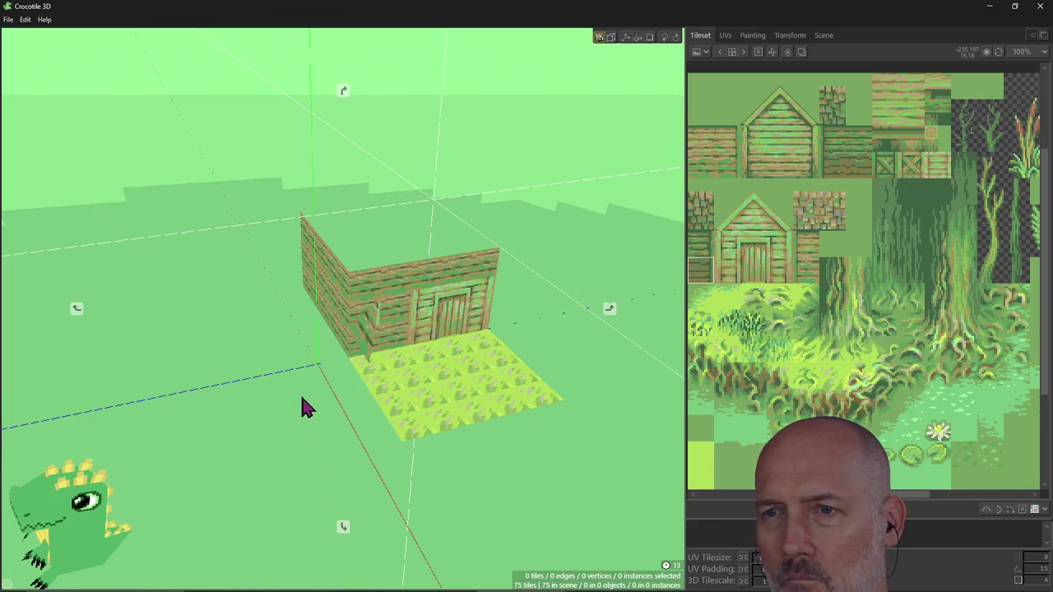
mouse_move(300, 393)
right_mouse_down()
mouse_move(321, 397)
mouse_move(313, 417)
right_mouse_up()
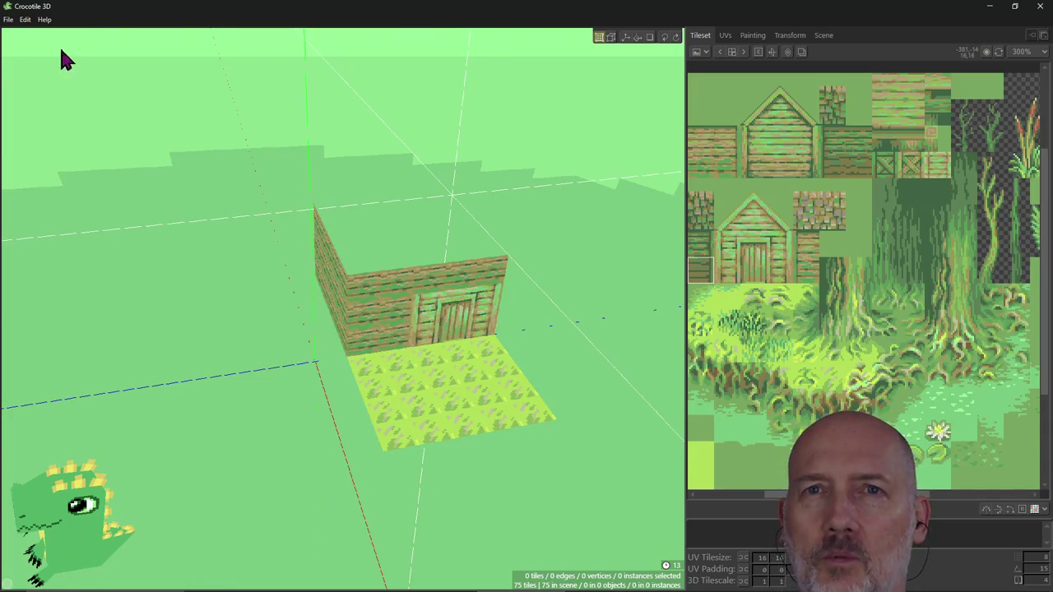
left_click(25, 19)
left_click(45, 79)
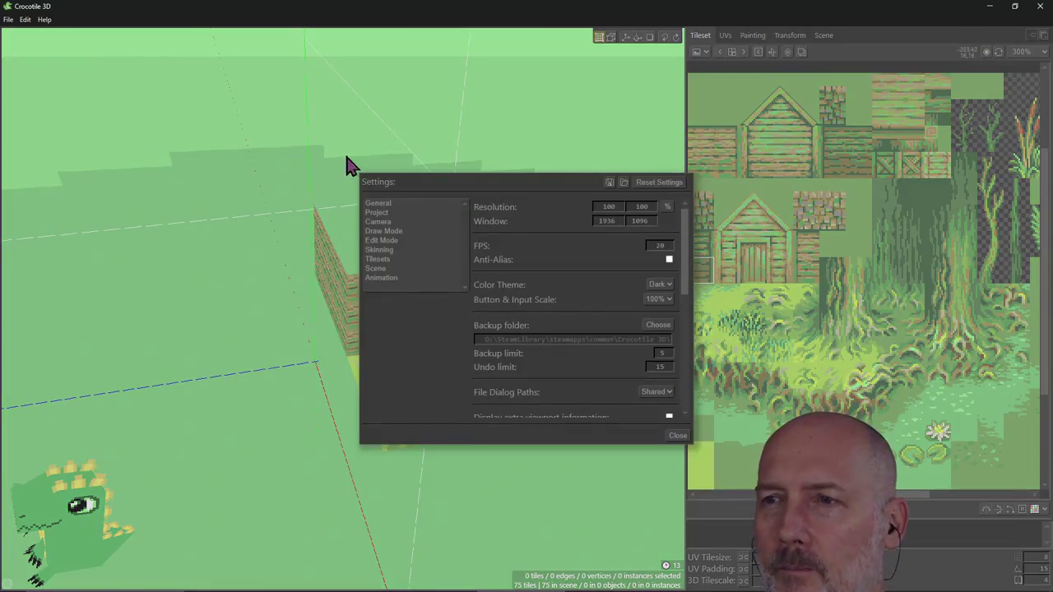
left_click(381, 242)
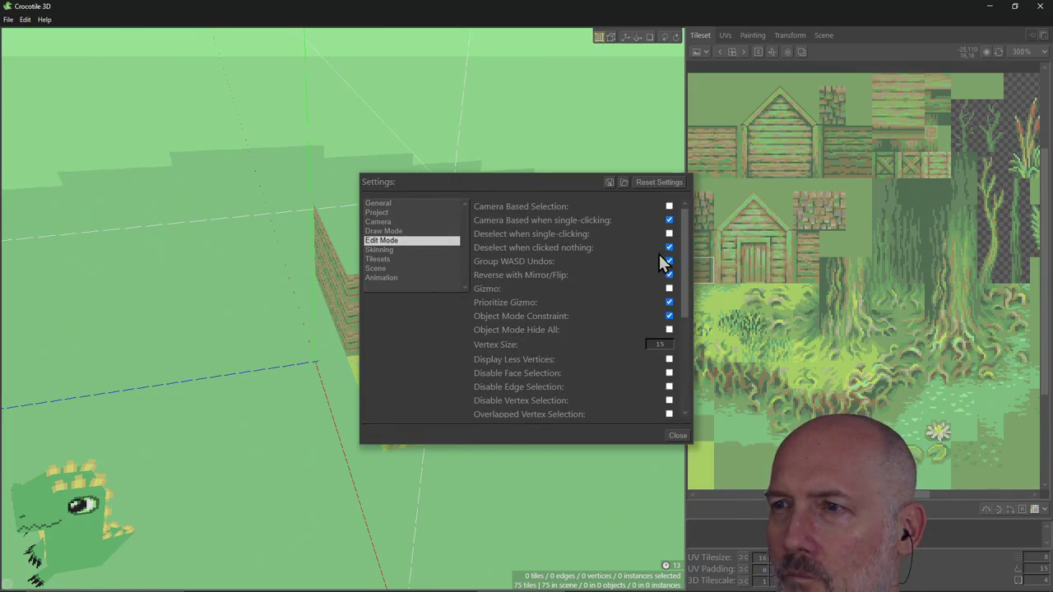
left_click(676, 437)
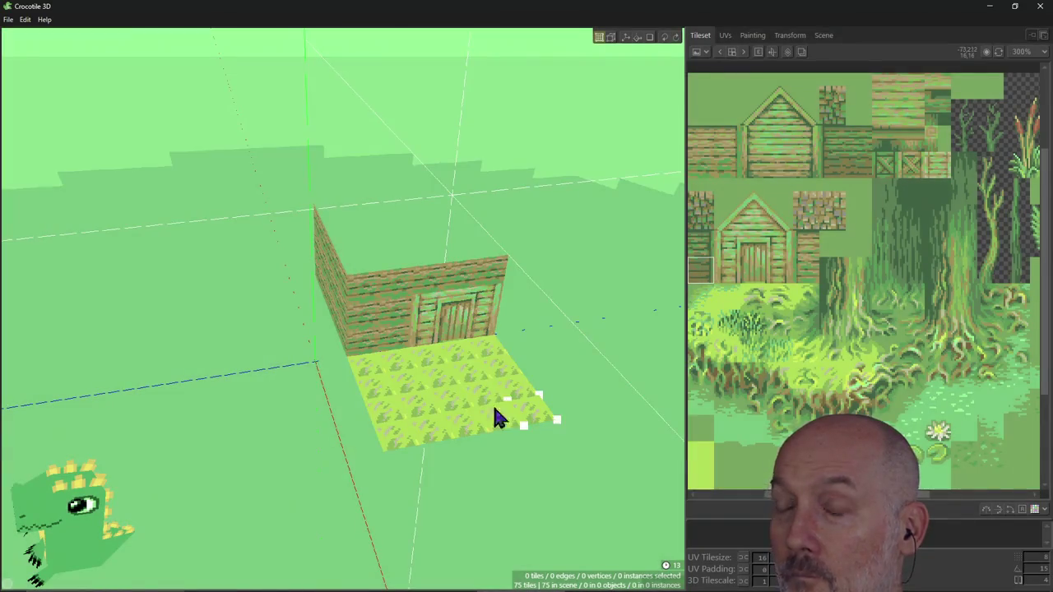
Select five wall tiles left of the door and the vertices on the door wall's right edge.
left_click(366, 317)
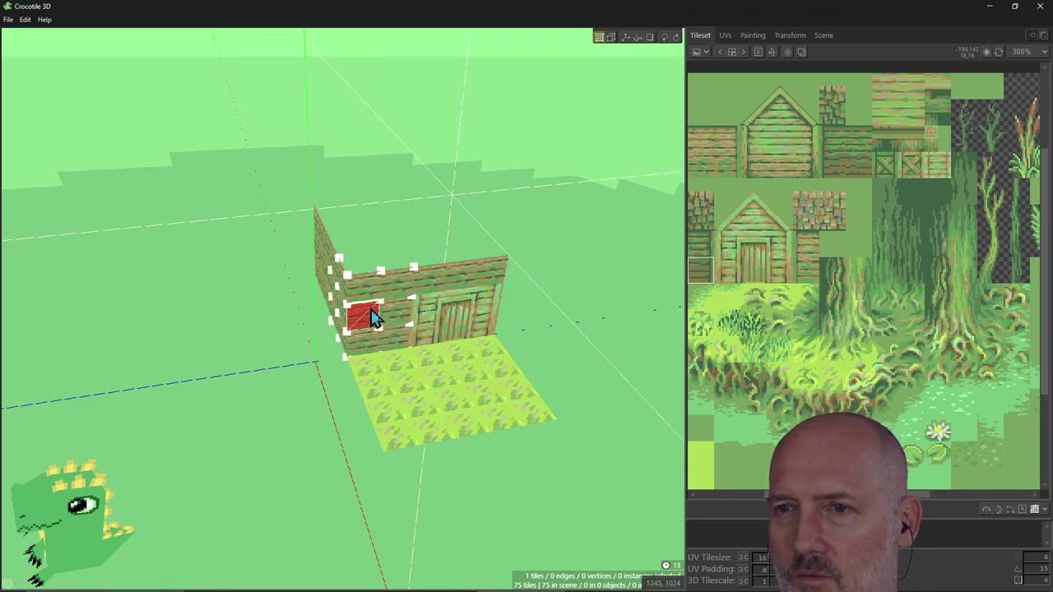
mouse_move(390, 342)
left_mouse_down()
mouse_move(401, 297)
mouse_move(426, 292)
left_mouse_up()
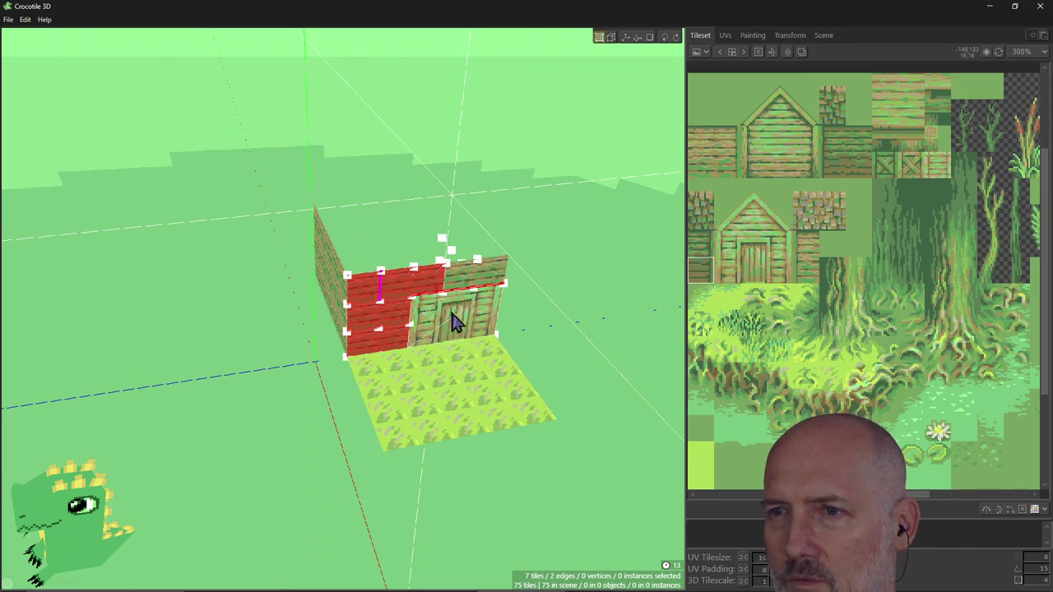
left_click_drag(515, 365, 524, 365)
Clear the vertex and tile selections, orbit to show the side wall, then switch to the browser.
mouse_move(524, 364)
right_mouse_down()
mouse_move(461, 353)
mouse_move(559, 354)
right_mouse_up()
left_click(560, 354)
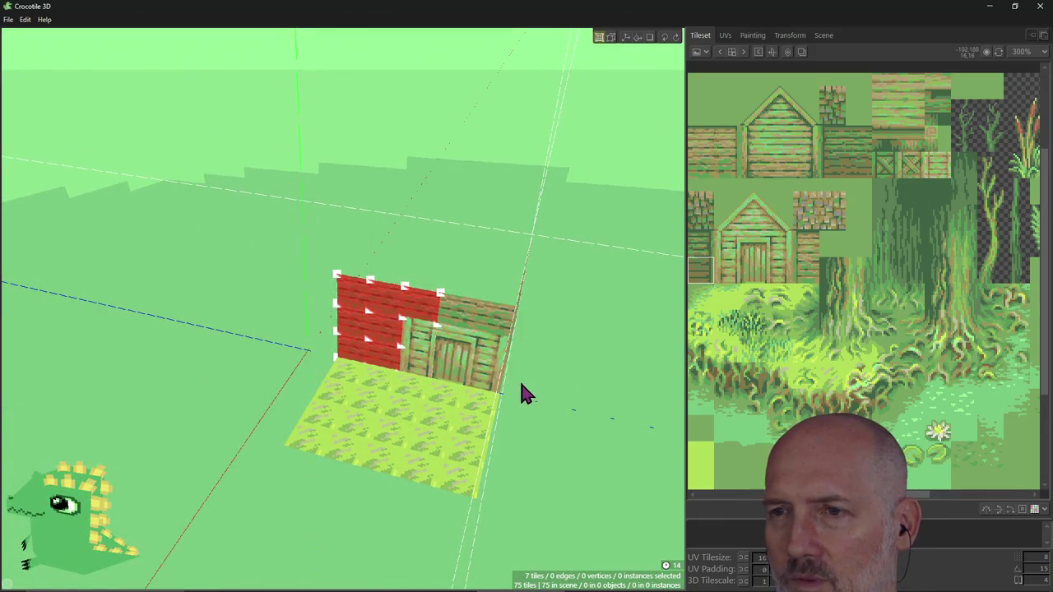
left_click(526, 393)
mouse_move(522, 392)
right_mouse_down()
mouse_move(461, 387)
mouse_move(501, 384)
right_mouse_up()
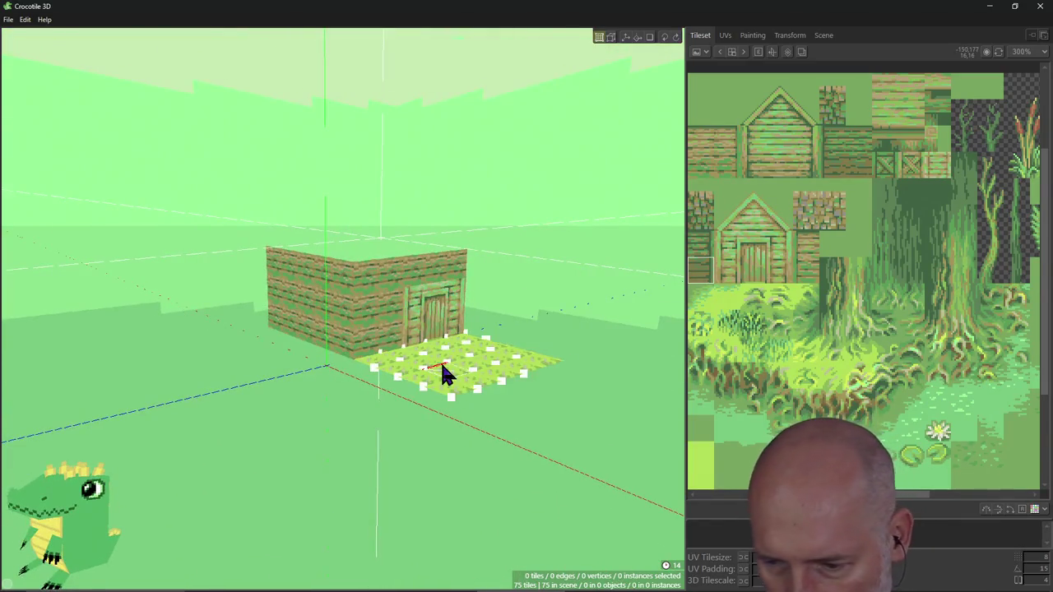
key("alt+Tab")
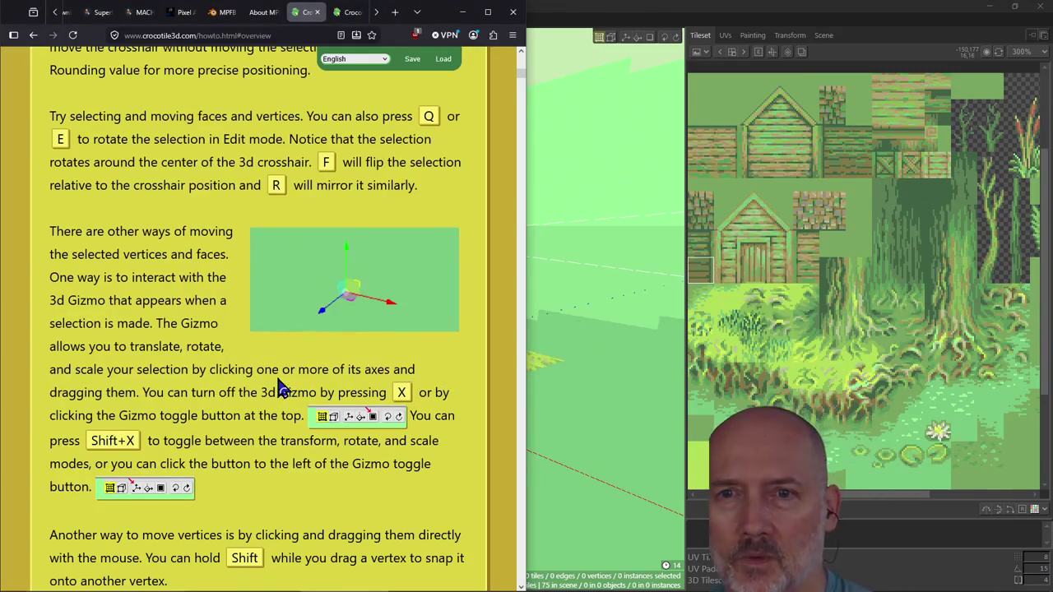
Scroll the crocotile3d.com How-To page down through the Commands section.
scroll(278, 381, "down", 1)
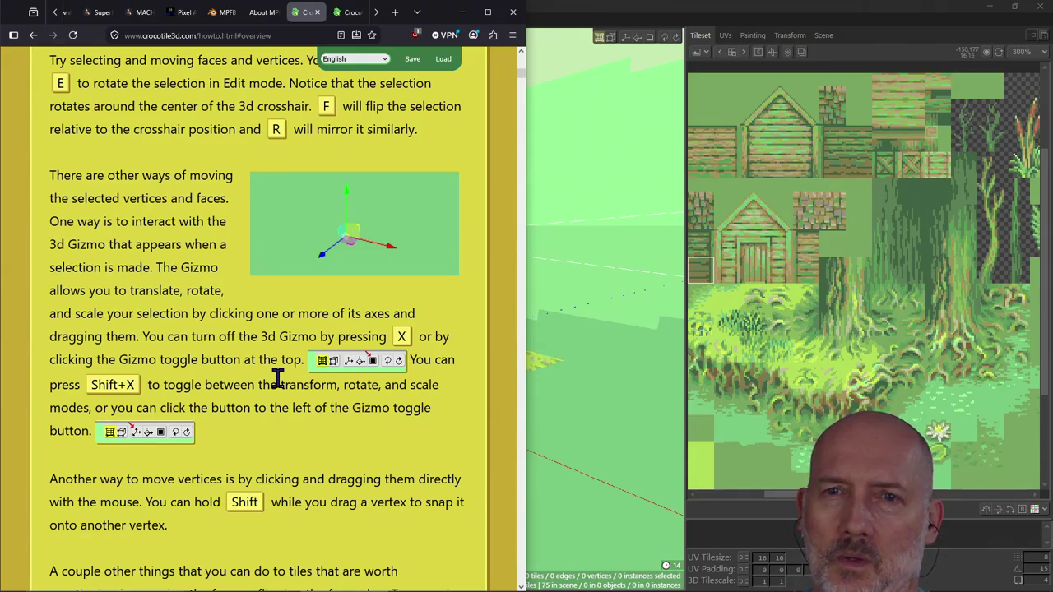
scroll(278, 381, "down", 1)
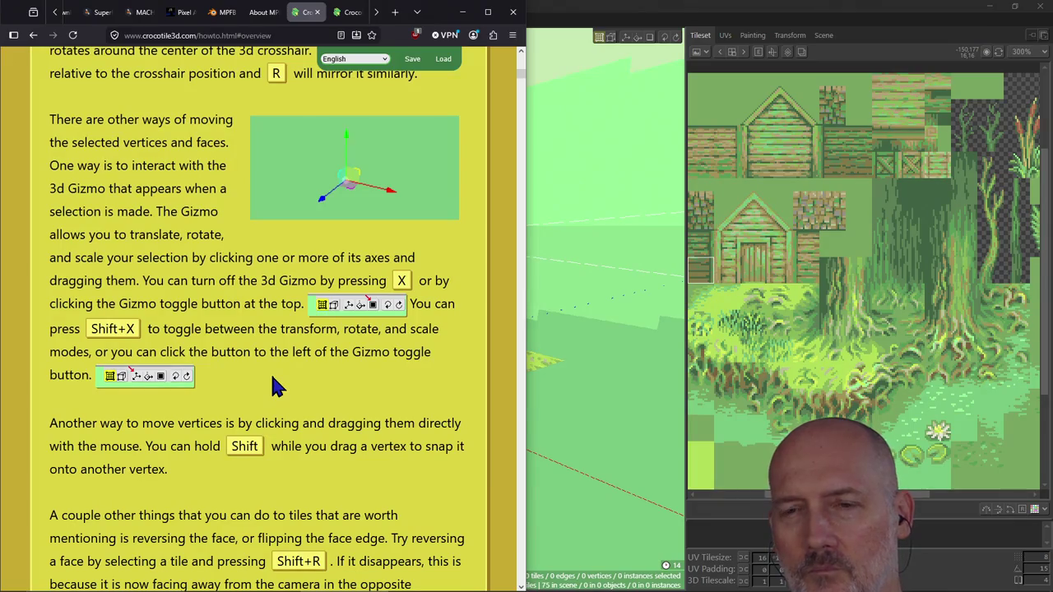
scroll(276, 386, "down", 2)
scroll(276, 387, "up", 1)
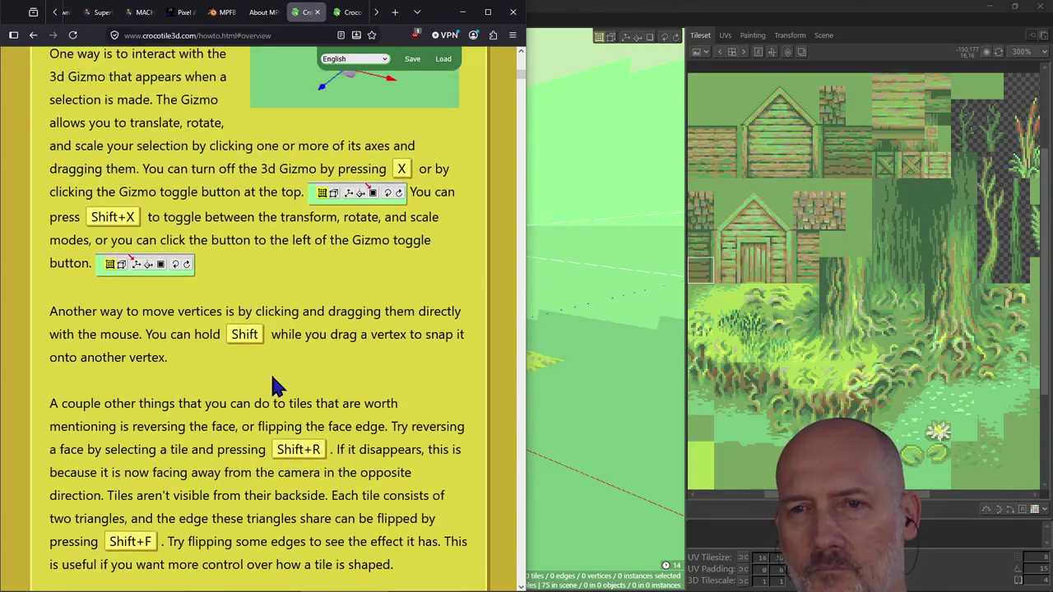
scroll(276, 387, "down", 1)
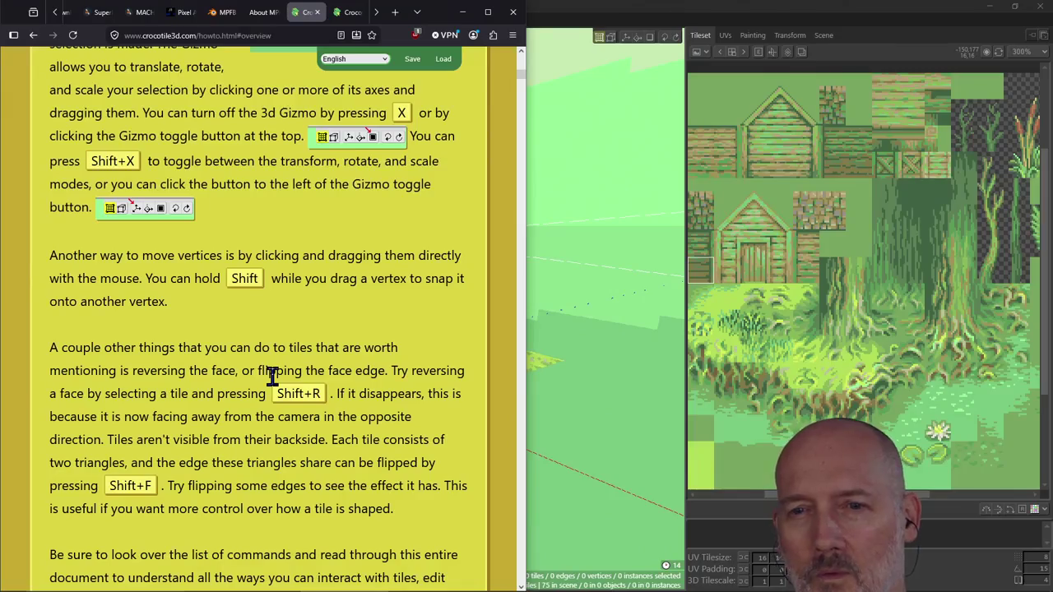
scroll(273, 377, "down", 1)
scroll(272, 377, "down", 2)
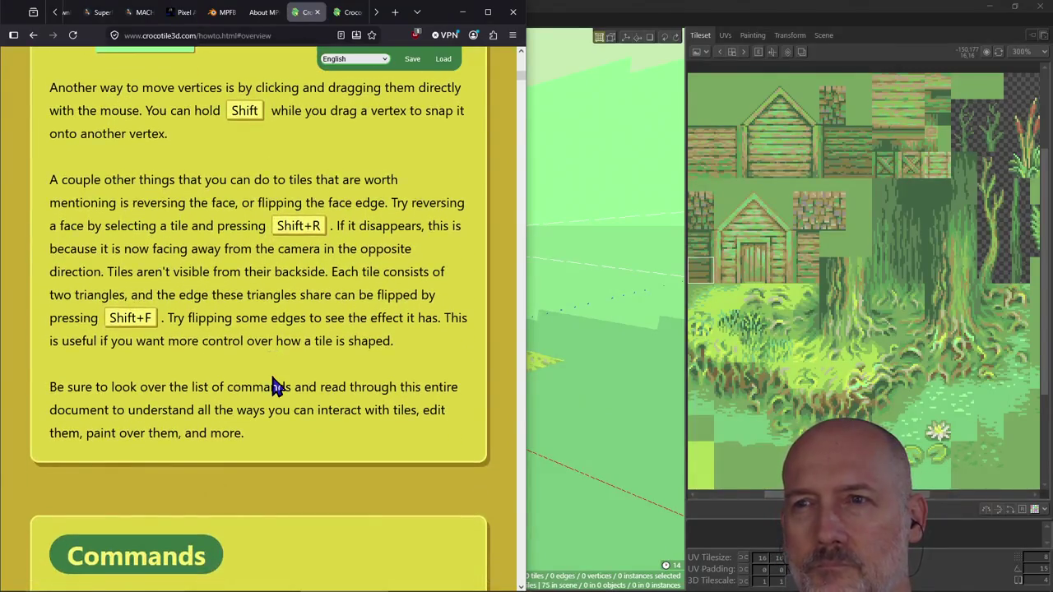
scroll(272, 377, "up", 1)
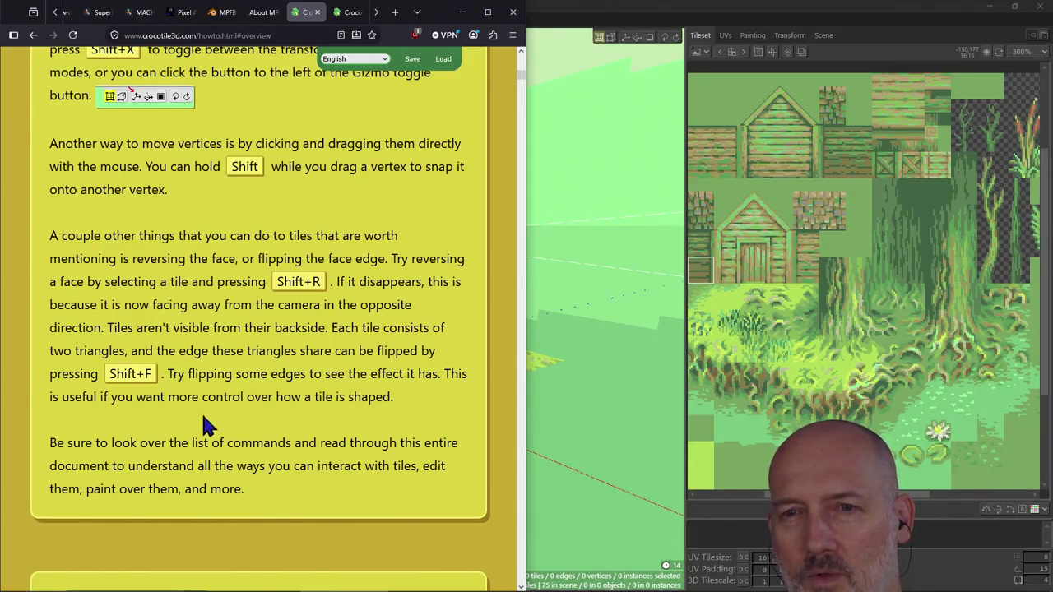
scroll(206, 426, "down", 6)
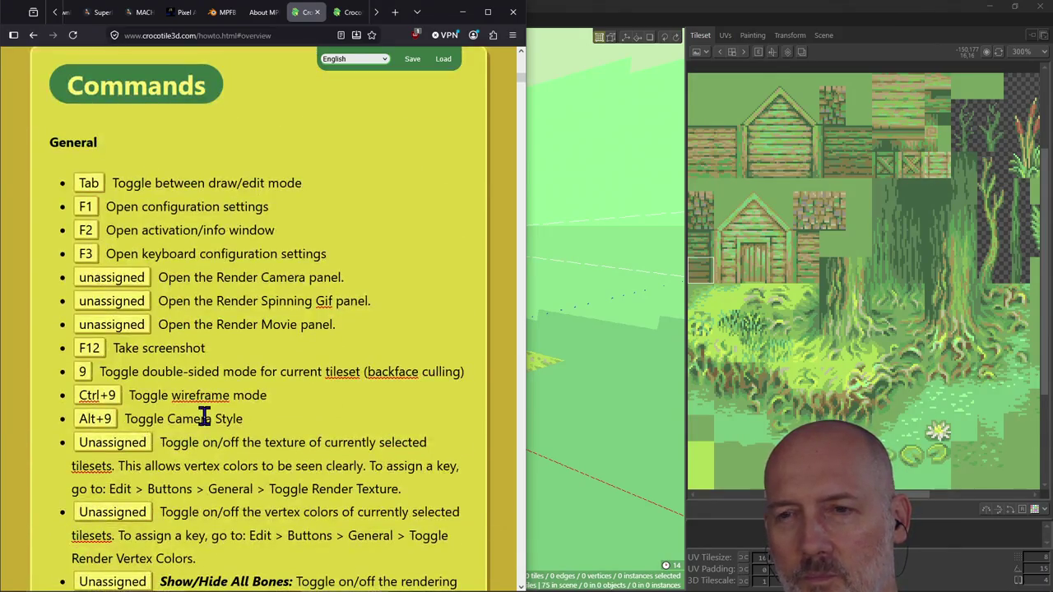
scroll(231, 377, "down", 5)
scroll(233, 371, "down", 5)
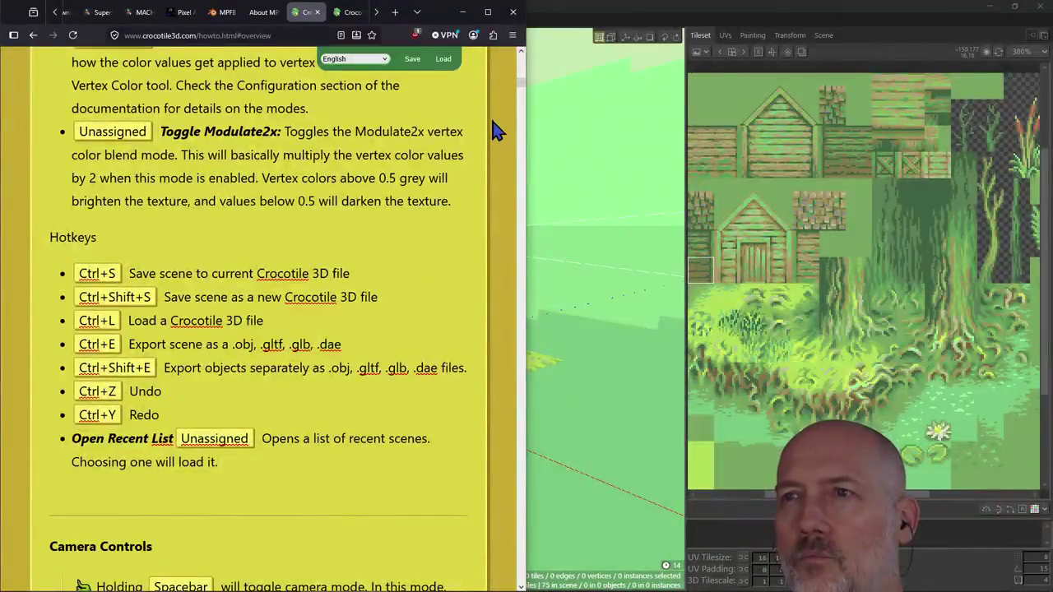
left_click_drag(521, 83, 527, 88)
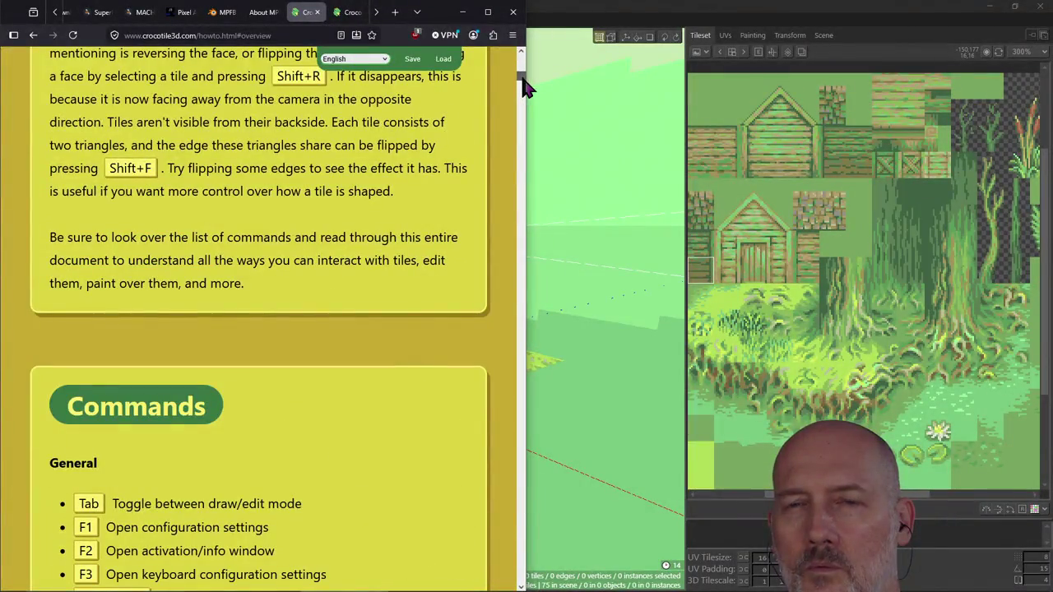
Highlight the face reversing and flipping paragraph, scroll back to the vertex-moving text, and return to Crocotile.
triple_click(302, 265)
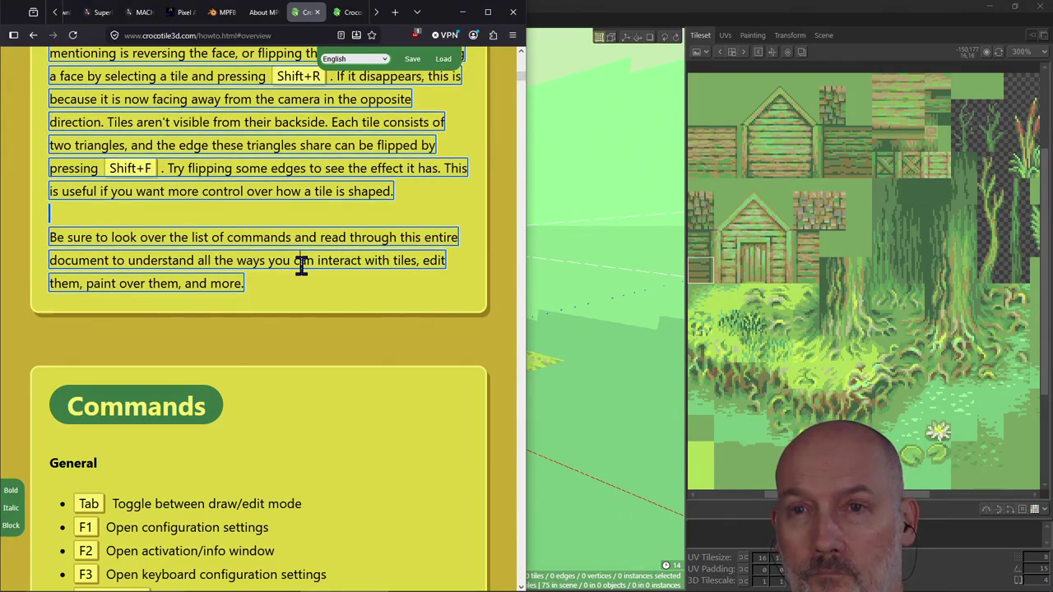
left_click(295, 306)
scroll(314, 305, "up", 1)
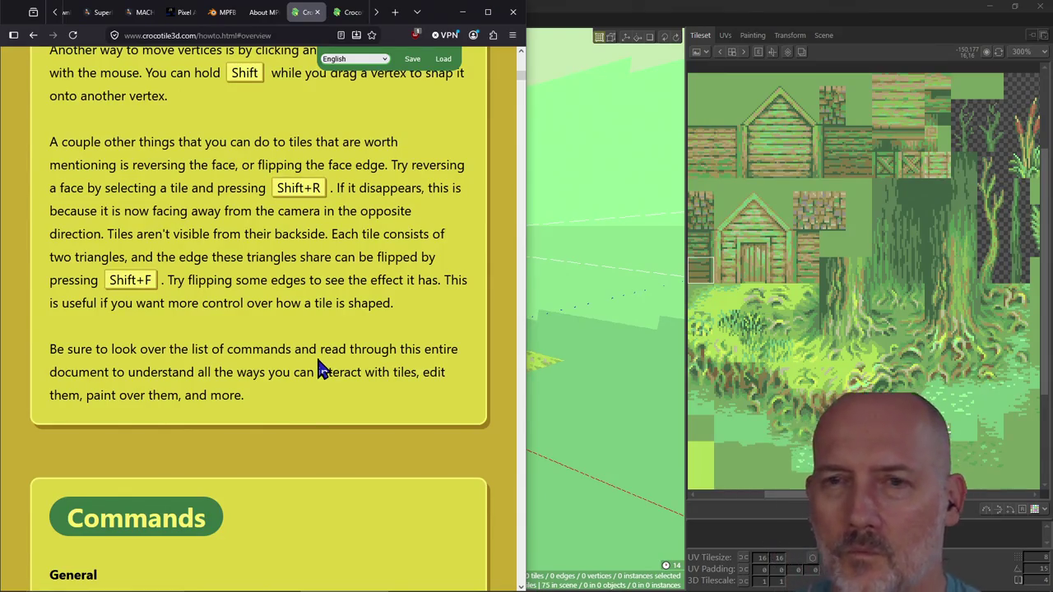
scroll(329, 342, "up", 2)
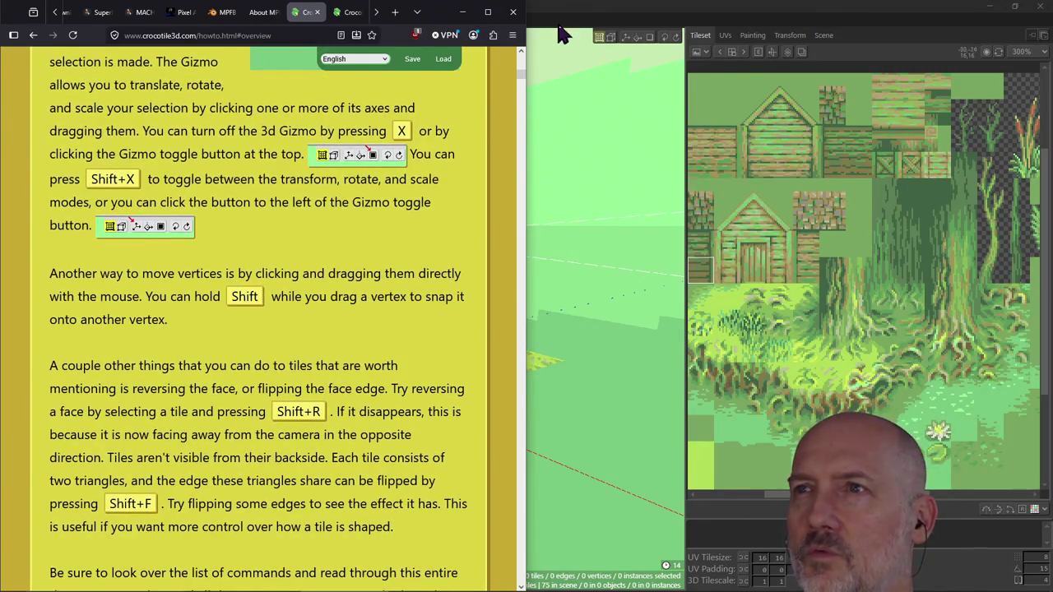
left_click(562, 23)
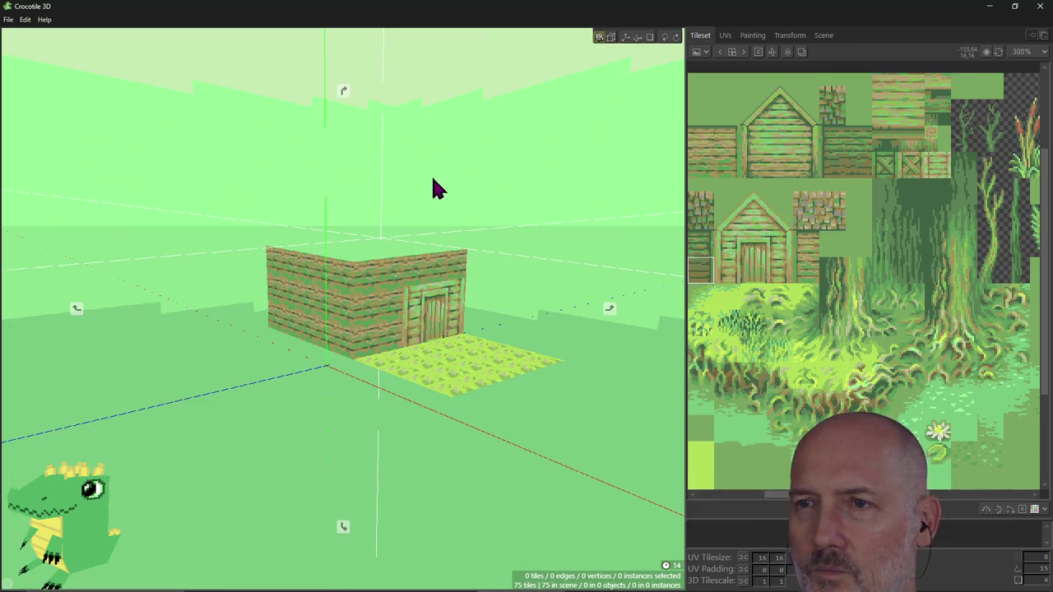
Orbit to face the wall corner and pull its shared vertex up and to the right.
middle_click_drag(433, 182, 354, 214)
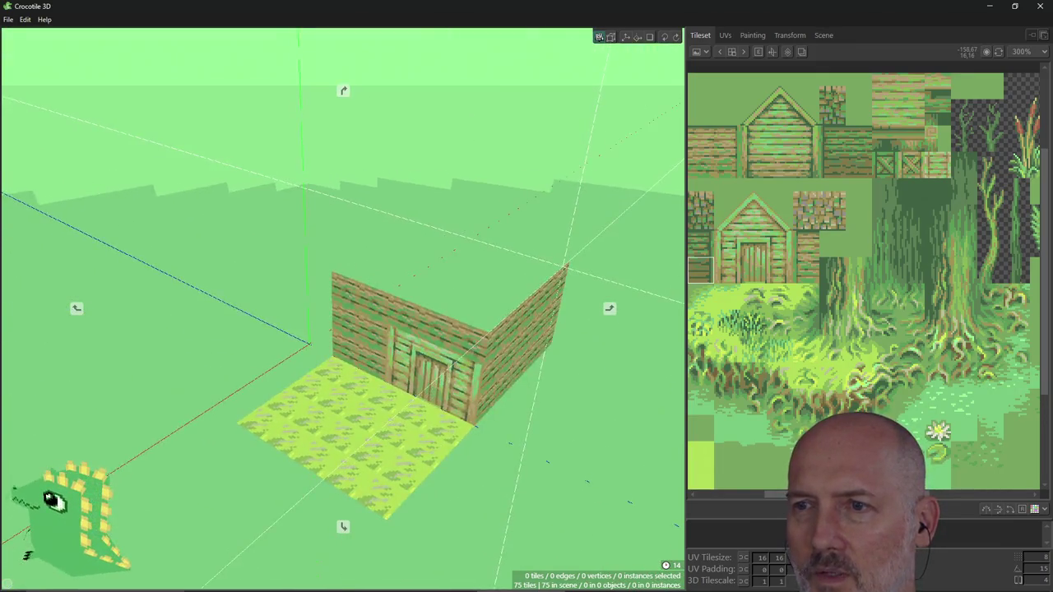
right_click_drag(353, 214, 447, 280)
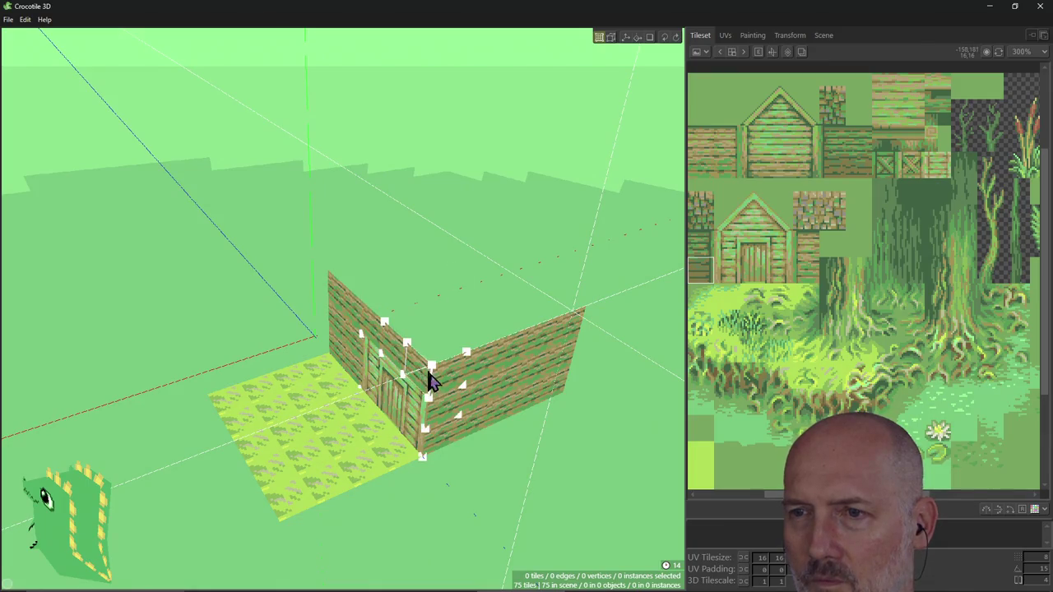
left_click(431, 366)
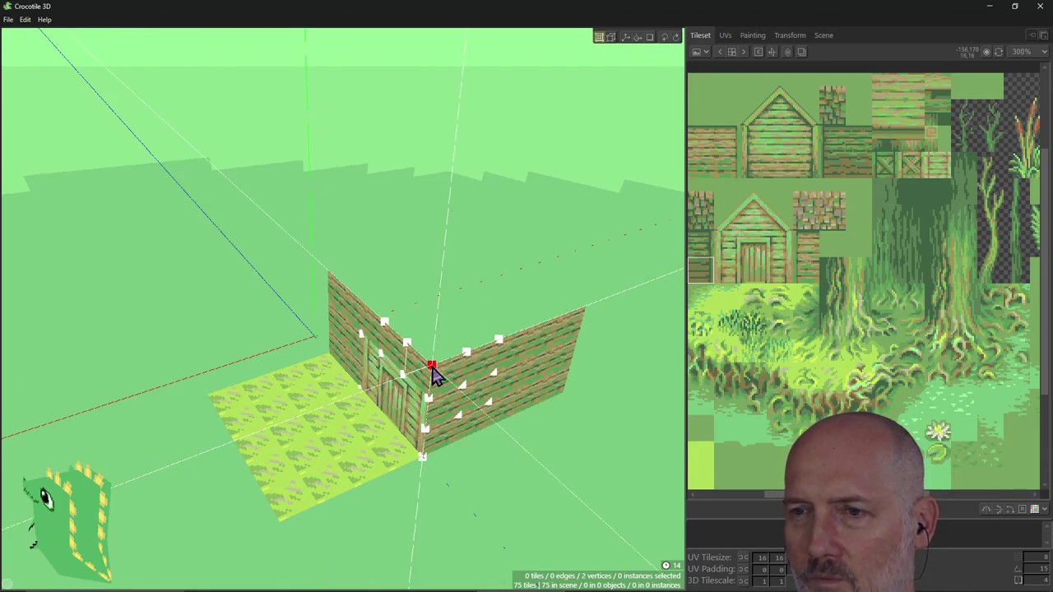
mouse_move(433, 374)
left_mouse_down()
mouse_move(467, 363)
mouse_move(435, 374)
left_mouse_up()
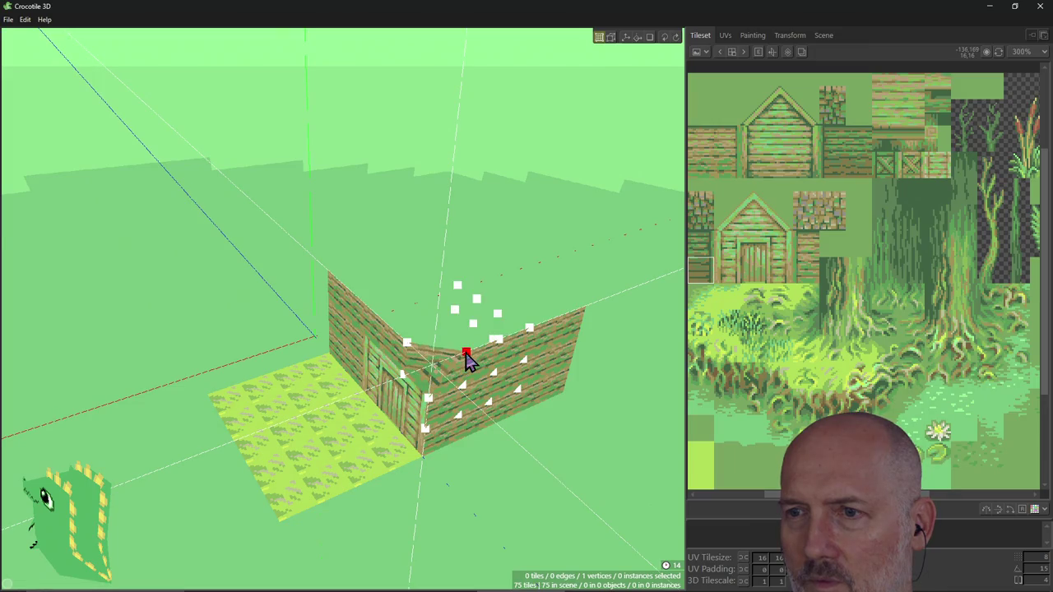
Orbit to inspect the bent corner from the front, then switch back to the browser guide.
mouse_move(442, 439)
middle_mouse_down()
mouse_move(395, 428)
mouse_move(469, 404)
middle_mouse_up()
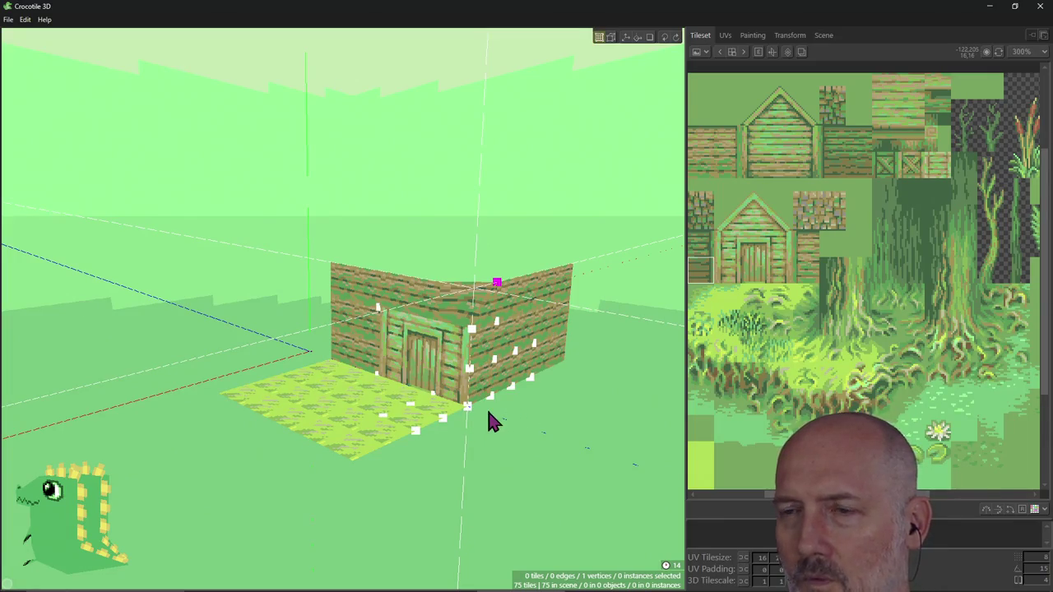
mouse_move(488, 403)
middle_mouse_down()
mouse_move(461, 395)
mouse_move(460, 362)
mouse_move(465, 387)
mouse_move(475, 386)
middle_mouse_up()
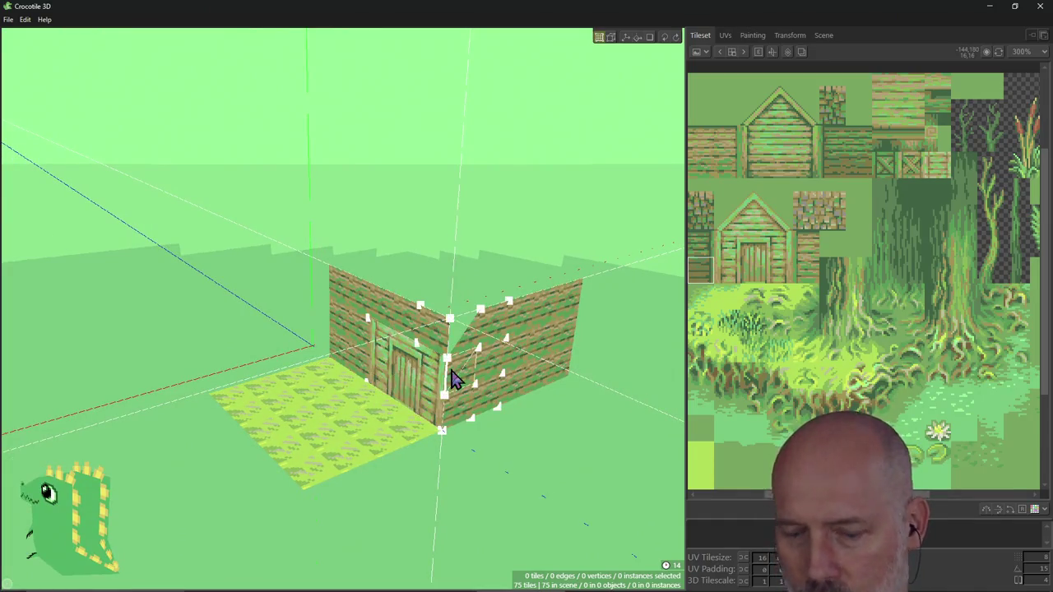
mouse_move(451, 374)
middle_mouse_down()
mouse_move(452, 345)
mouse_move(457, 370)
mouse_move(411, 366)
middle_mouse_up()
key("alt+Tab")
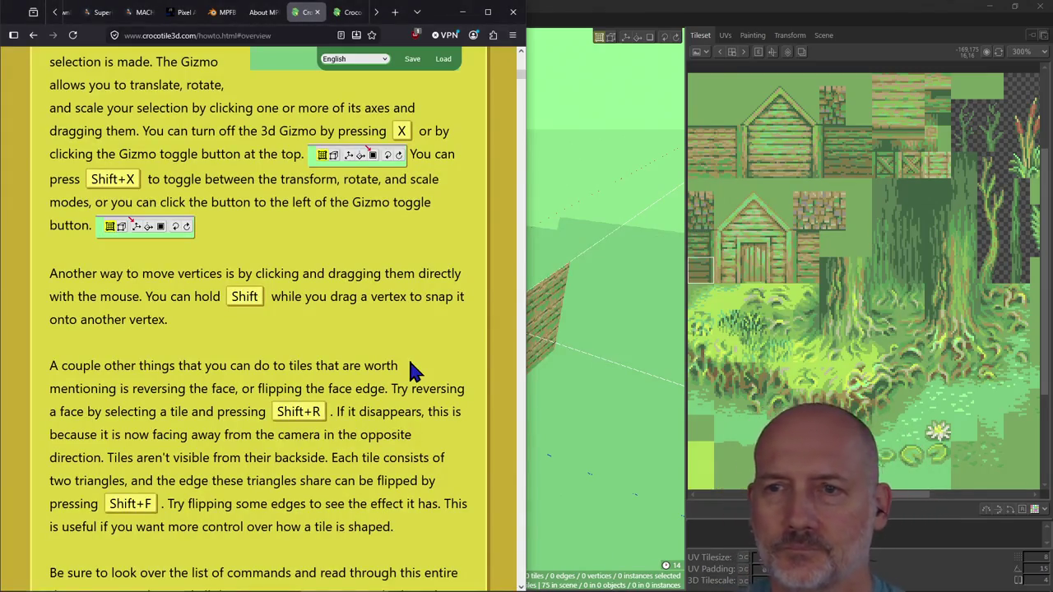
Scroll the How-To page down past the face-flipping text to the Commands heading.
scroll(336, 380, "down", 3)
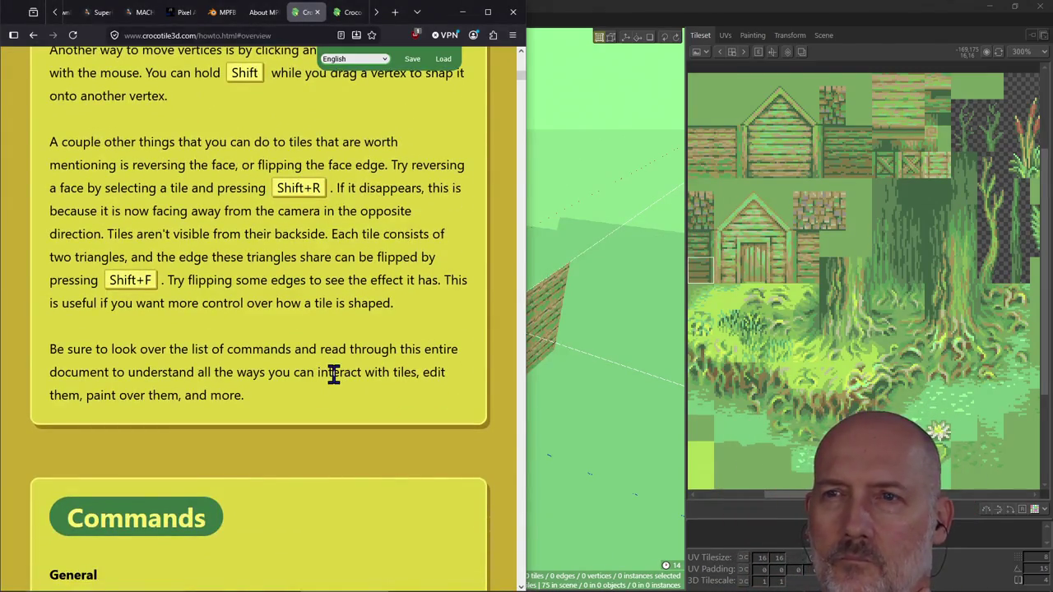
scroll(334, 374, "down", 2)
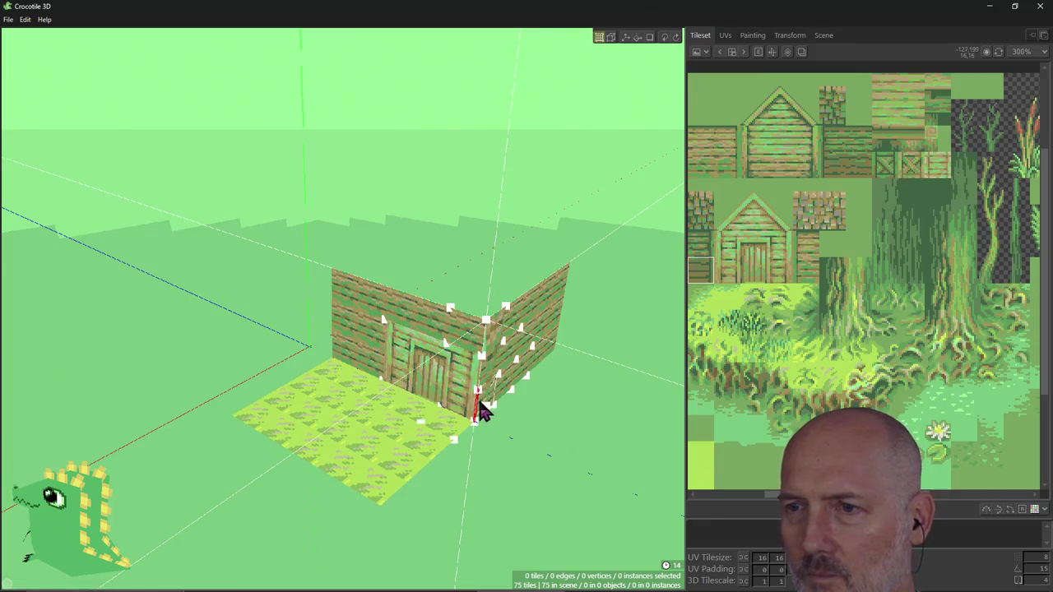
Select the vertices along the shared wall corner and show their move handles.
left_click(481, 357)
left_click(478, 389, "shift")
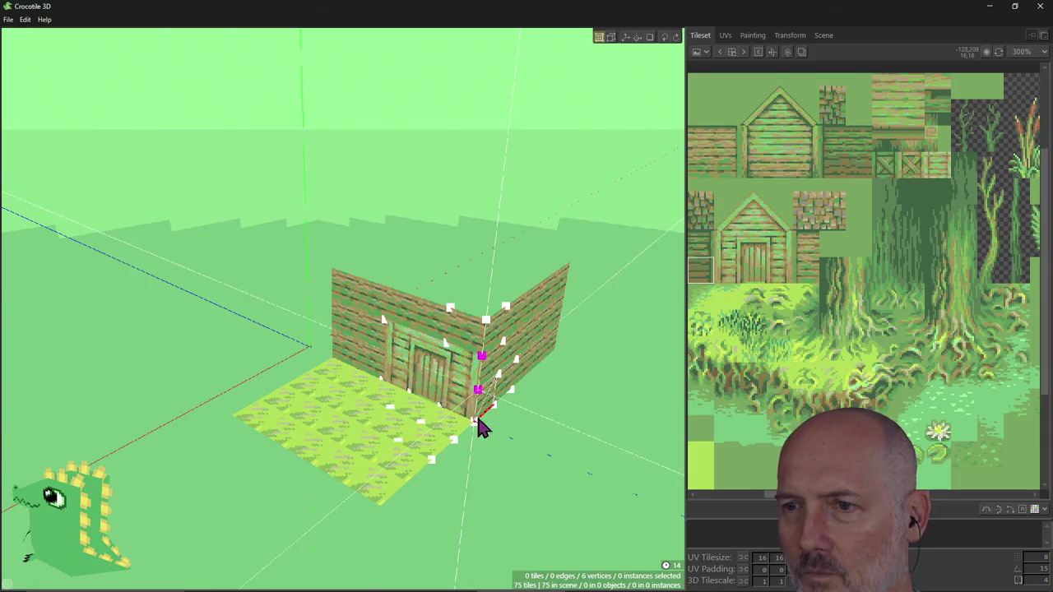
left_click(474, 421, "shift")
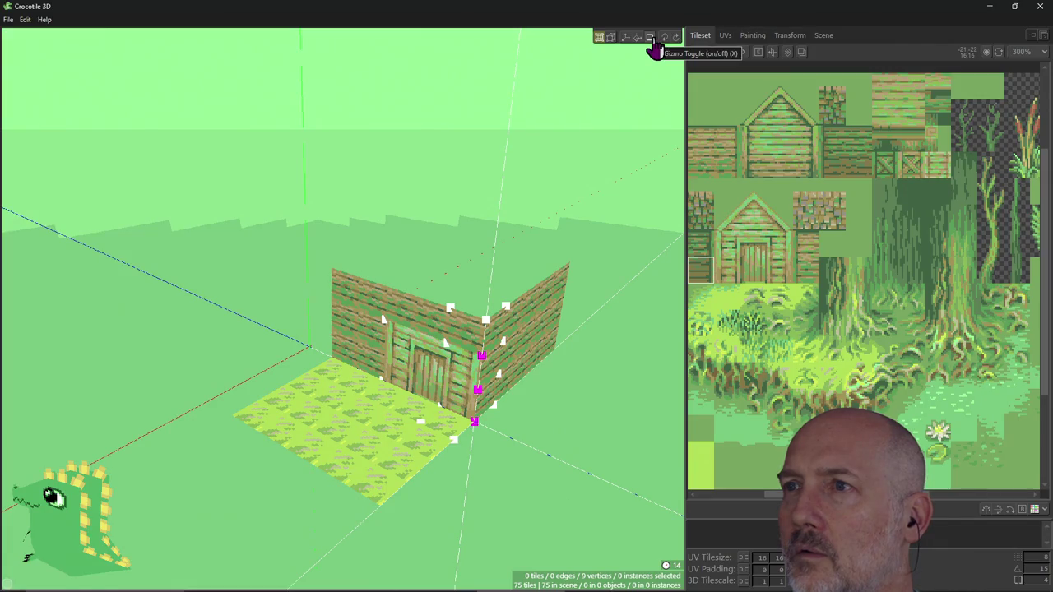
left_click(650, 37)
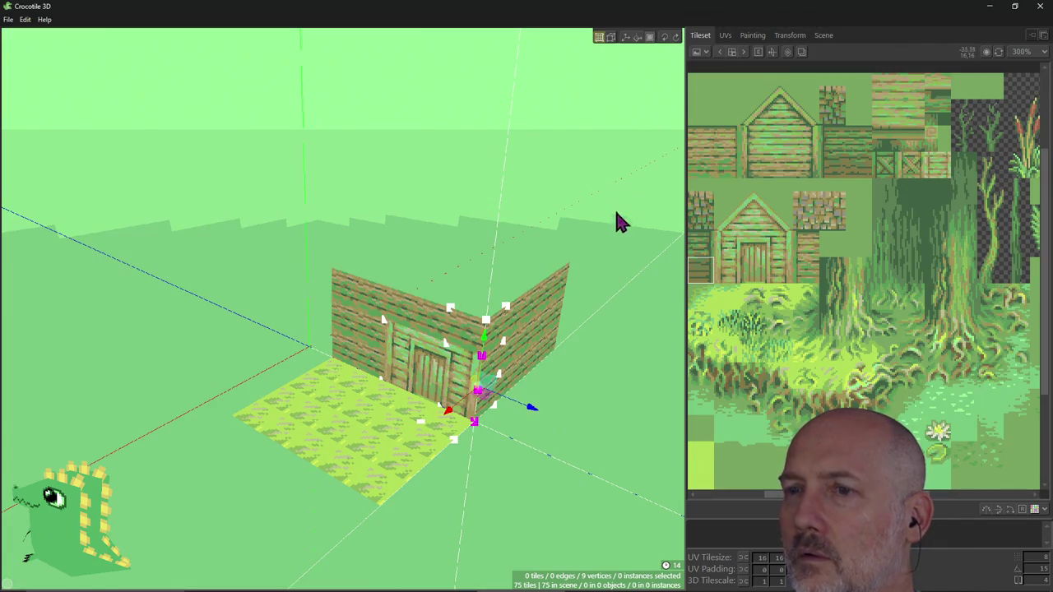
mouse_move(546, 428)
right_mouse_down()
mouse_move(510, 424)
mouse_move(552, 440)
right_mouse_up()
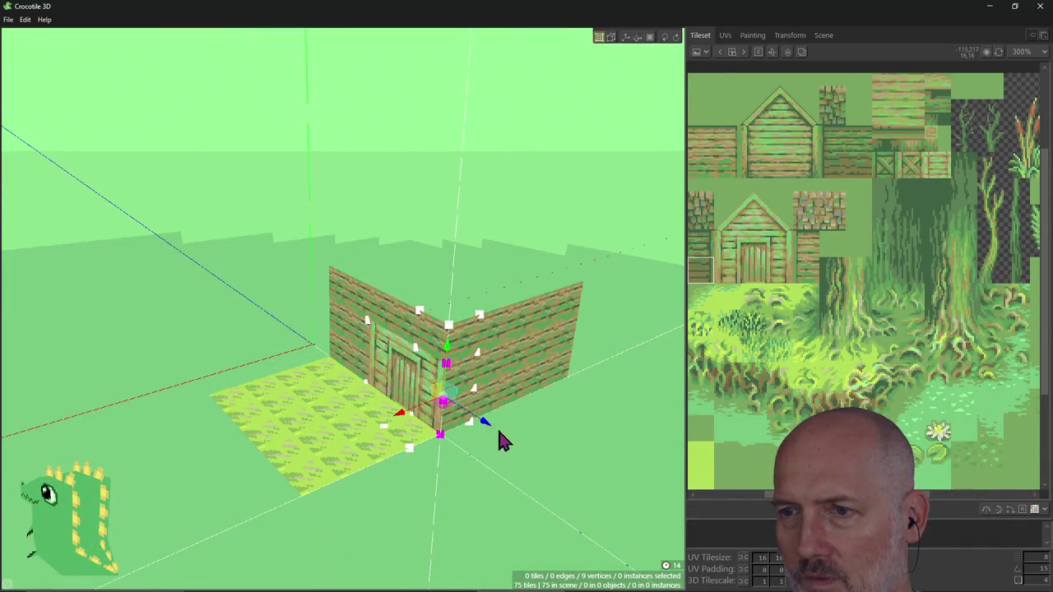
Nudge the corner vertices left and right with the arrow keys, ending near their start.
key("Right")
key("Left")
key("Left")
key("Left")
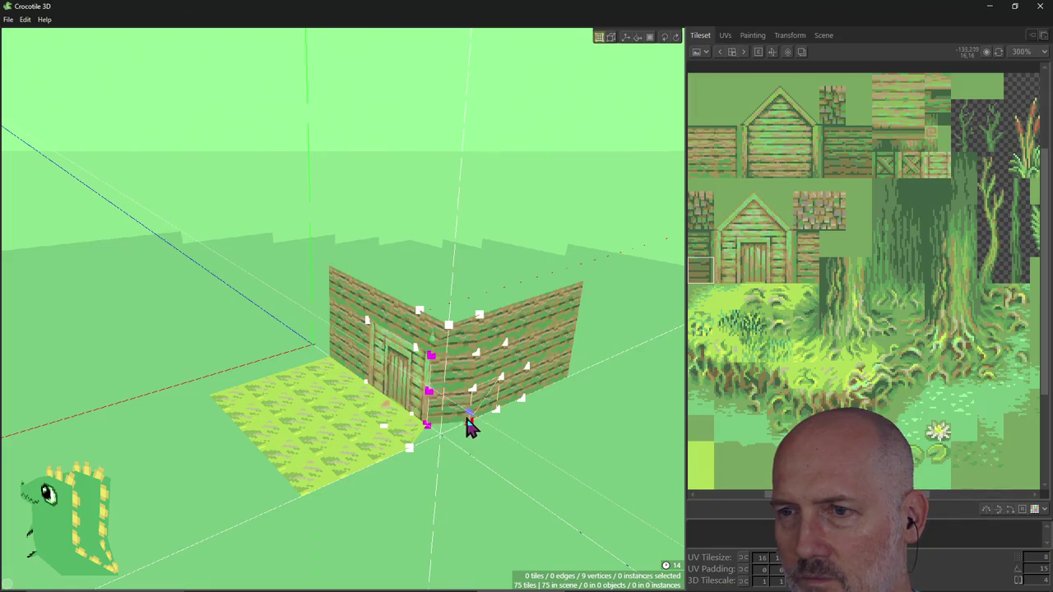
key("Right")
key("Right")
key("Left")
key("Left")
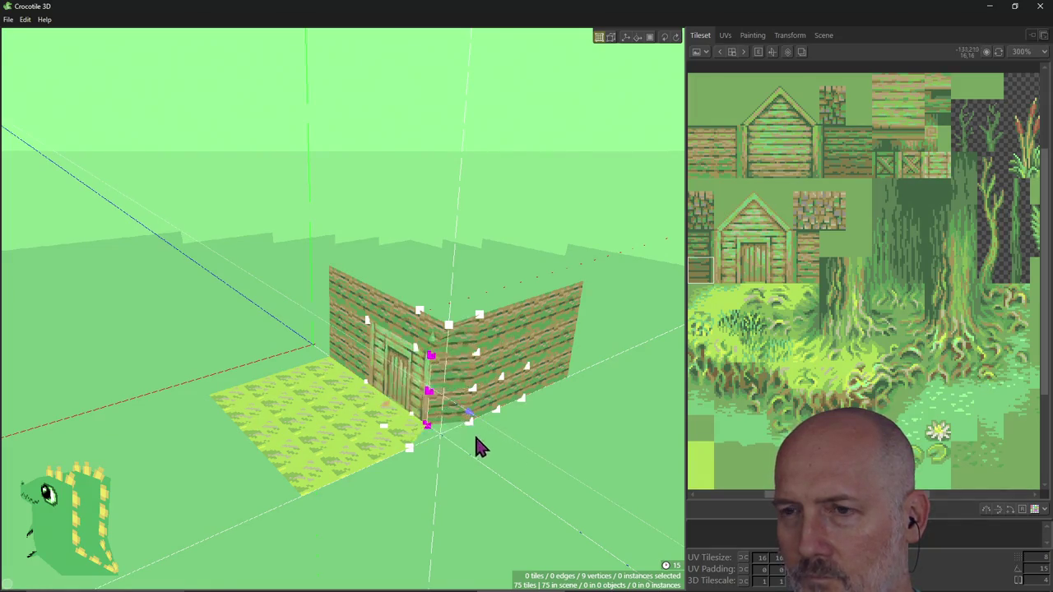
key("Right")
key("Right")
key("Left")
key("Right")
key("Right")
key("Left")
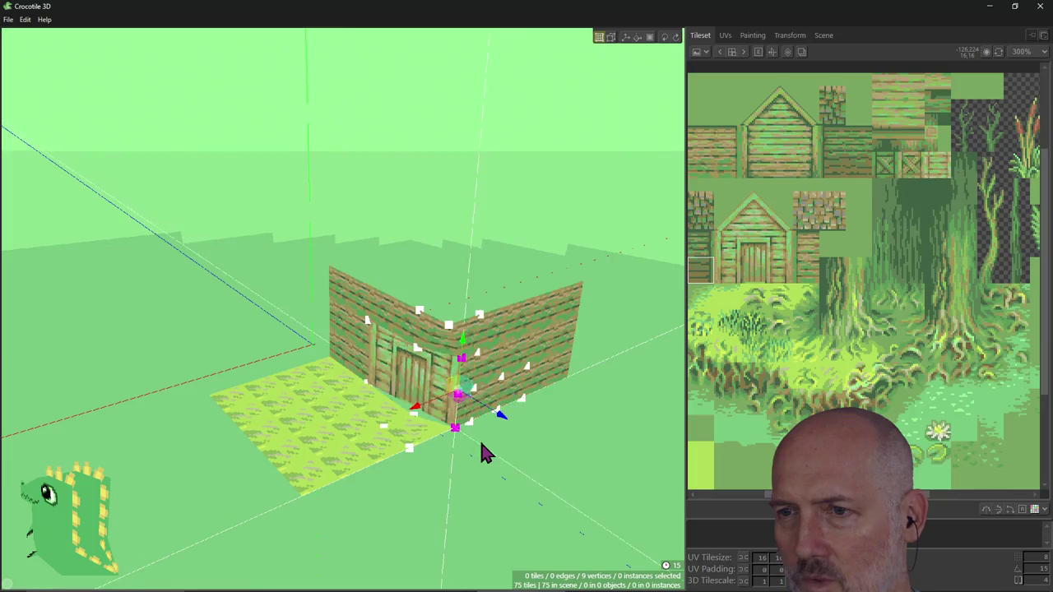
key("Left")
key("Left")
key("Right")
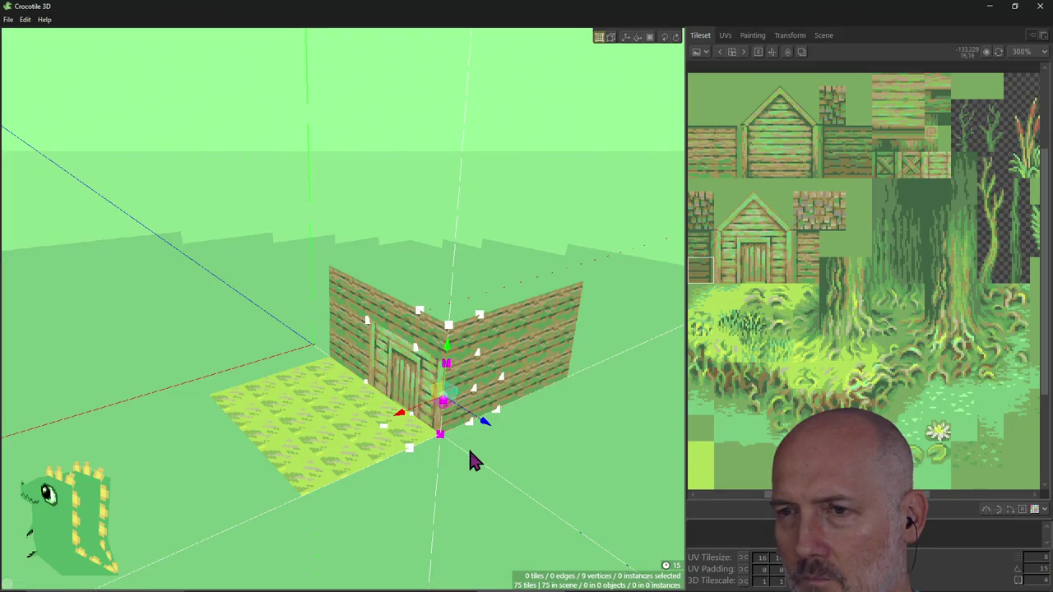
From new angles, step the corner vertices further so the walls fold into a V.
right_click_drag(471, 461, 395, 449)
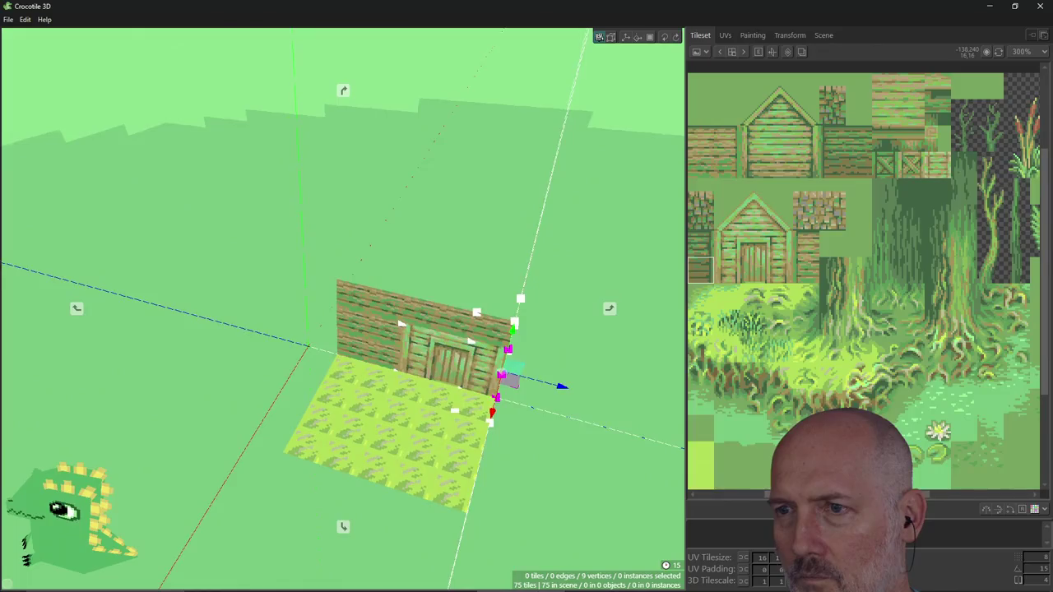
key("Right")
key("Left")
key("Left")
key("Right")
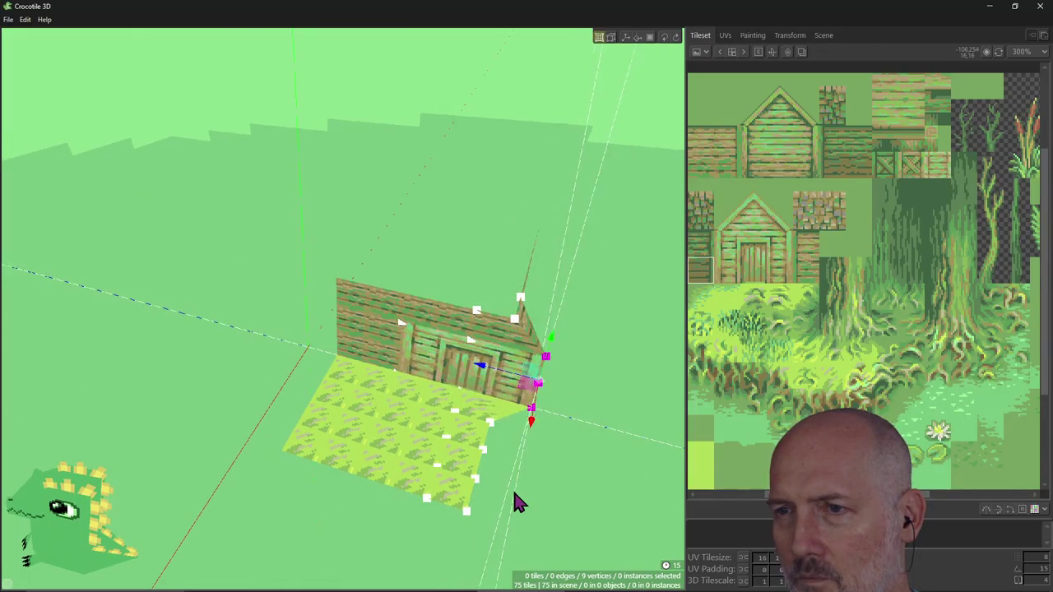
mouse_move(519, 499)
right_mouse_down()
mouse_move(444, 494)
mouse_move(539, 466)
right_mouse_up()
key("Left")
key("Right")
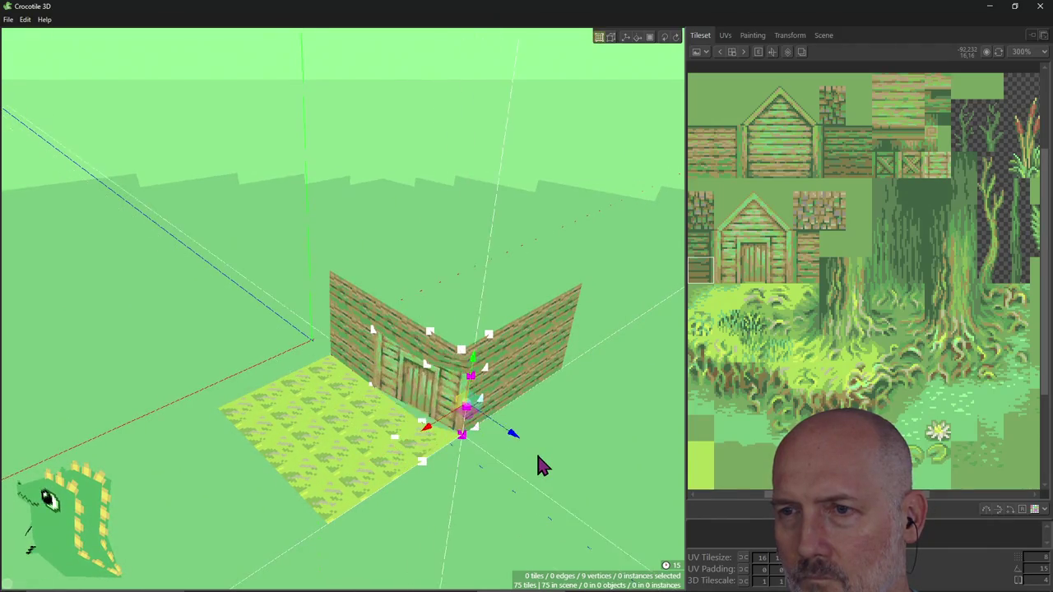
key("Left")
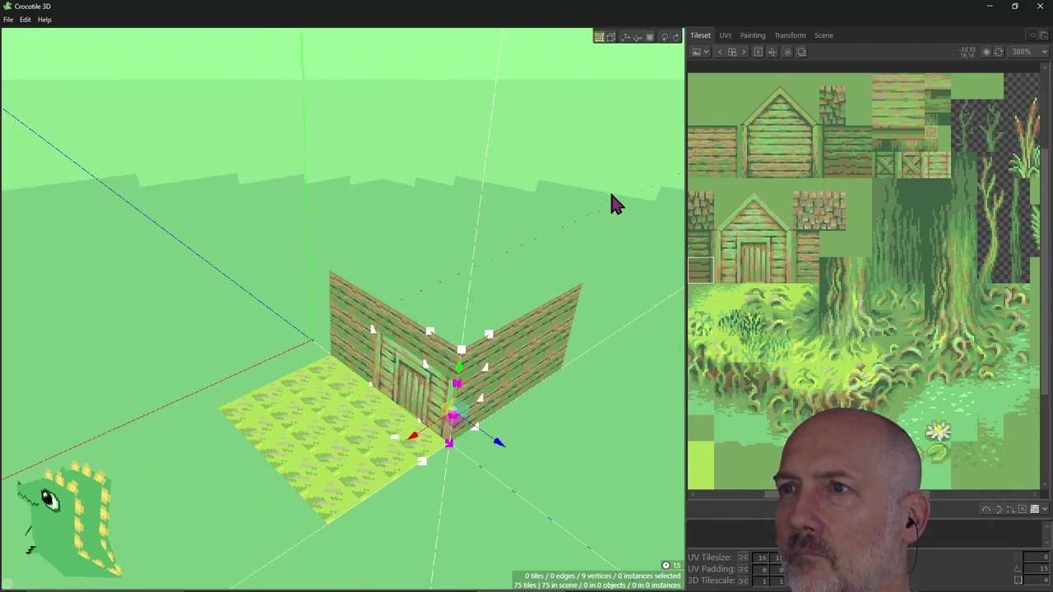
left_click(635, 38)
Rotate the corner vertices about the vertical Y axis in snapped steps.
key("Left")
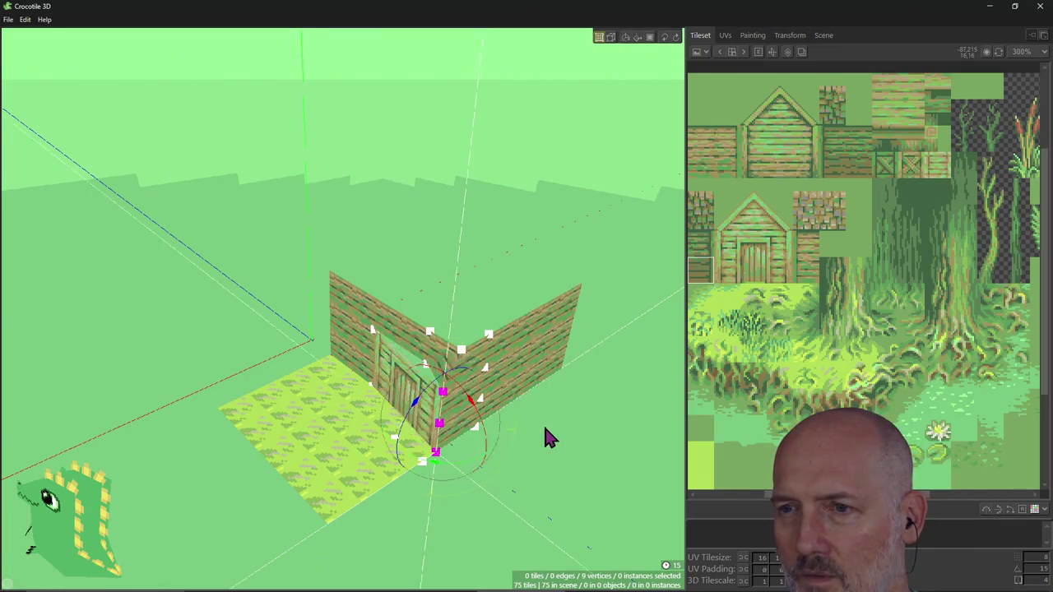
key("Left")
key("Right")
key("Right")
left_click_drag(545, 428, 538, 437)
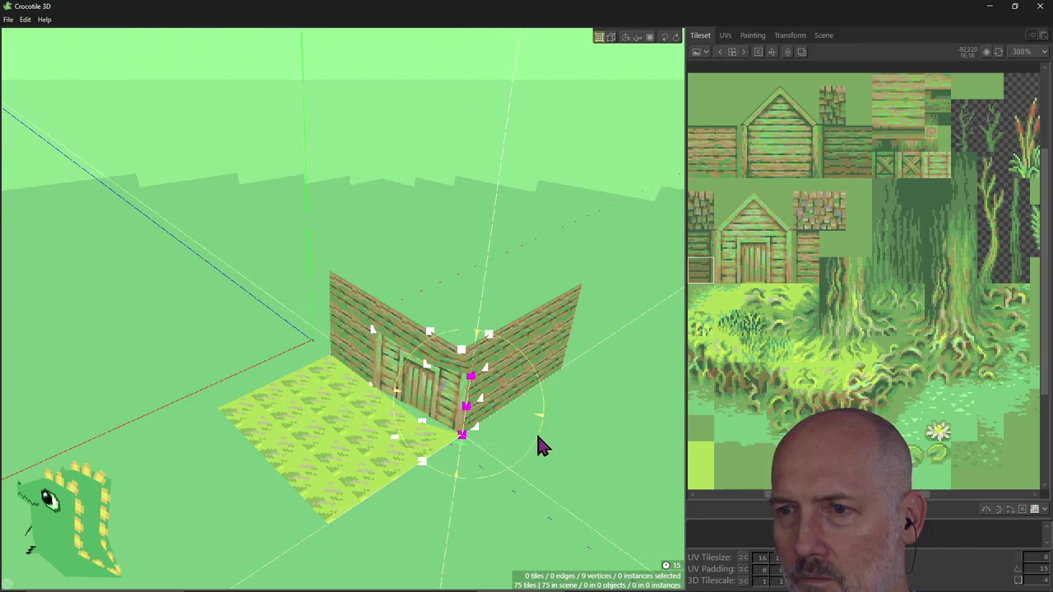
key("Left")
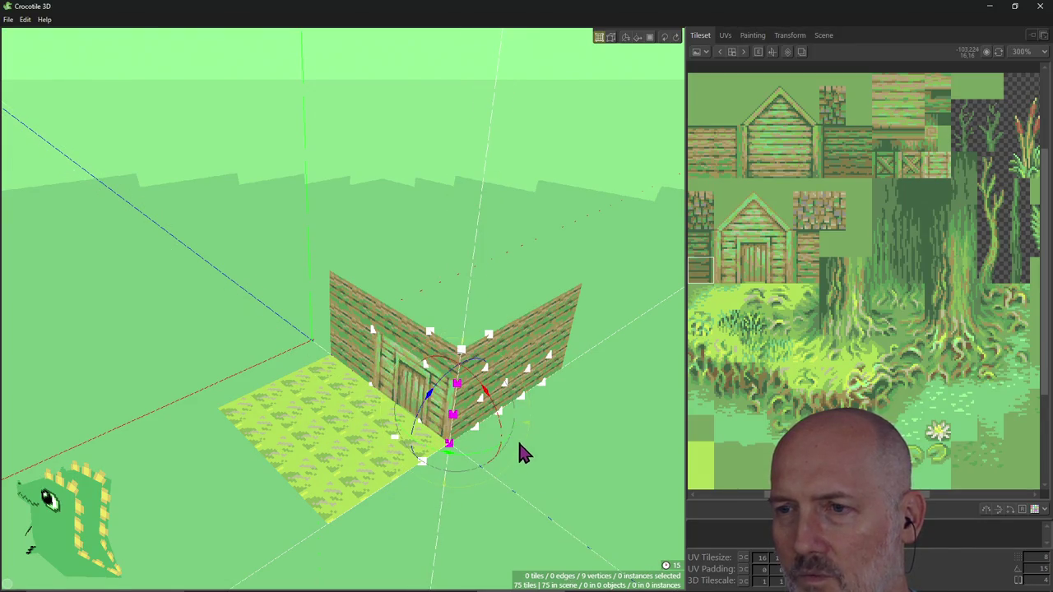
Orbit around to check the corner, then rotate the corner edge further to reshape the door wall.
right_click_drag(518, 442, 491, 440)
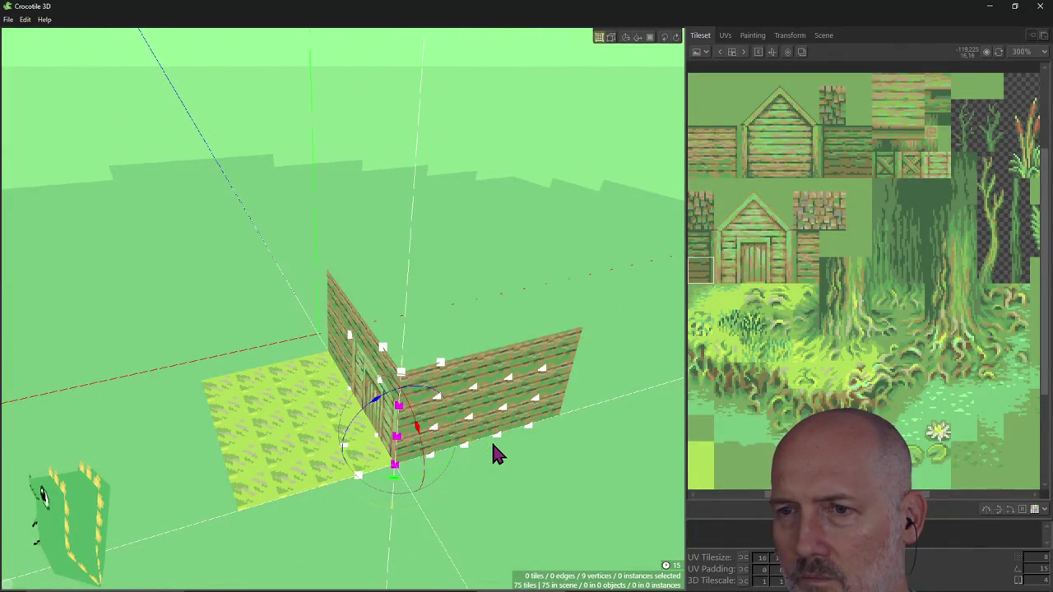
right_click_drag(492, 448, 493, 448)
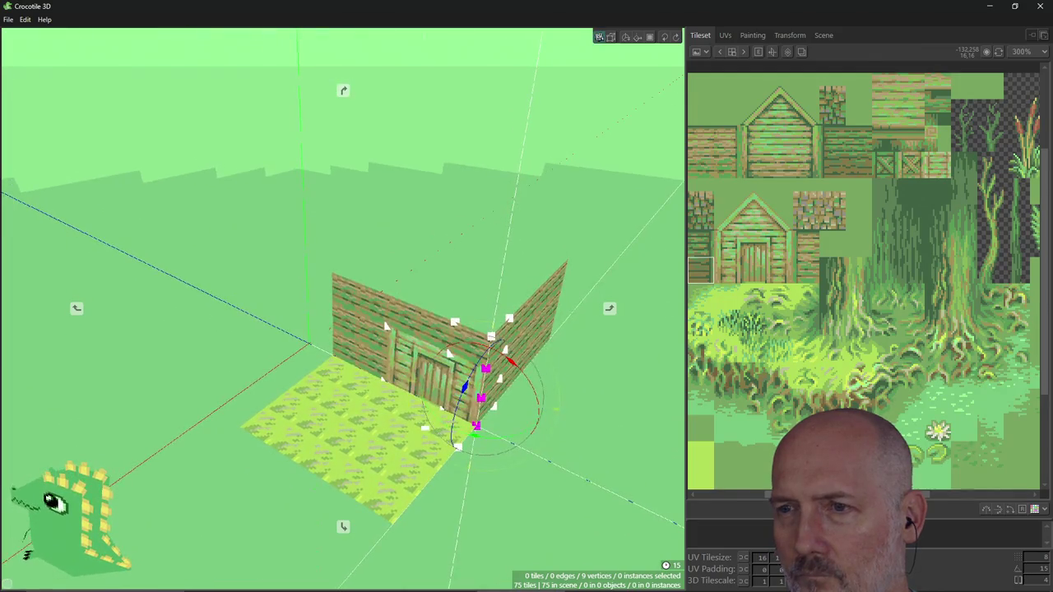
right_click_drag(473, 507, 473, 506)
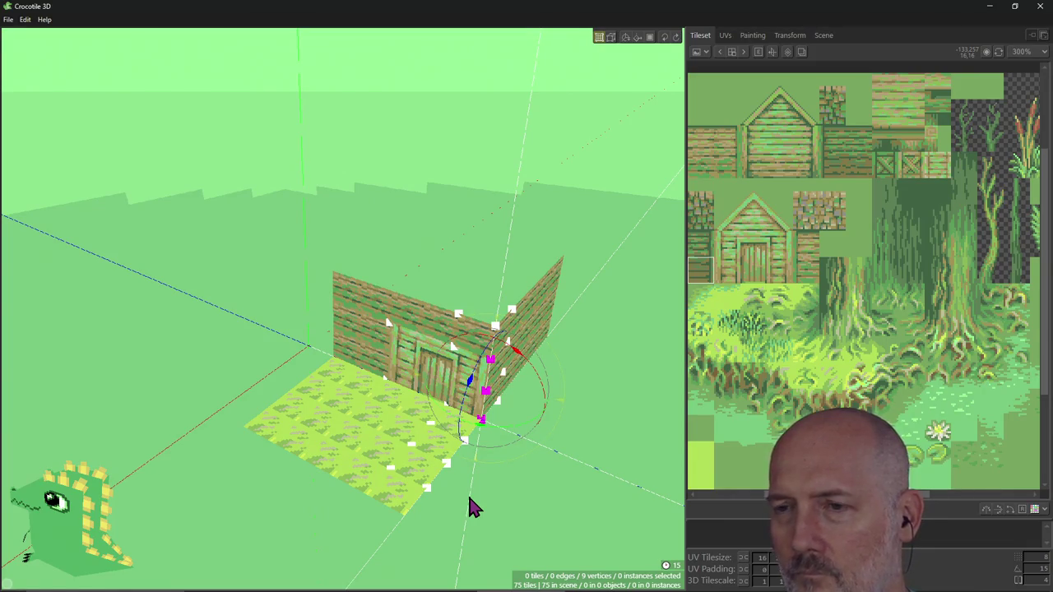
mouse_move(550, 469)
right_mouse_down()
mouse_move(549, 451)
mouse_move(529, 440)
right_mouse_up()
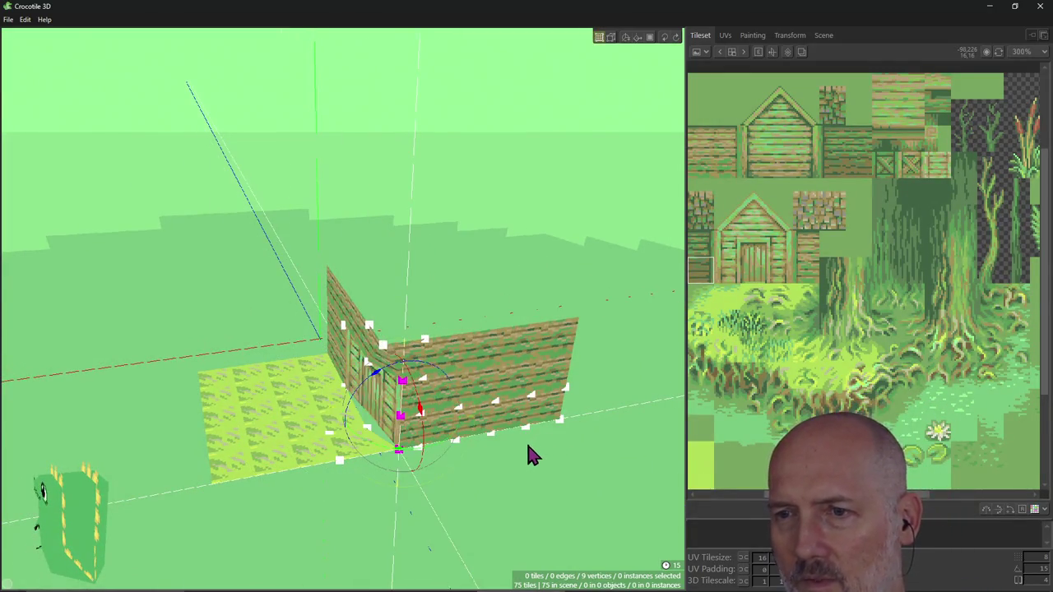
right_click_drag(469, 489, 474, 467)
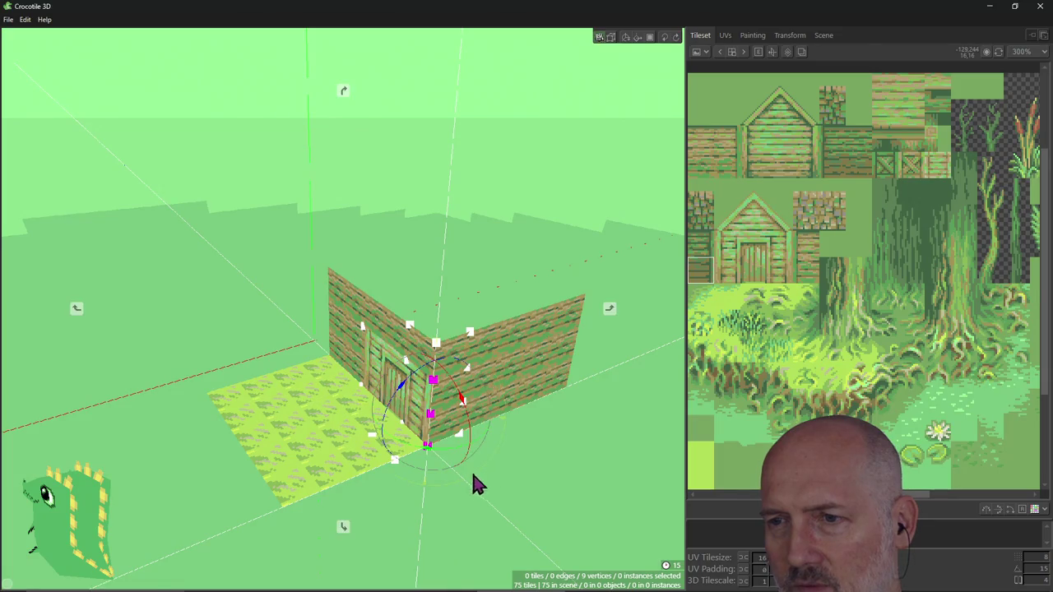
right_click_drag(474, 478, 471, 476)
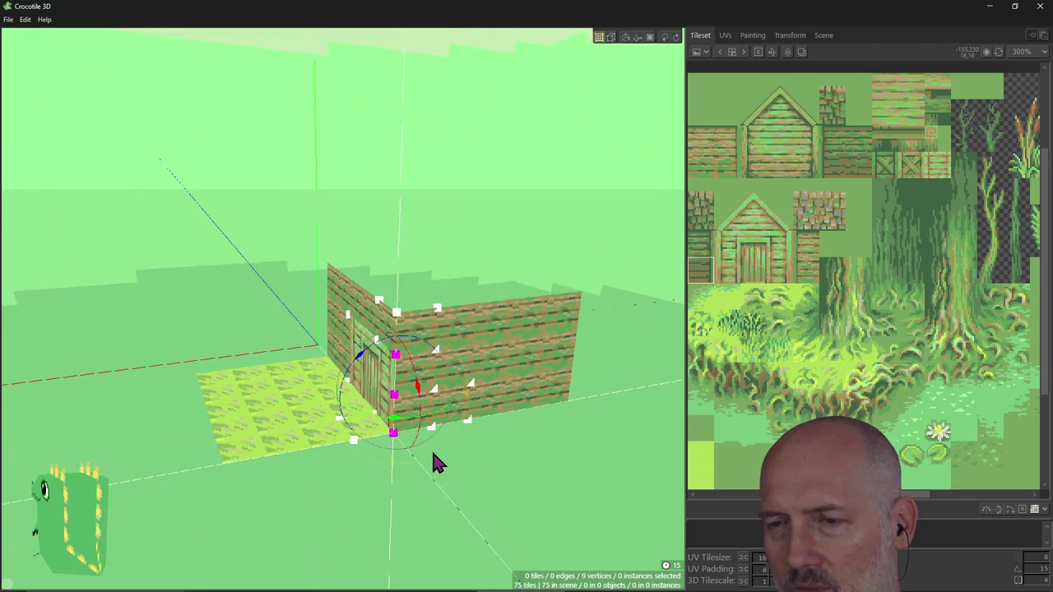
mouse_move(414, 469)
left_mouse_down()
mouse_move(372, 457)
mouse_move(426, 464)
mouse_move(362, 458)
mouse_move(420, 459)
mouse_move(395, 465)
mouse_move(406, 463)
left_mouse_up()
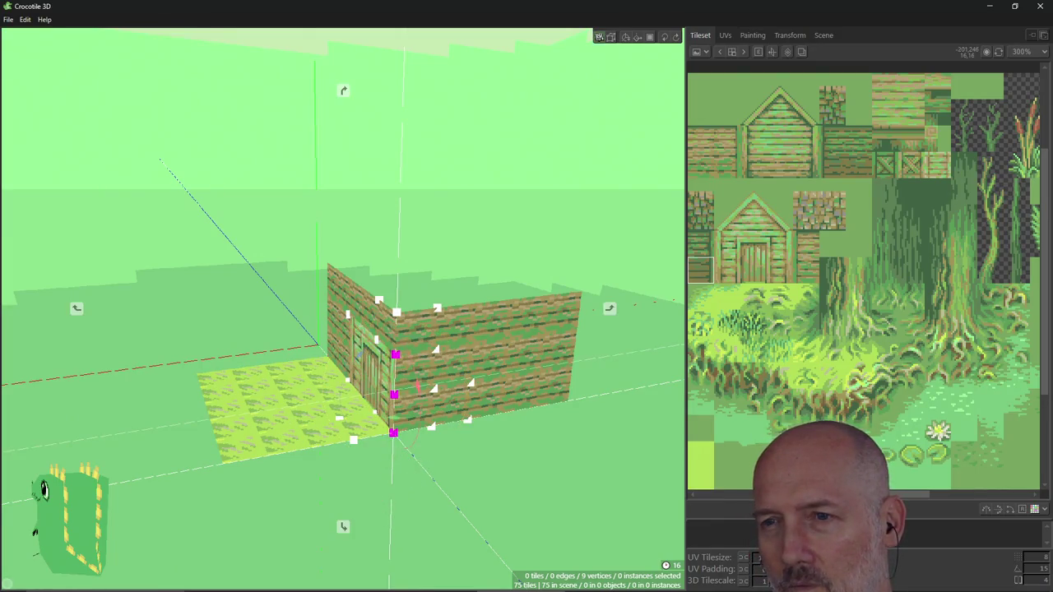
Nudge the corner vertices up and down until the walls meet at a right angle.
right_click_drag(406, 464, 358, 480)
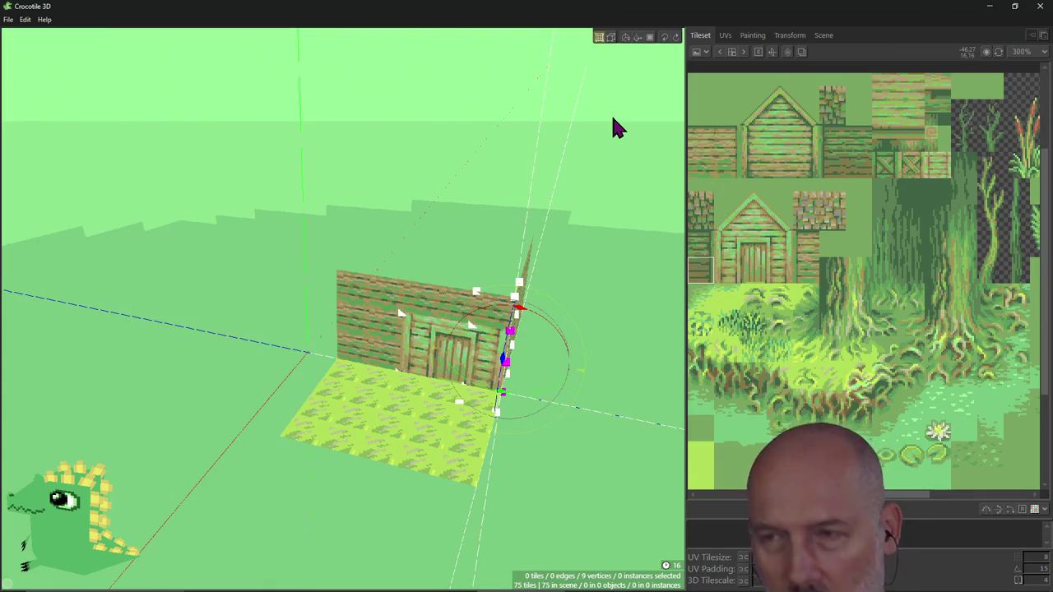
key("Up")
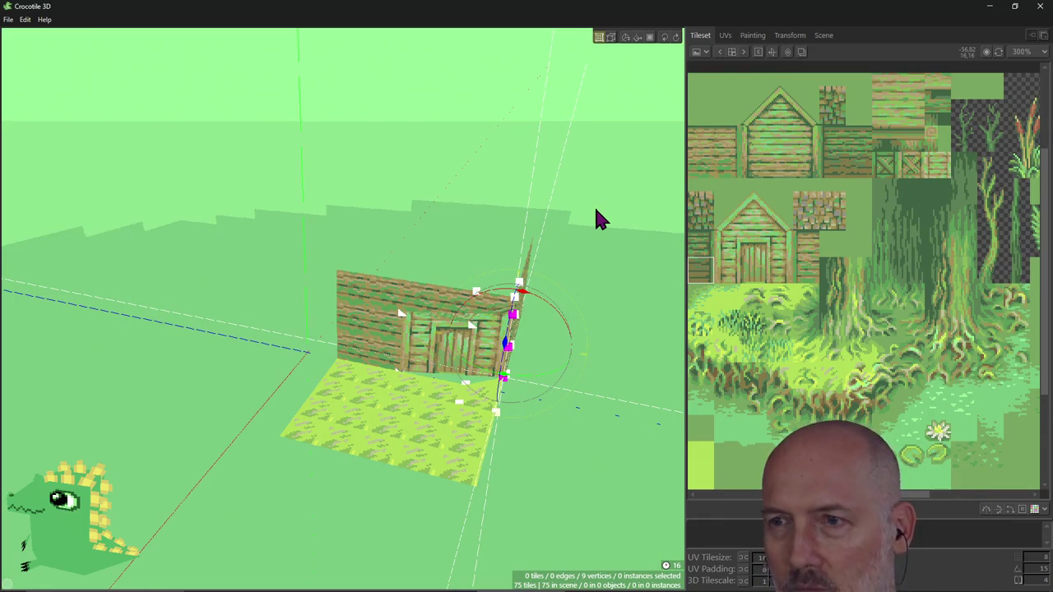
key("Down")
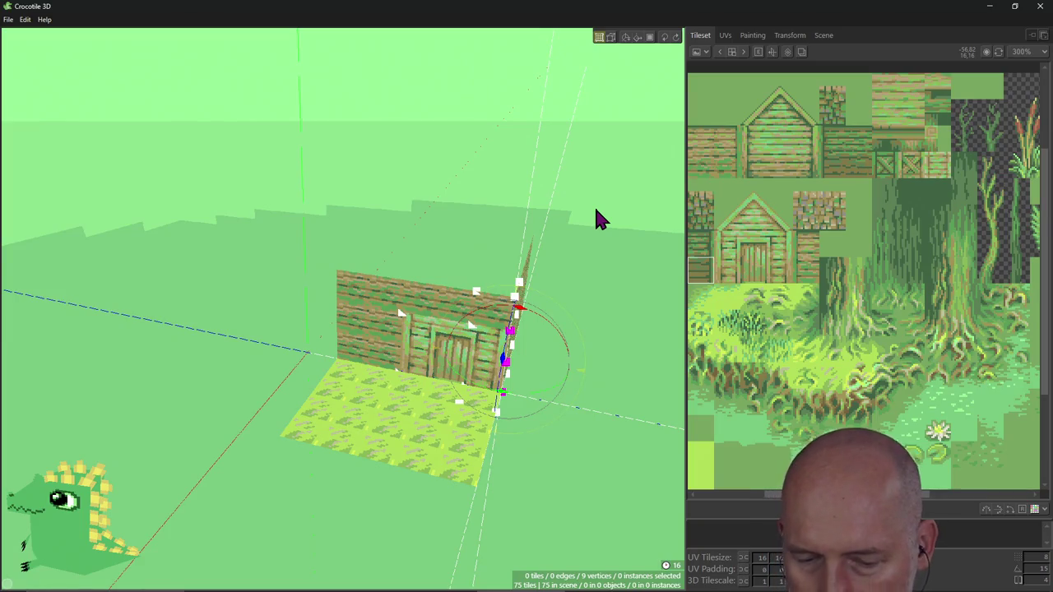
mouse_move(593, 243)
right_mouse_down()
mouse_move(605, 266)
mouse_move(481, 284)
right_mouse_up()
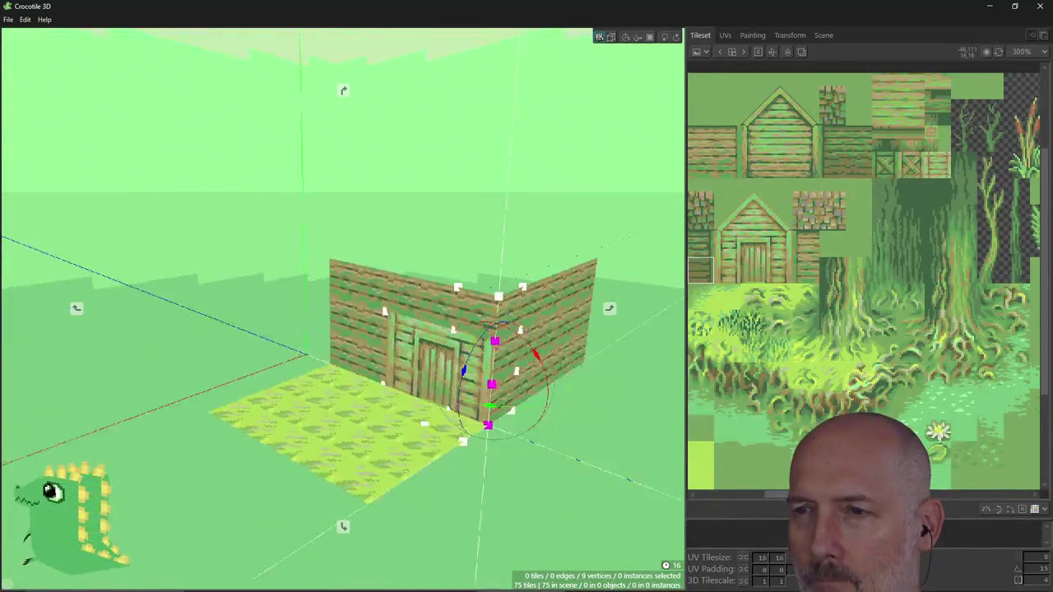
With the Translate gizmo, spread the corner vertices apart vertically.
left_click(625, 38)
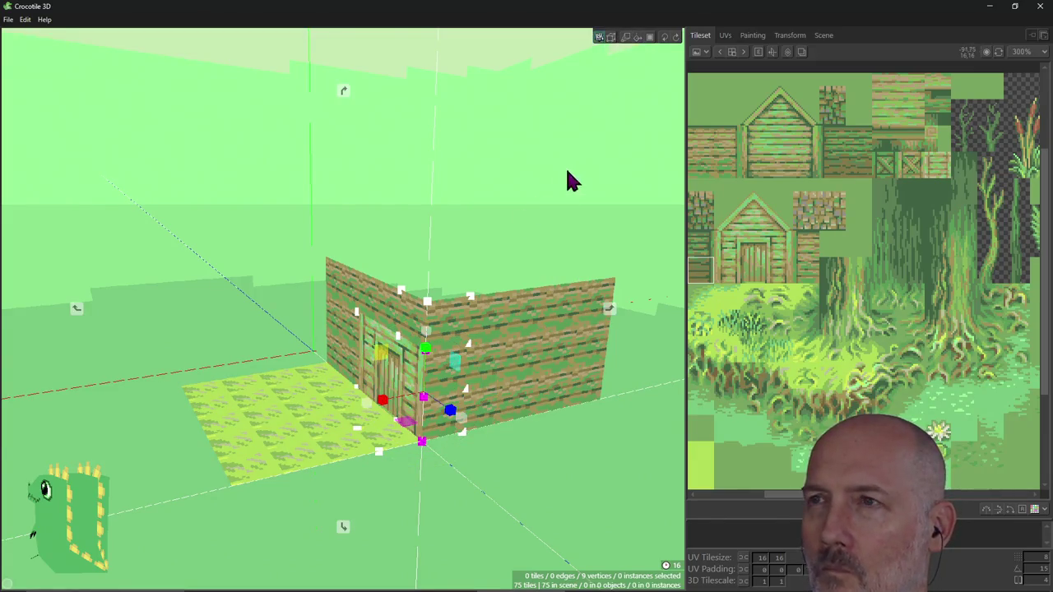
mouse_move(611, 83)
right_mouse_down()
mouse_move(589, 91)
mouse_move(541, 354)
right_mouse_up()
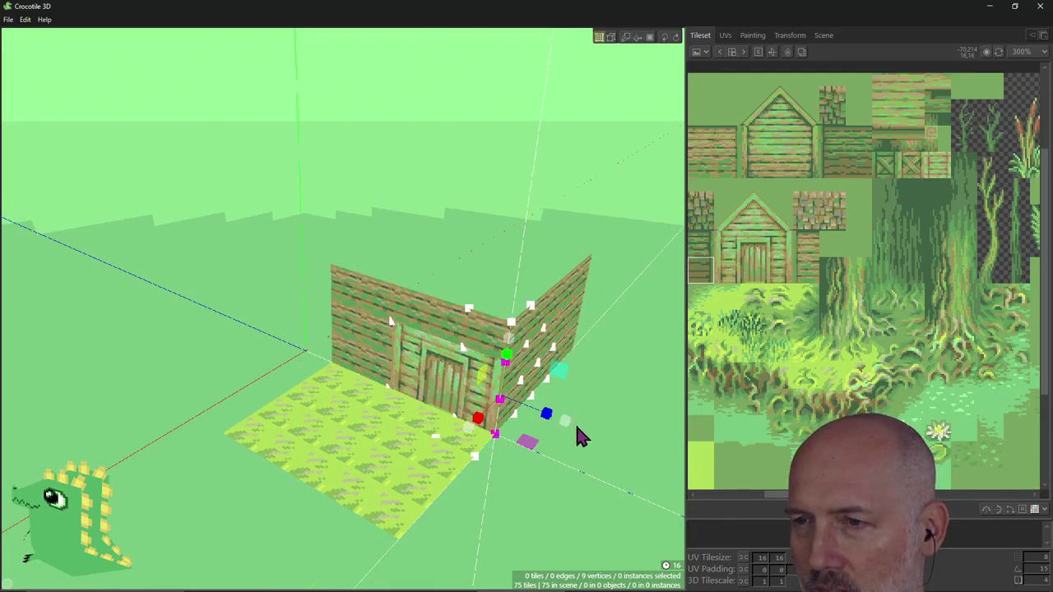
right_click_drag(576, 435, 567, 444)
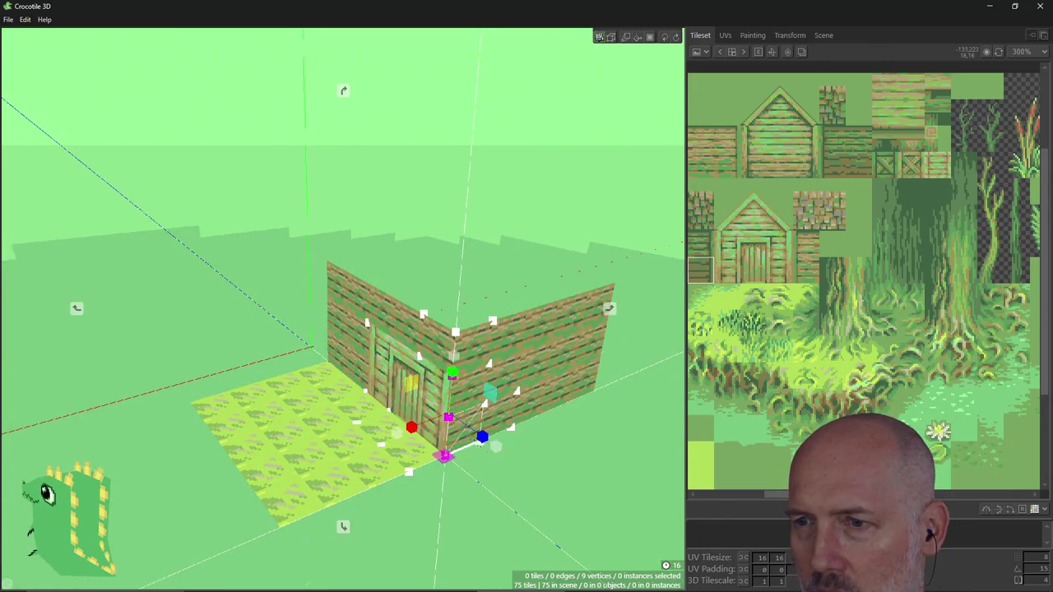
right_click_drag(452, 458, 482, 439)
mouse_move(549, 388)
left_mouse_down()
mouse_move(600, 374)
mouse_move(526, 395)
mouse_move(634, 371)
mouse_move(527, 392)
mouse_move(557, 376)
mouse_move(553, 387)
left_mouse_up()
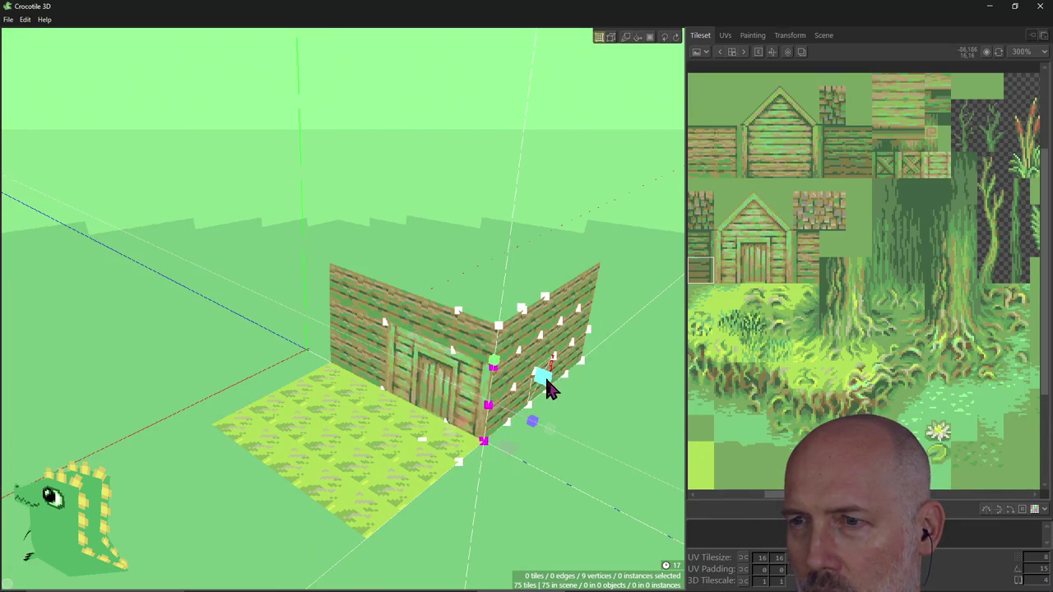
right_click_drag(614, 409, 611, 406)
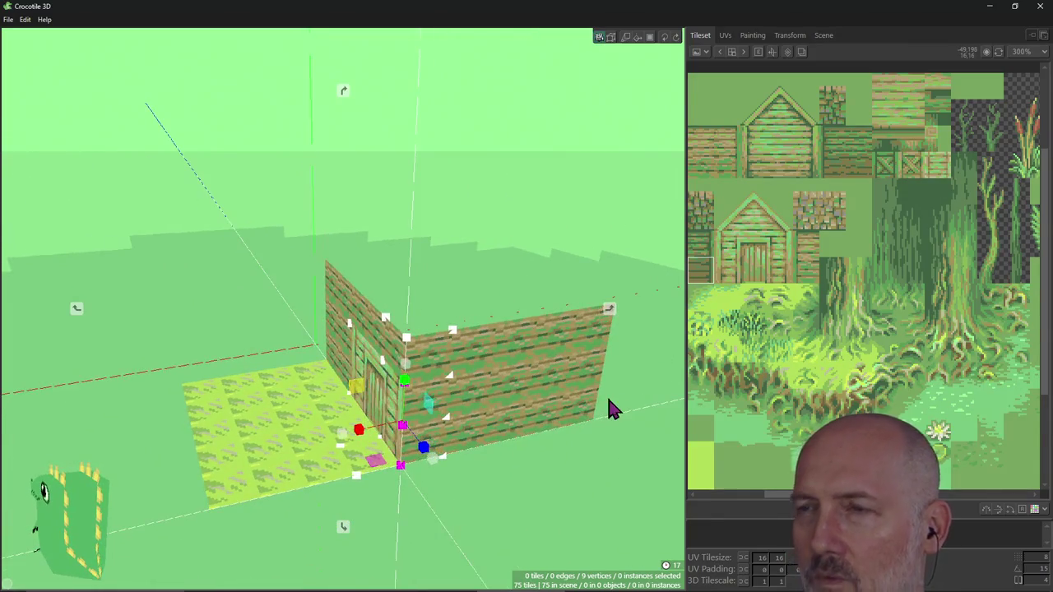
Change the gizmo style, hide the transform handles with X, and orbit to view the walls.
left_click(626, 38)
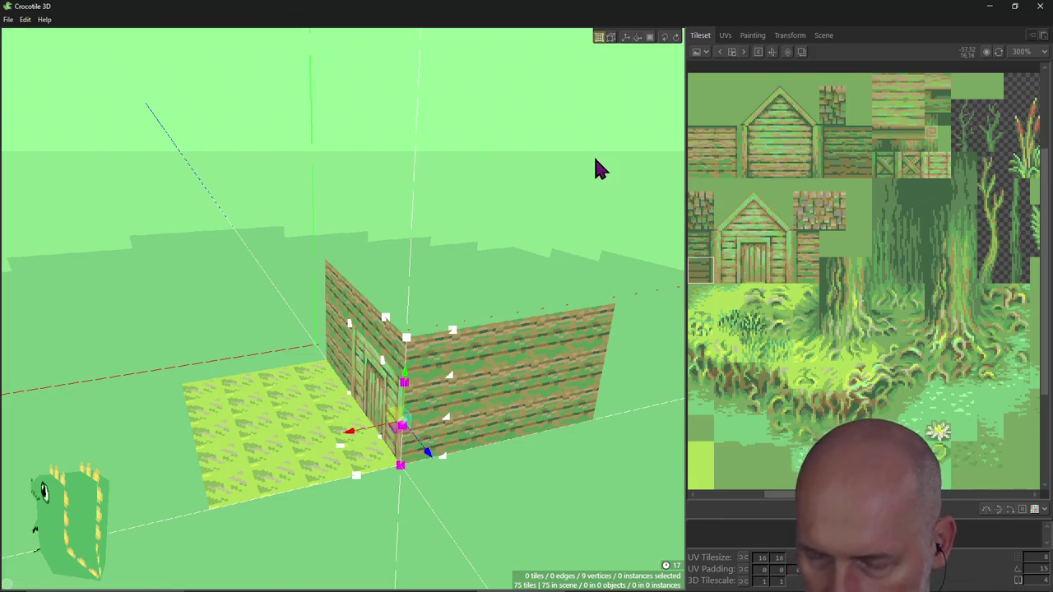
key("x")
mouse_move(506, 327)
right_mouse_down()
mouse_move(560, 330)
mouse_move(434, 376)
right_mouse_up()
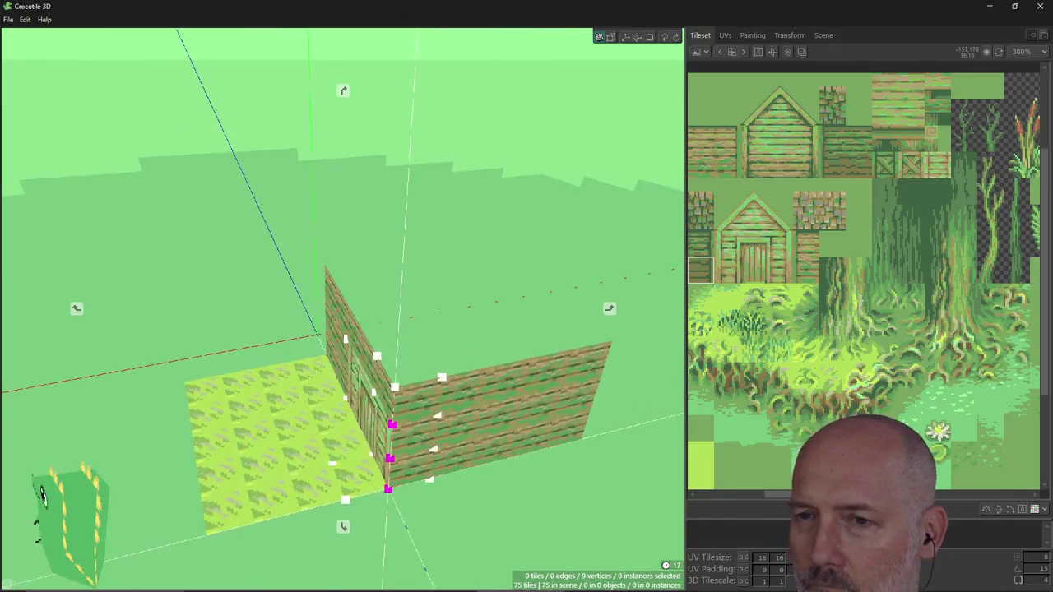
key("alt+Tab")
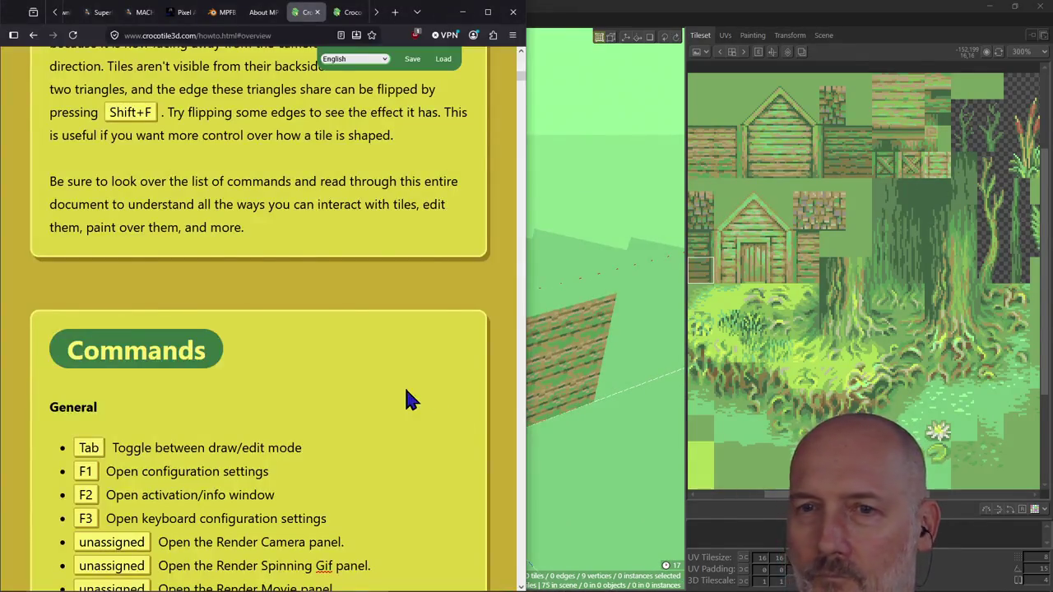
Scroll the guide to the General commands, then open Crocotile 3D's Settings with Ctrl+comma.
scroll(405, 386, "down", 2)
scroll(405, 389, "down", 2)
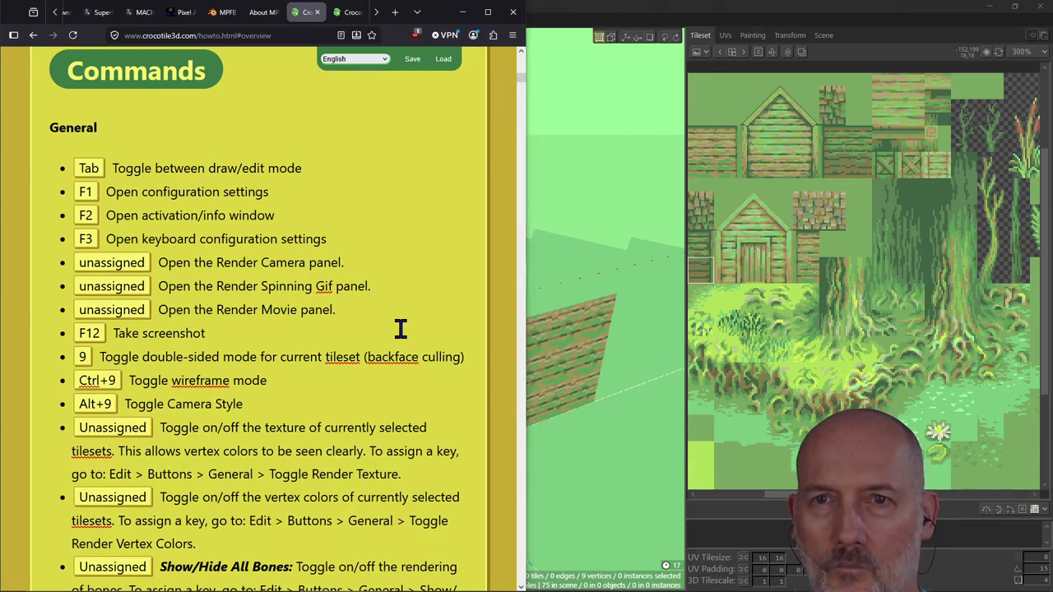
key("alt+Tab")
key("ctrl+comma")
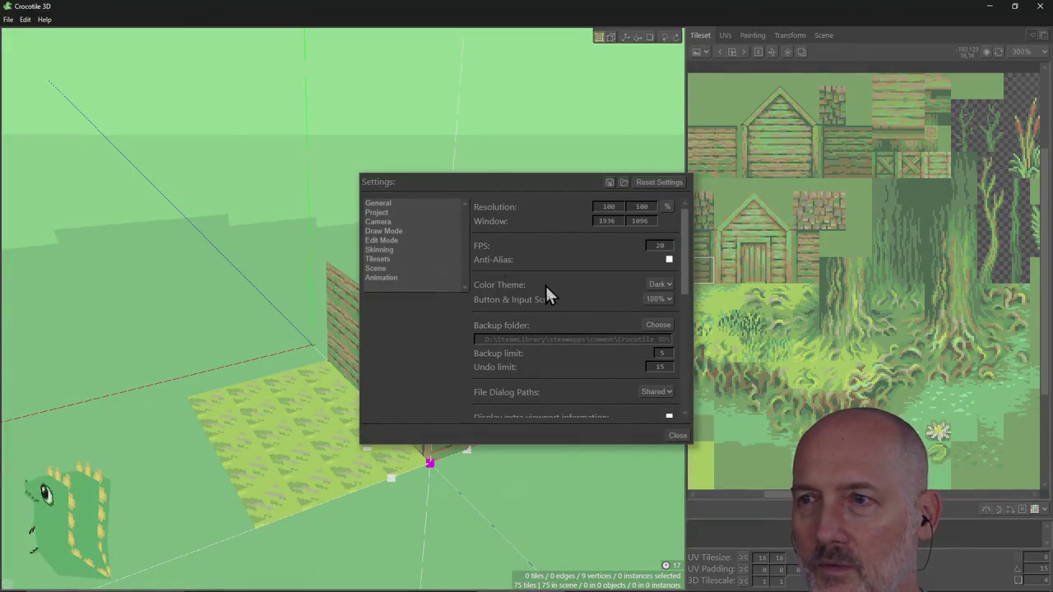
Close Settings and version info, then open the Keys bindings dialog, check its keygroup list, and close it.
left_click(679, 437)
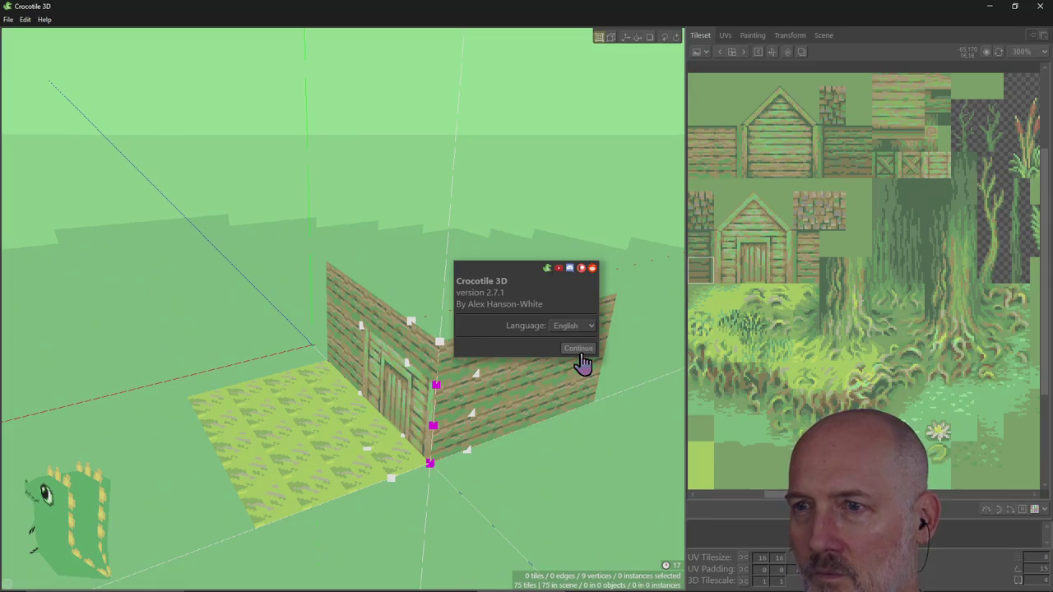
left_click(578, 350)
key("k")
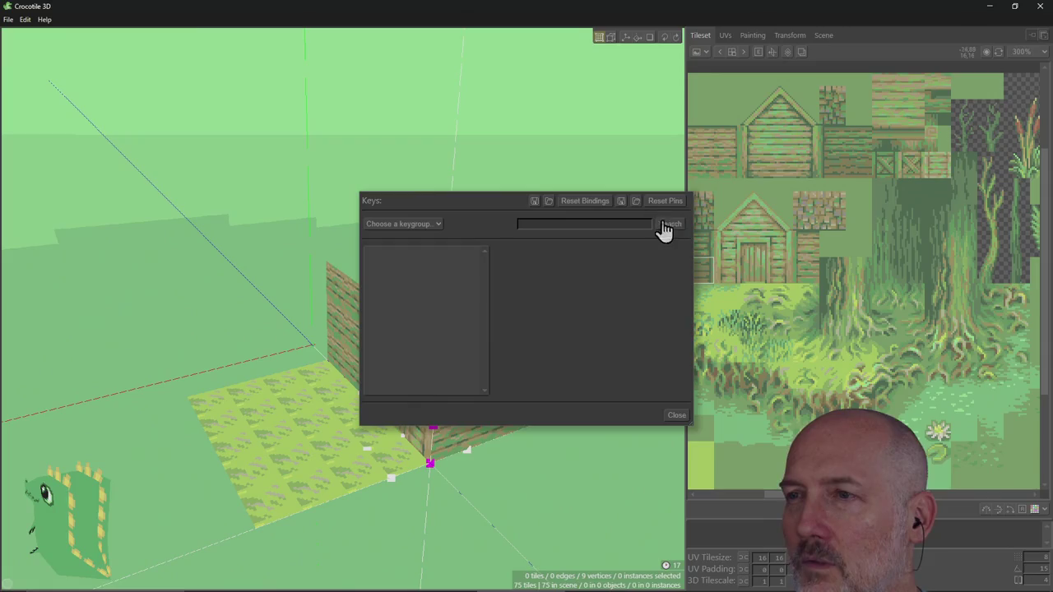
left_click(426, 225)
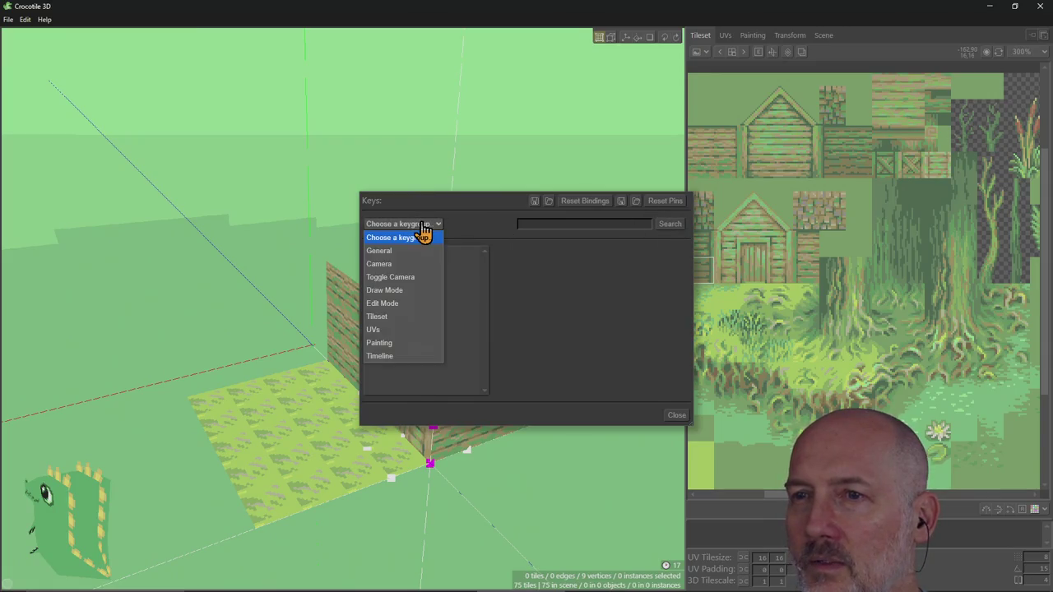
left_click(590, 310)
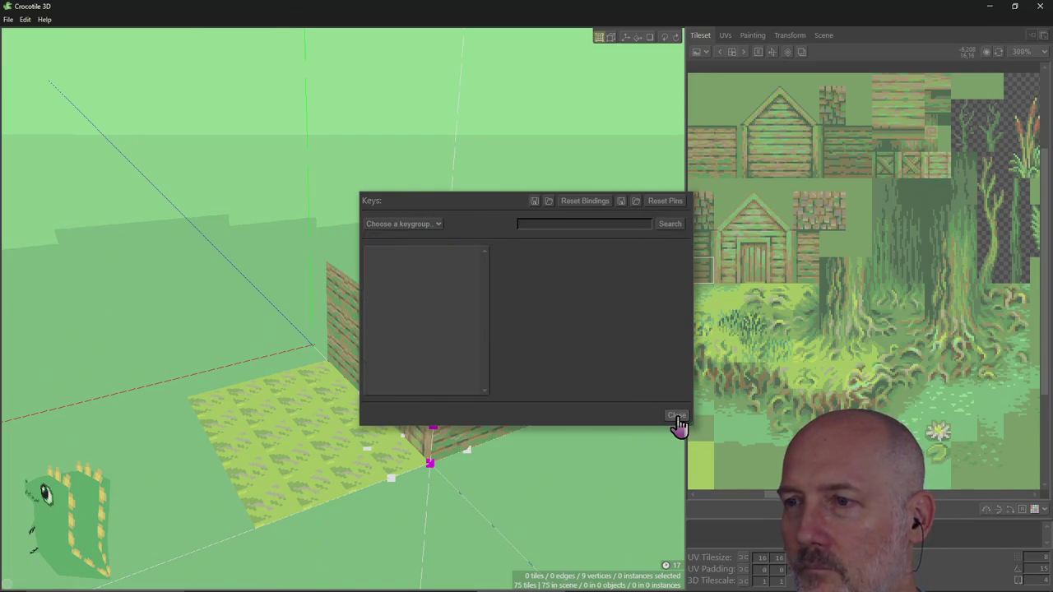
left_click(676, 418)
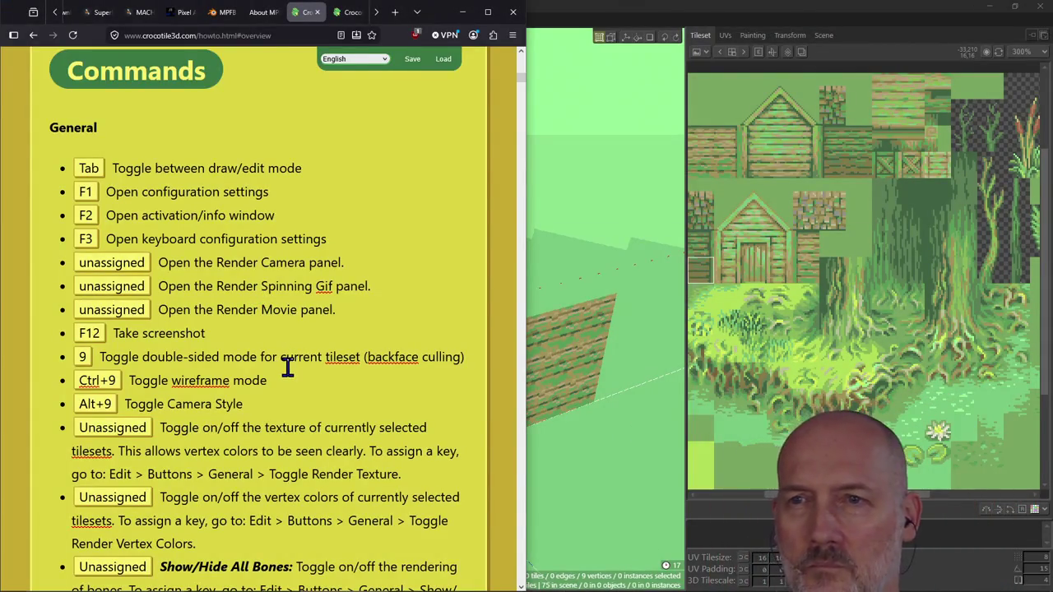
Scroll further down the shortcut list, return to the cabin in Crocotile 3D and press Ctrl+Z.
scroll(240, 333, "down", 2)
scroll(239, 334, "down", 2)
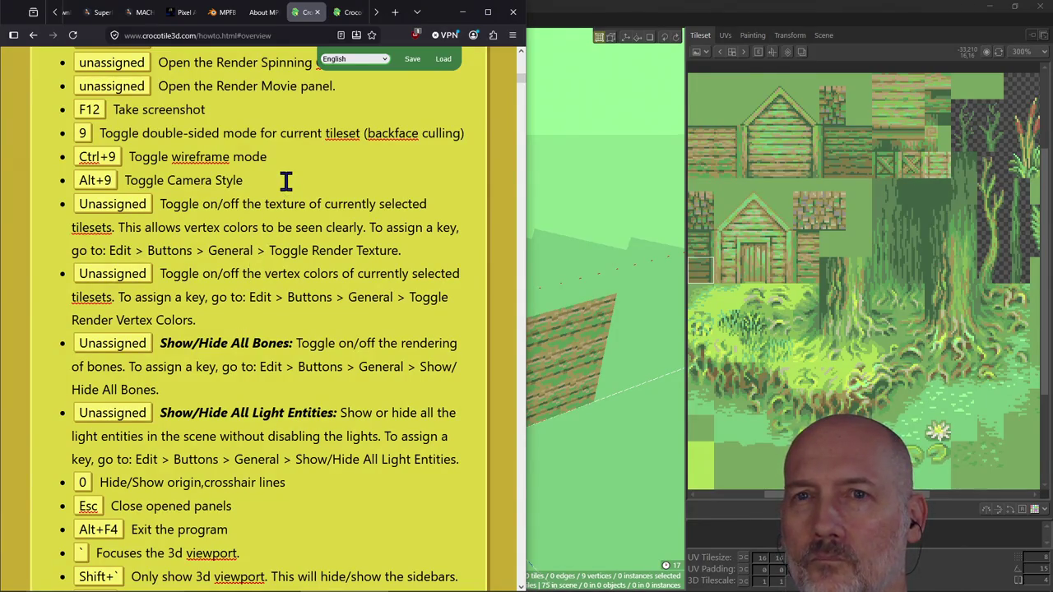
left_click(563, 41)
key("ctrl+z")
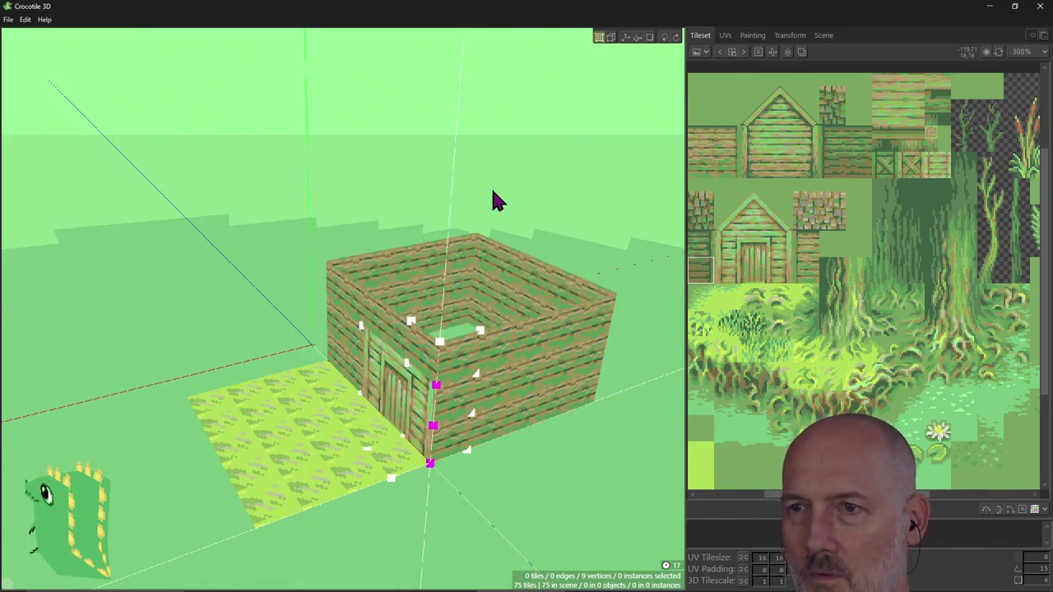
Paint plank tiles across the cabin floor, filling its far corner and remaining gaps.
mouse_move(345, 329)
right_mouse_down()
mouse_move(206, 313)
mouse_move(164, 296)
mouse_move(272, 329)
mouse_move(586, 181)
mouse_move(494, 214)
mouse_move(461, 206)
mouse_move(296, 271)
mouse_move(247, 247)
mouse_move(280, 264)
mouse_move(313, 238)
right_mouse_up()
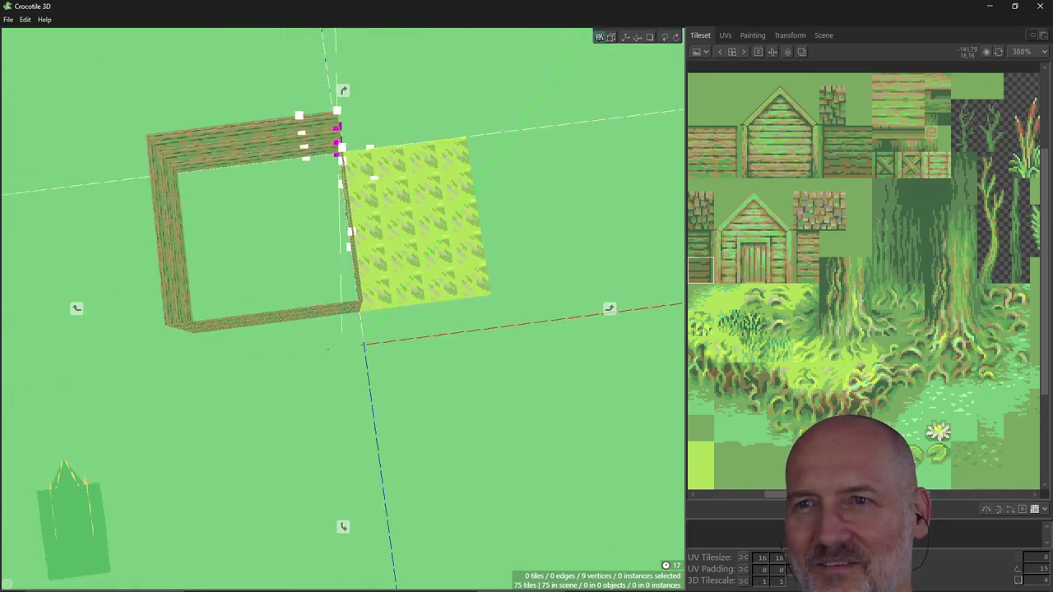
right_click_drag(428, 214, 456, 209)
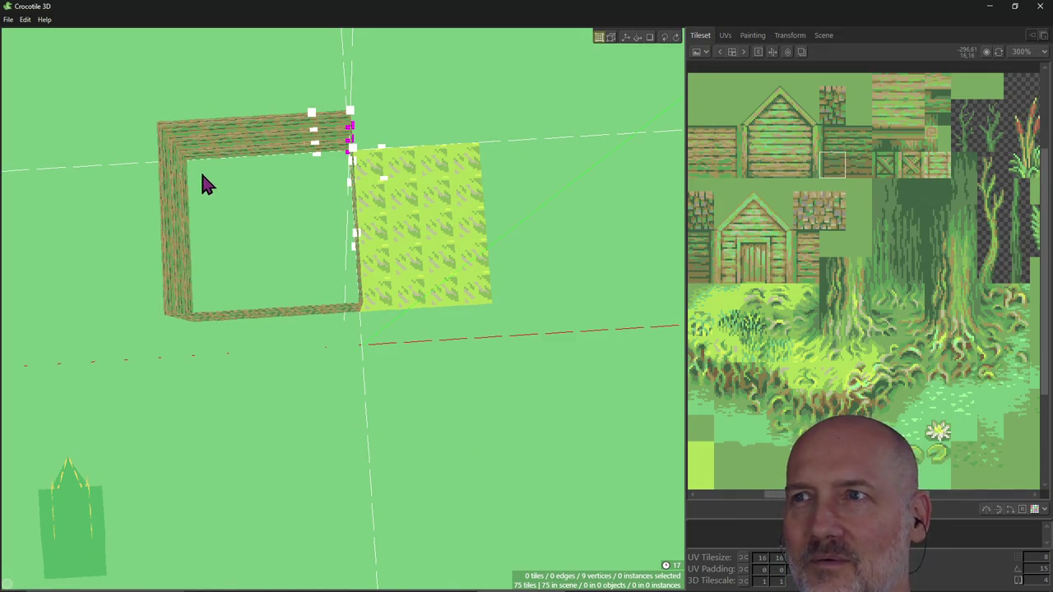
key("Tab")
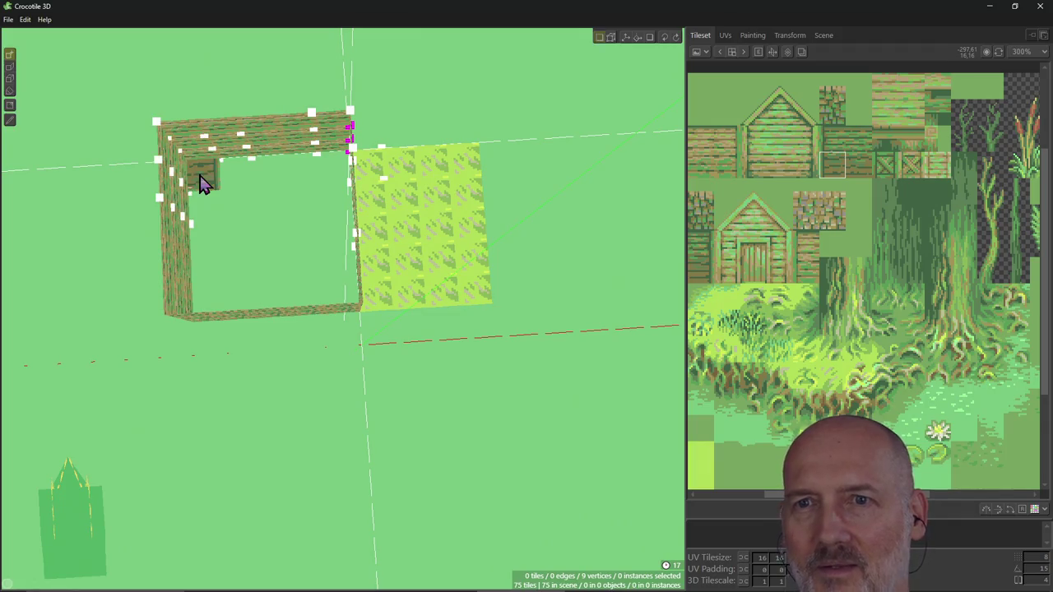
left_click_drag(206, 174, 234, 216)
left_click(298, 182)
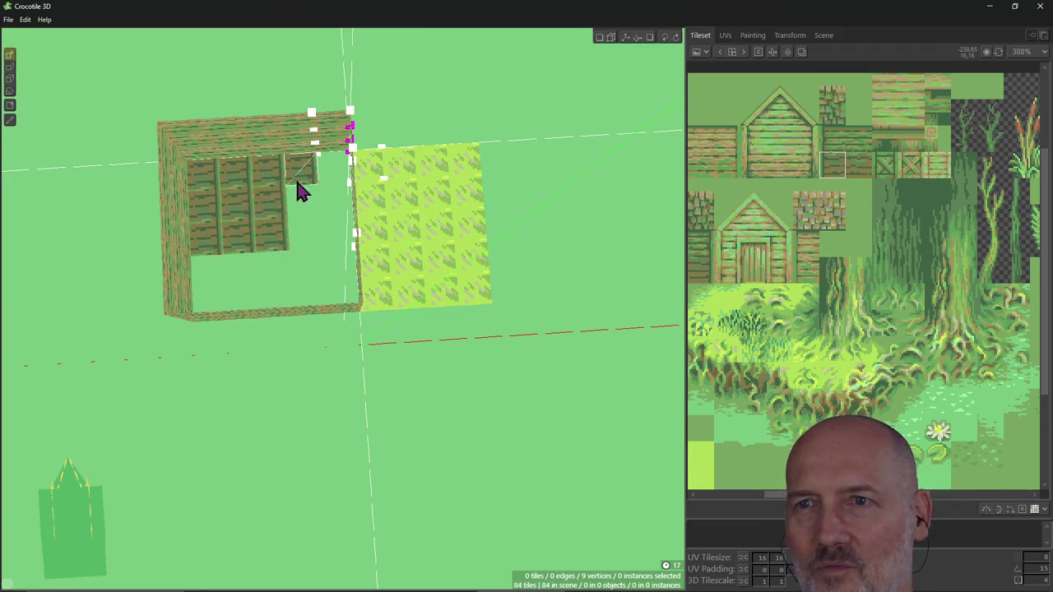
left_click_drag(321, 221, 315, 273)
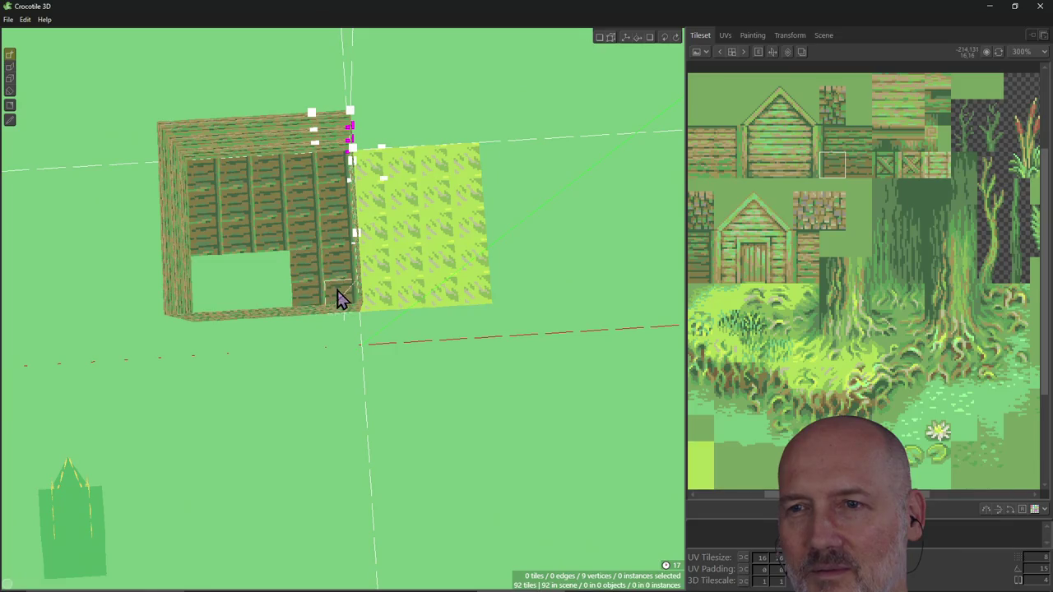
left_click(210, 289)
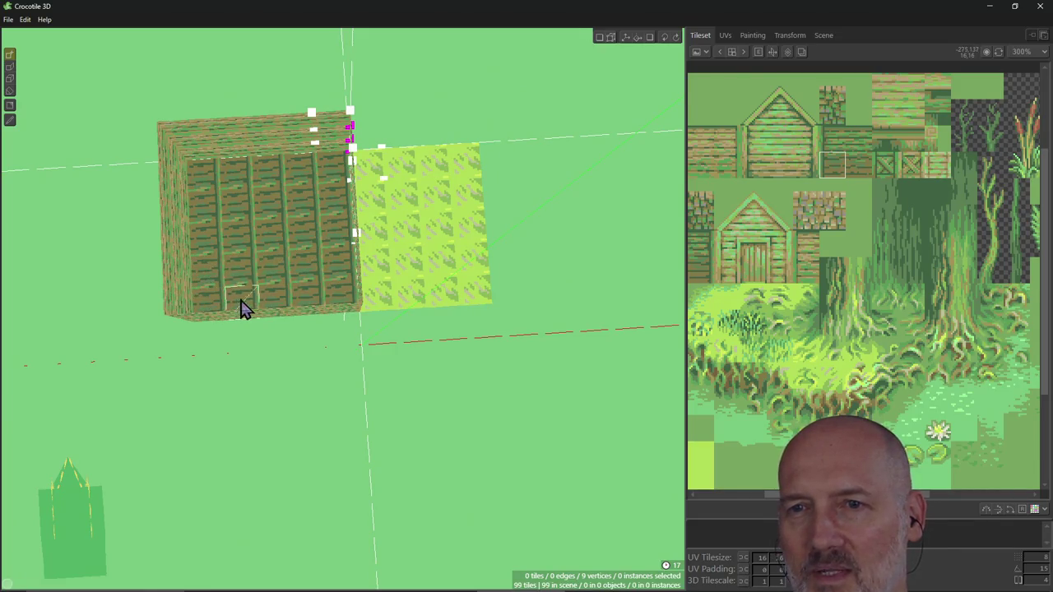
mouse_move(240, 269)
right_mouse_down()
mouse_move(205, 346)
mouse_move(99, 362)
mouse_move(393, 278)
mouse_move(343, 308)
mouse_move(467, 313)
mouse_move(498, 290)
mouse_move(386, 359)
right_mouse_up()
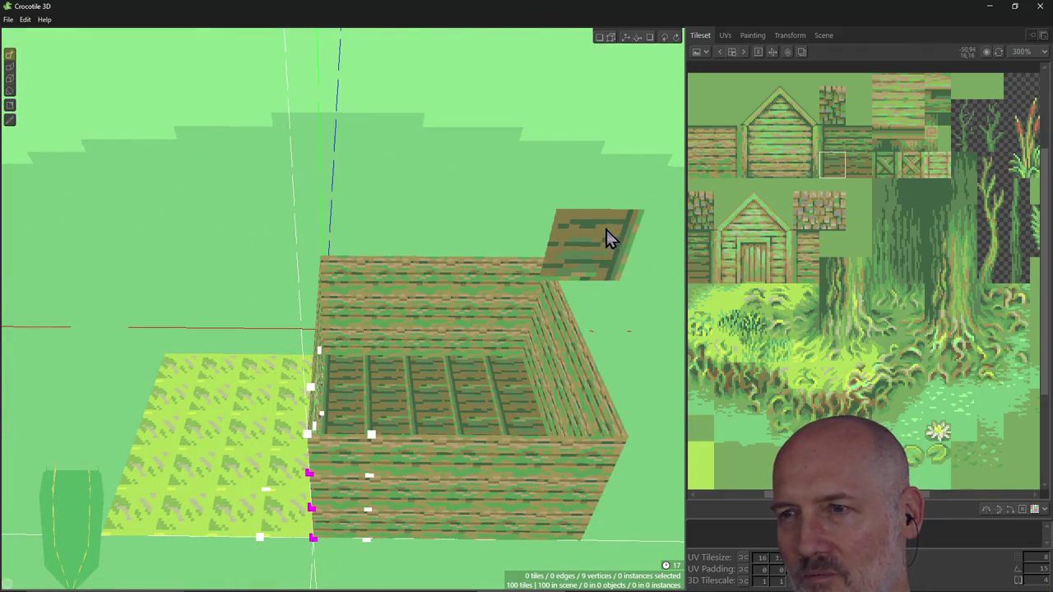
Orbit around the cabin to view the plank floor from above and the side.
scroll(607, 230, "up", 1)
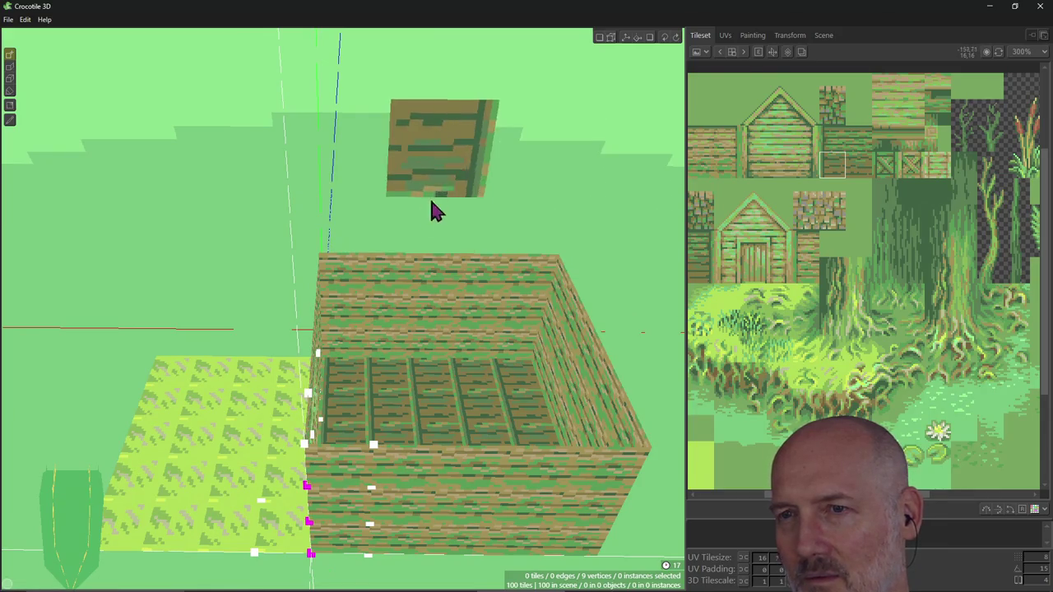
mouse_move(395, 325)
right_mouse_down()
mouse_move(535, 353)
mouse_move(494, 329)
mouse_move(412, 365)
right_mouse_up()
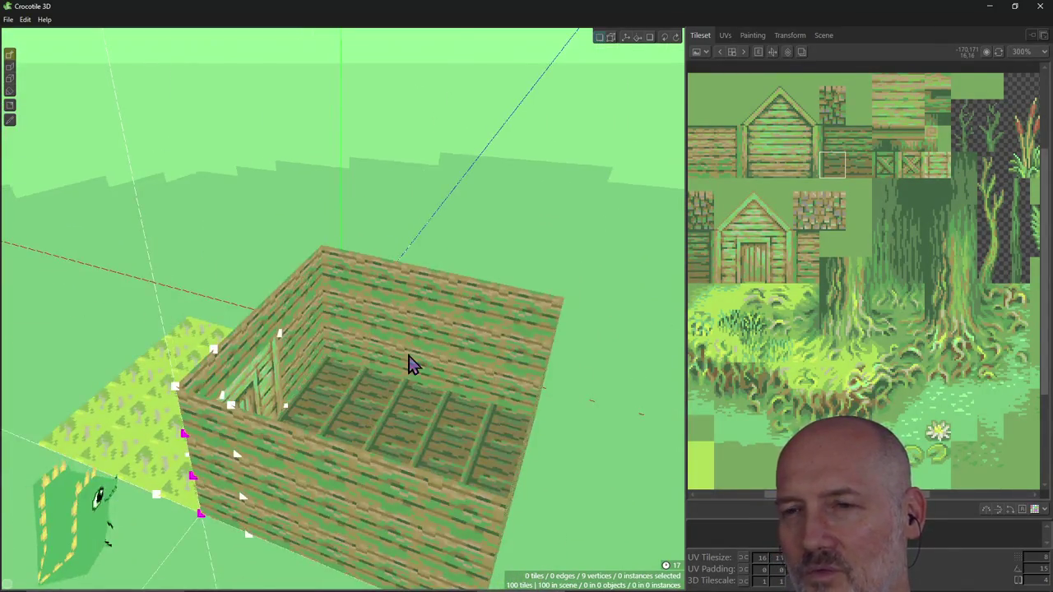
right_click_drag(369, 336, 543, 407)
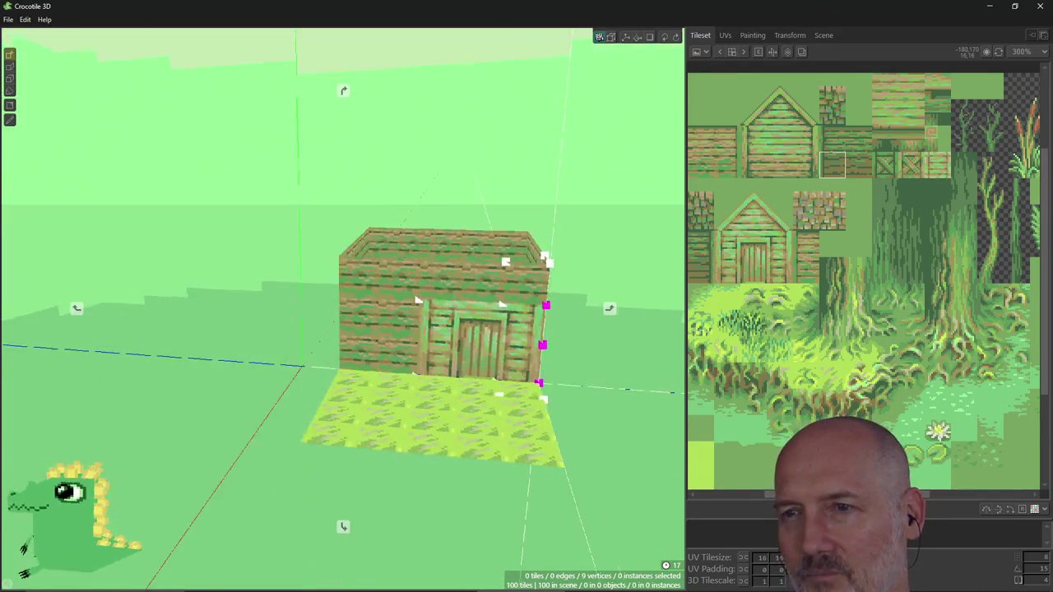
mouse_move(593, 336)
right_mouse_down()
mouse_move(343, 309)
mouse_move(515, 379)
right_mouse_up()
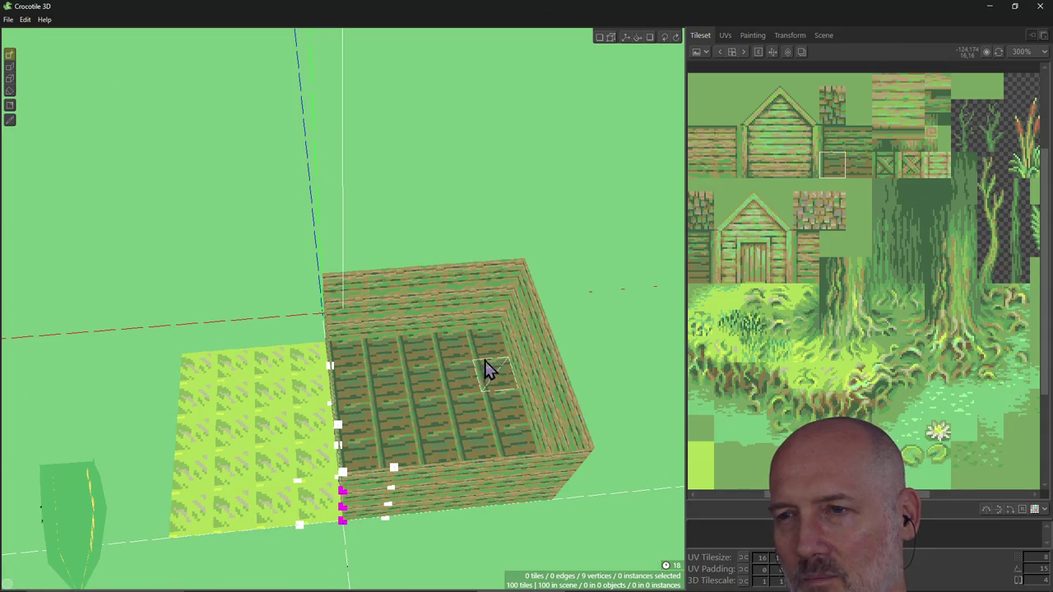
scroll(484, 355, "up", 1)
right_click_drag(483, 357, 482, 358)
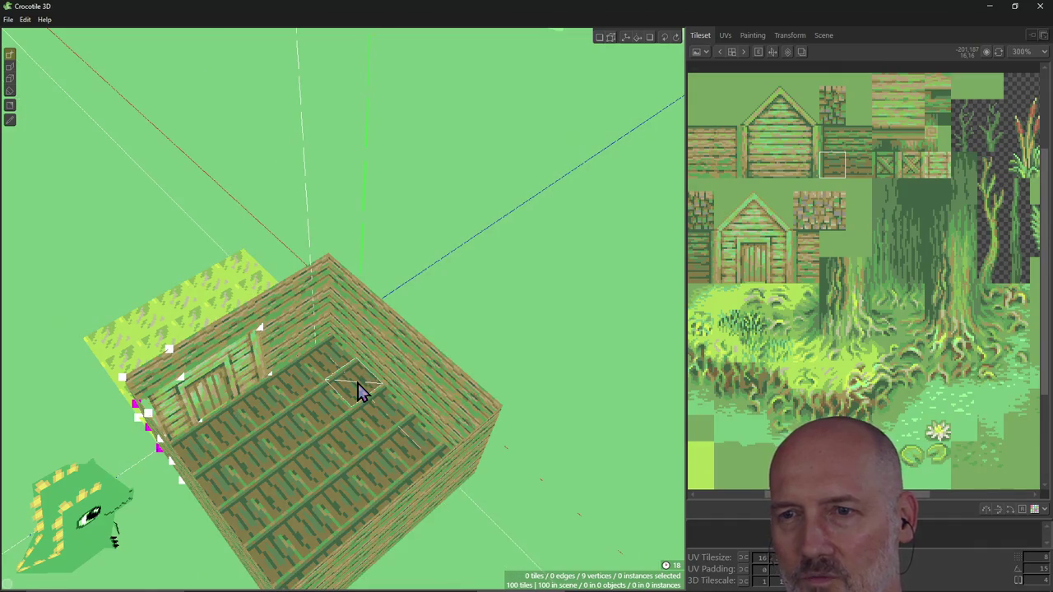
right_click_drag(352, 404, 362, 380)
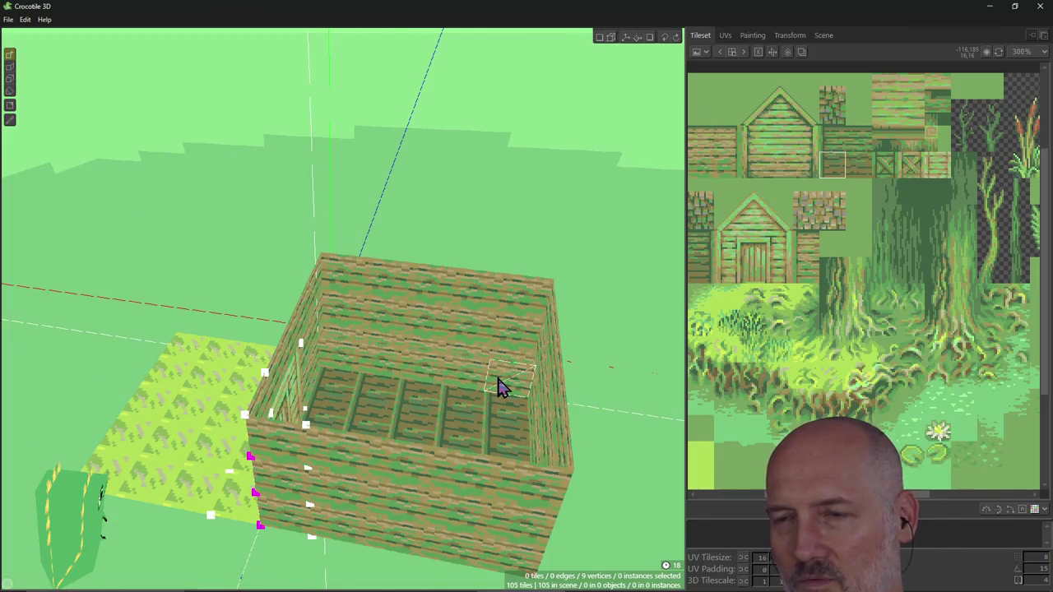
Try plank tiles along the inner back wall, undo them, and view the cabin front.
mouse_move(405, 336)
left_mouse_down()
mouse_move(487, 348)
mouse_move(527, 330)
mouse_move(362, 317)
left_mouse_up()
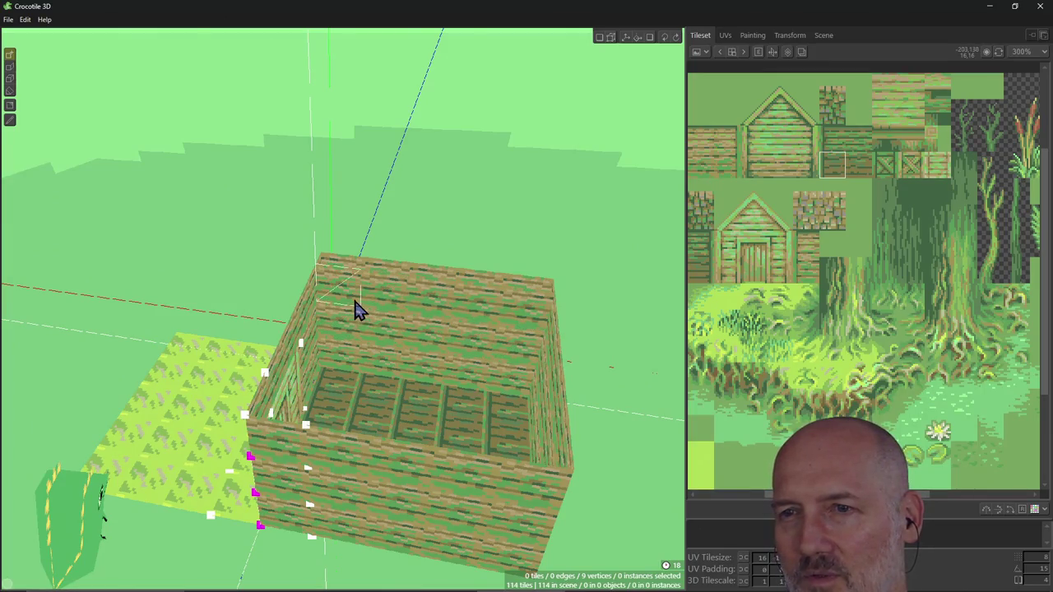
left_click(545, 273)
mouse_move(546, 273)
right_mouse_down()
mouse_move(395, 288)
mouse_move(363, 263)
mouse_move(329, 280)
right_mouse_up()
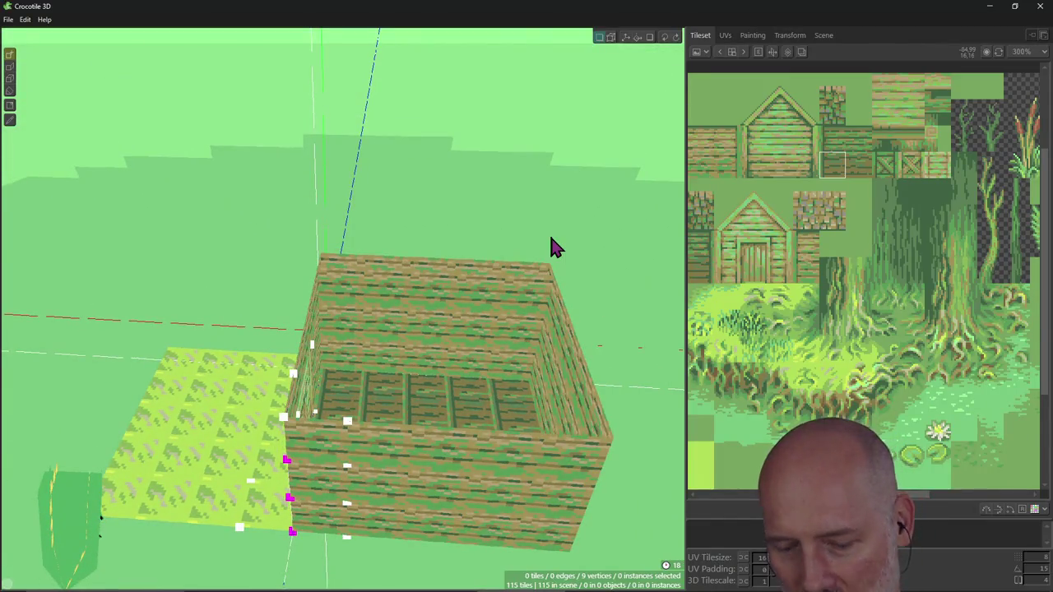
key("ctrl+z")
right_click_drag(414, 353, 396, 361)
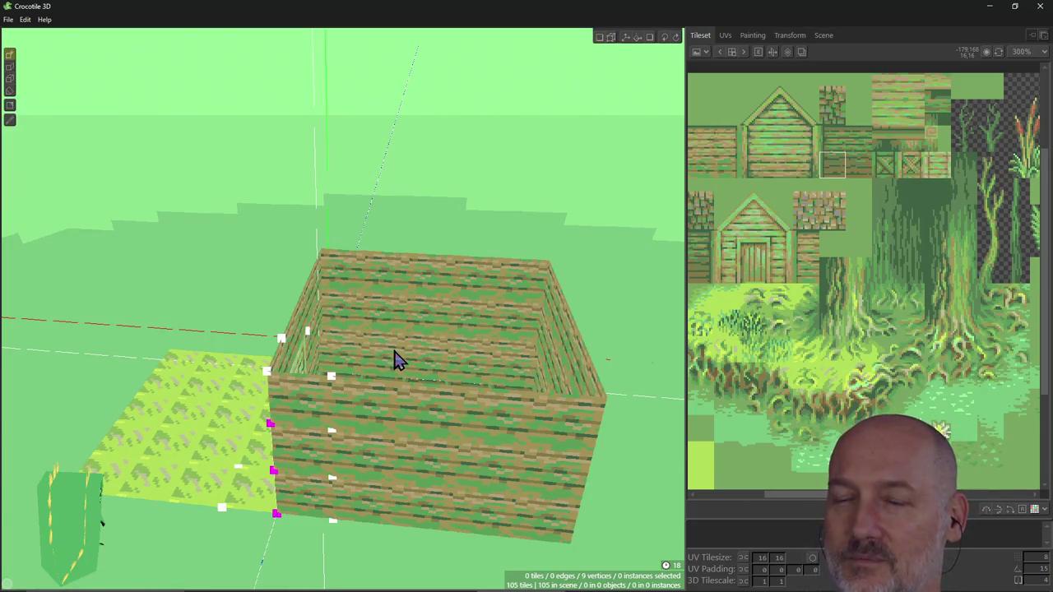
mouse_move(380, 319)
left_mouse_down()
mouse_move(357, 297)
mouse_move(463, 357)
mouse_move(492, 324)
mouse_move(465, 330)
left_mouse_up()
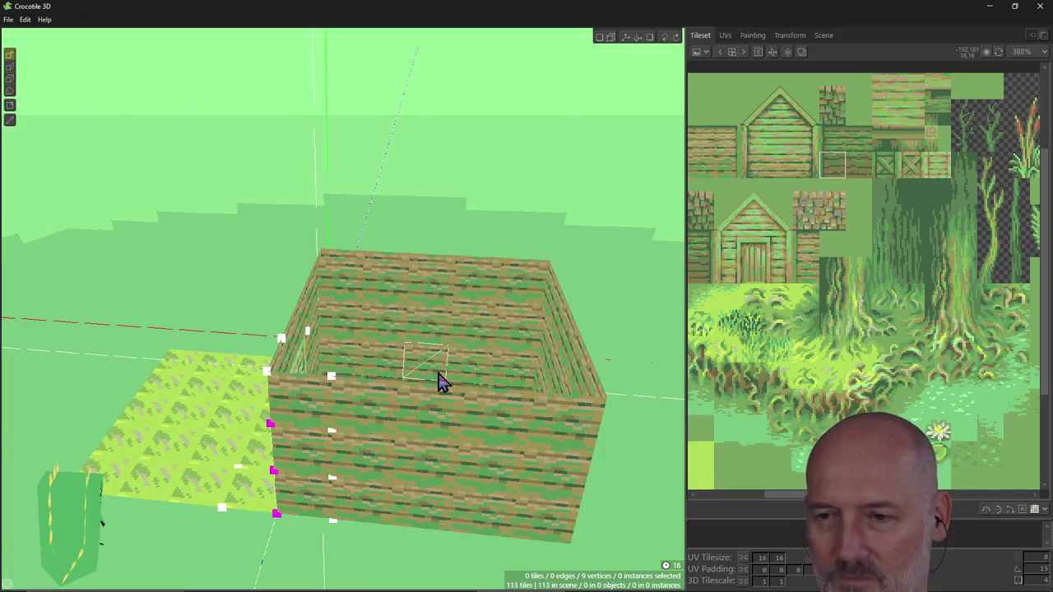
key("ctrl+z")
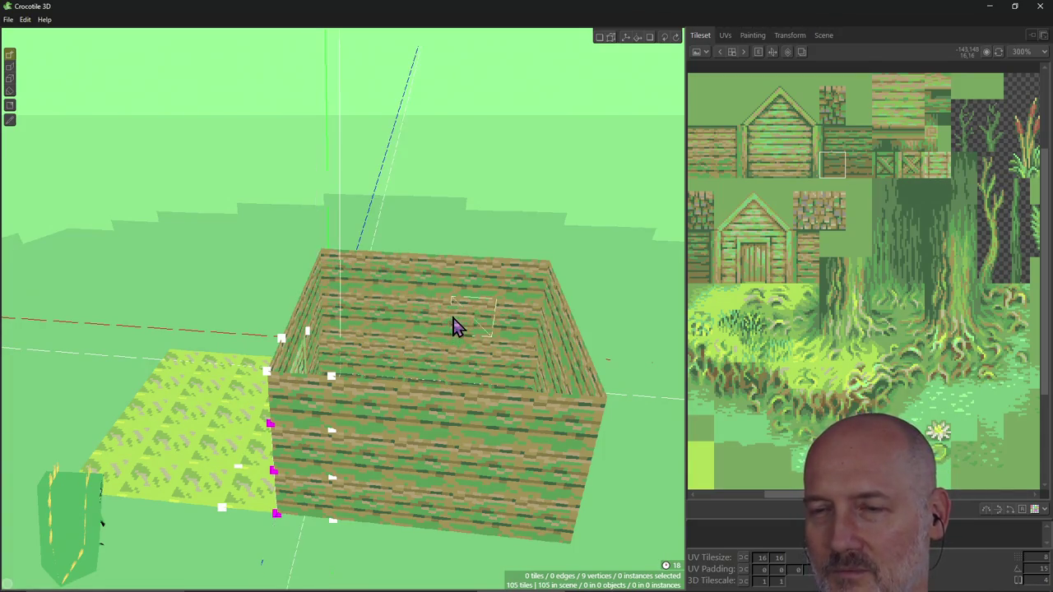
right_click_drag(456, 324, 354, 313)
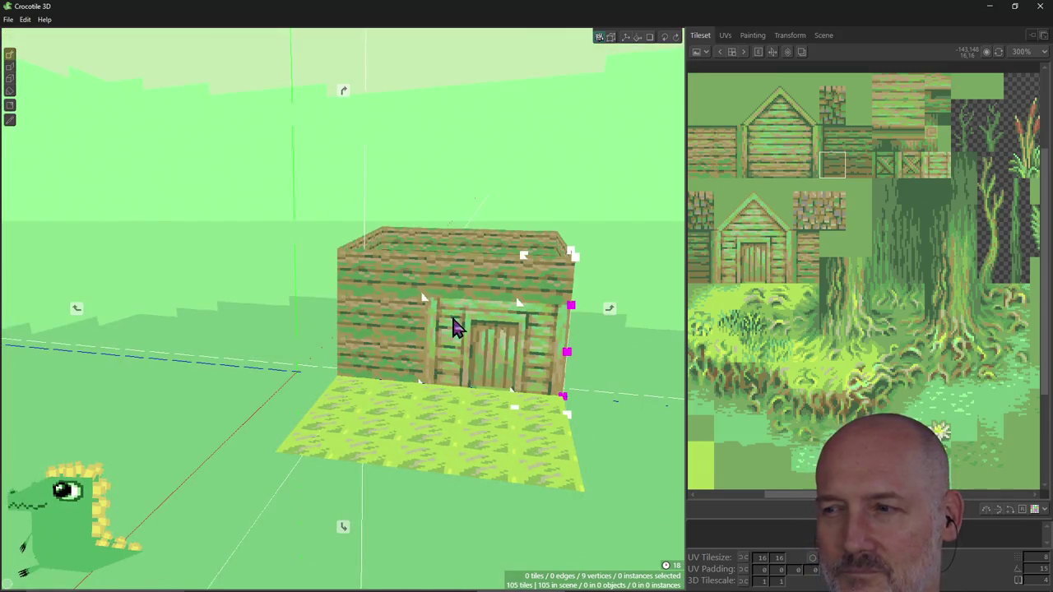
mouse_move(390, 371)
right_mouse_down()
mouse_move(387, 428)
mouse_move(362, 387)
right_mouse_up()
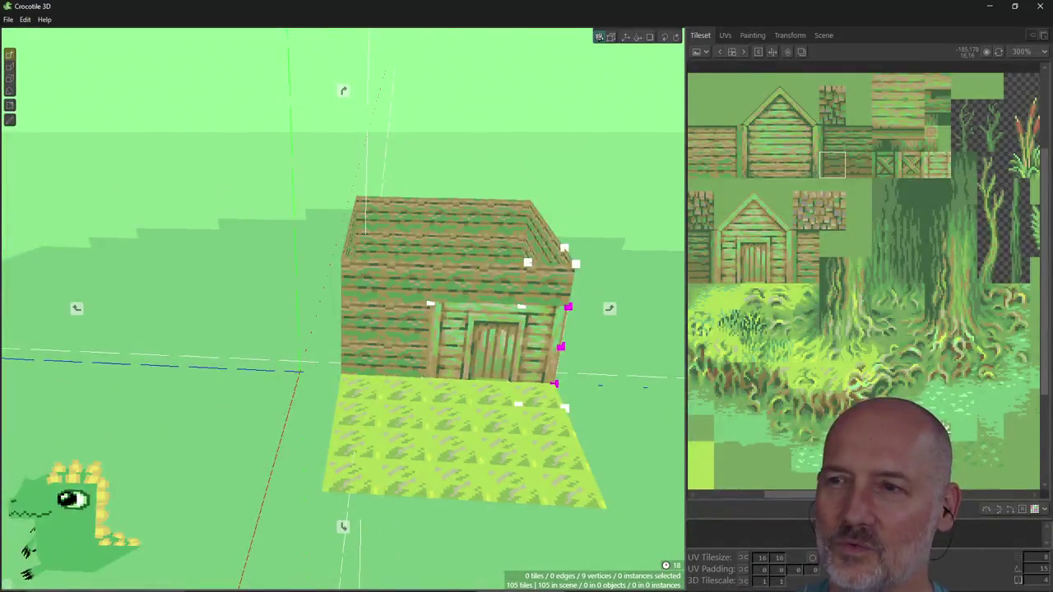
mouse_move(362, 387)
right_mouse_down()
mouse_move(471, 369)
mouse_move(428, 378)
mouse_move(391, 367)
right_mouse_up()
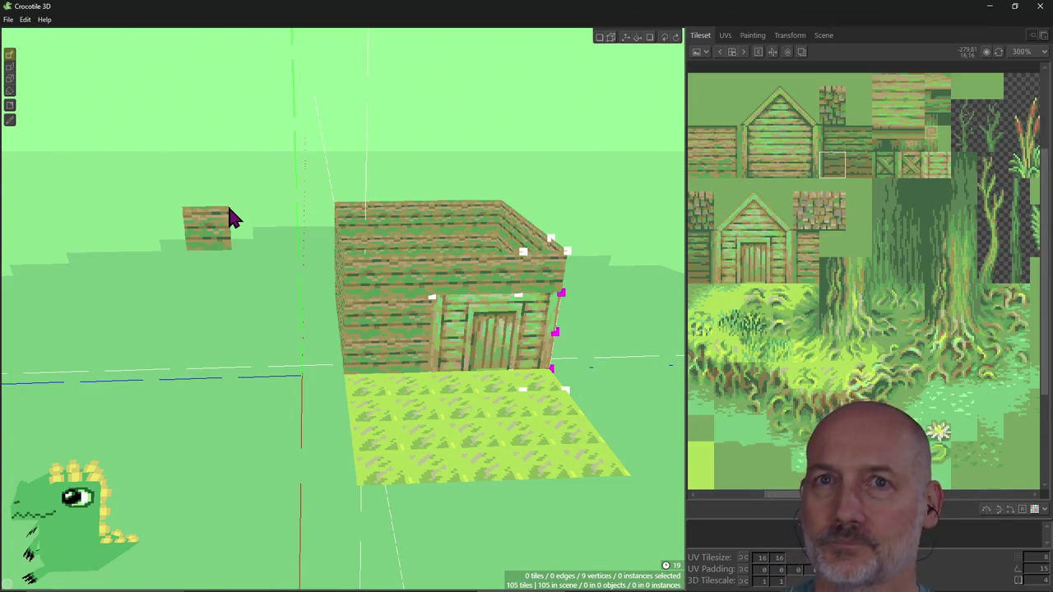
Read further down the viewport shortcut list, then return to the Crocotile 3D window.
key("alt+Tab")
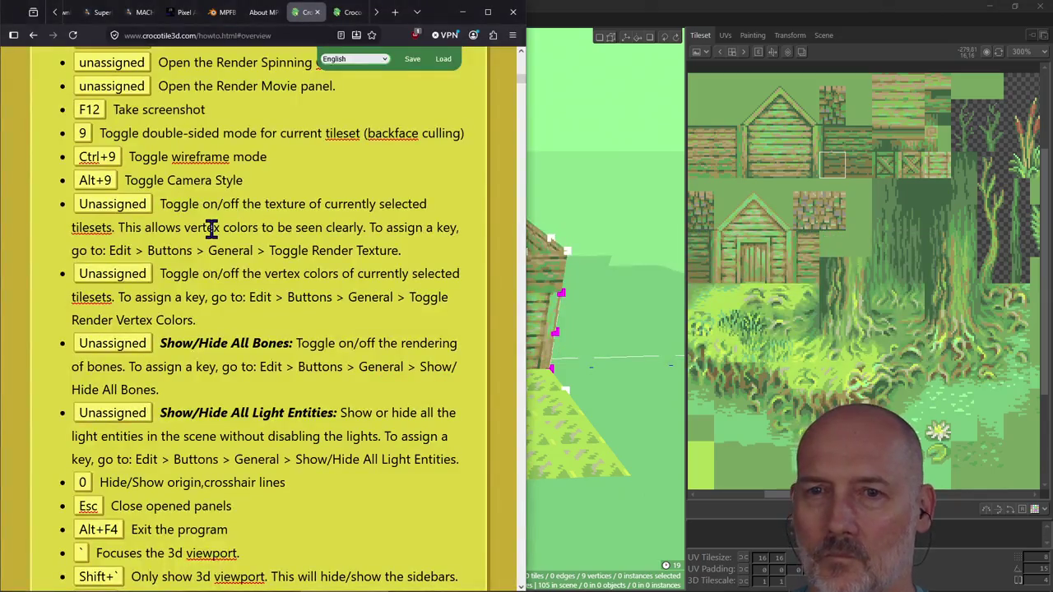
scroll(282, 305, "down", 2)
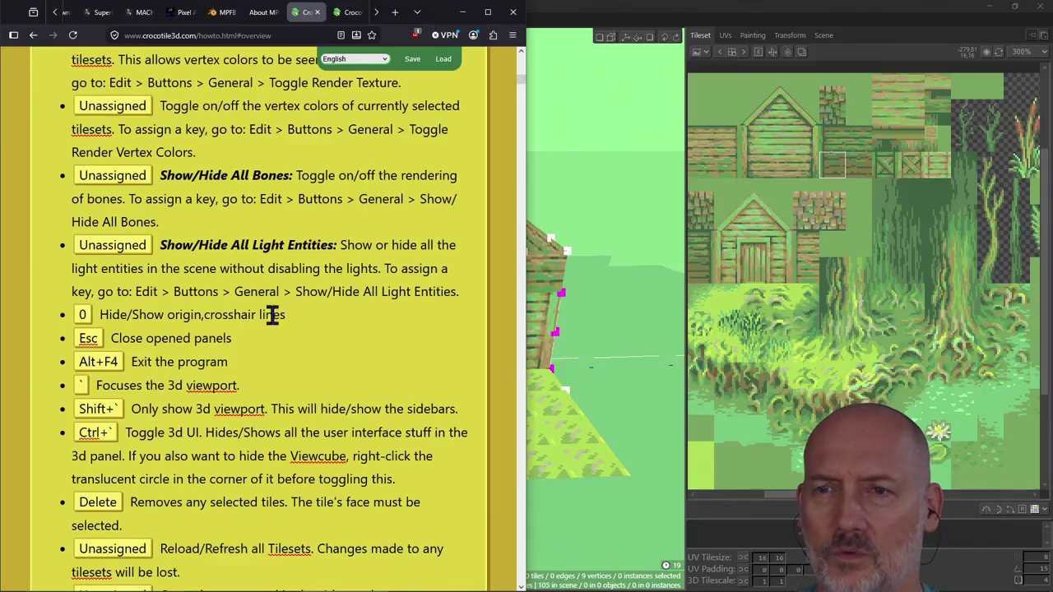
key("alt+Tab")
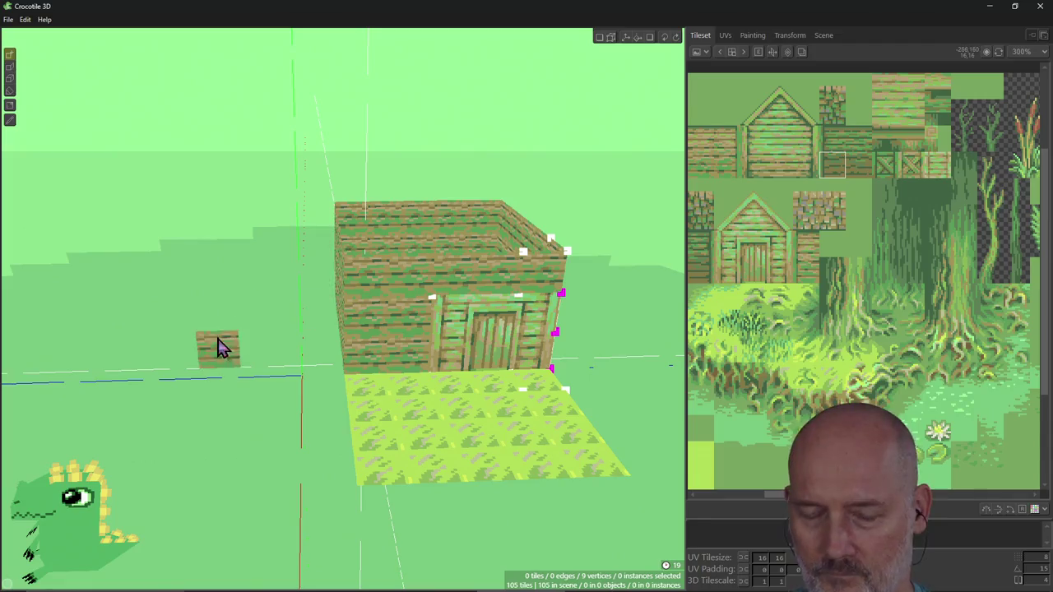
key("alt+Tab")
scroll(275, 353, "down", 2)
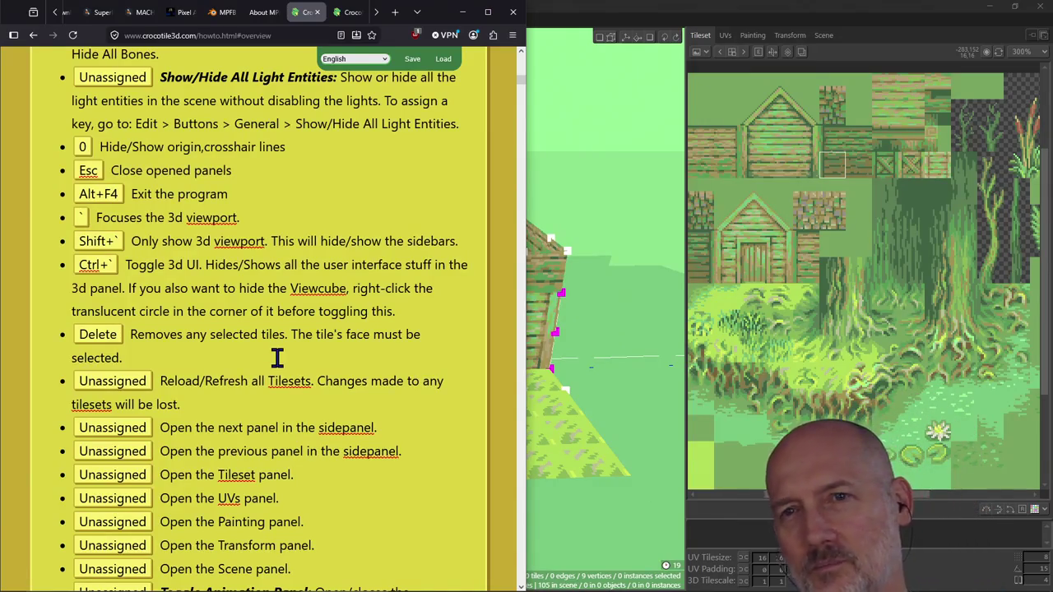
scroll(294, 321, "down", 1)
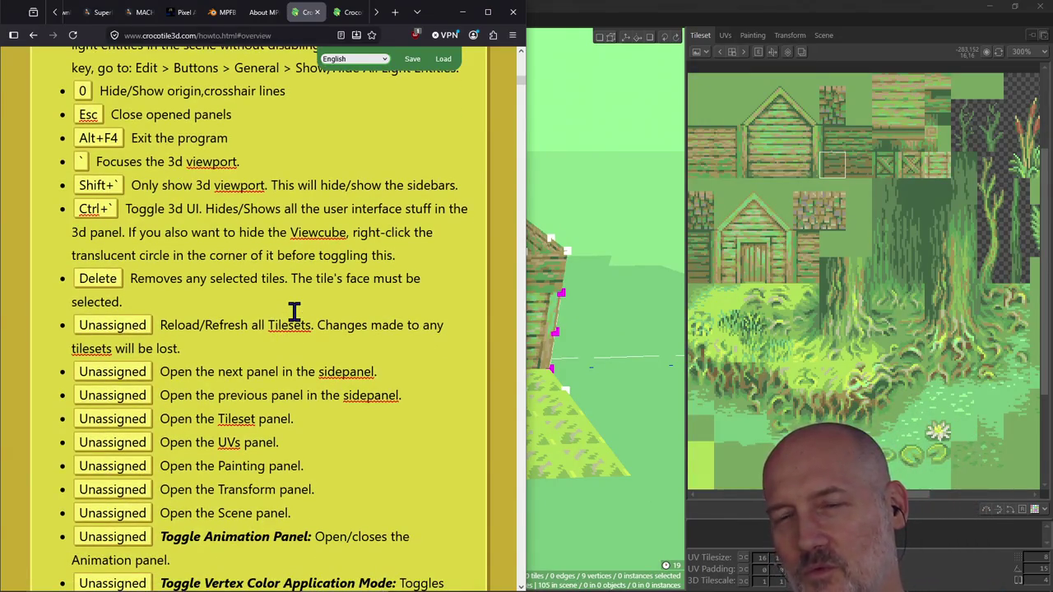
left_click(293, 311)
left_click(172, 164)
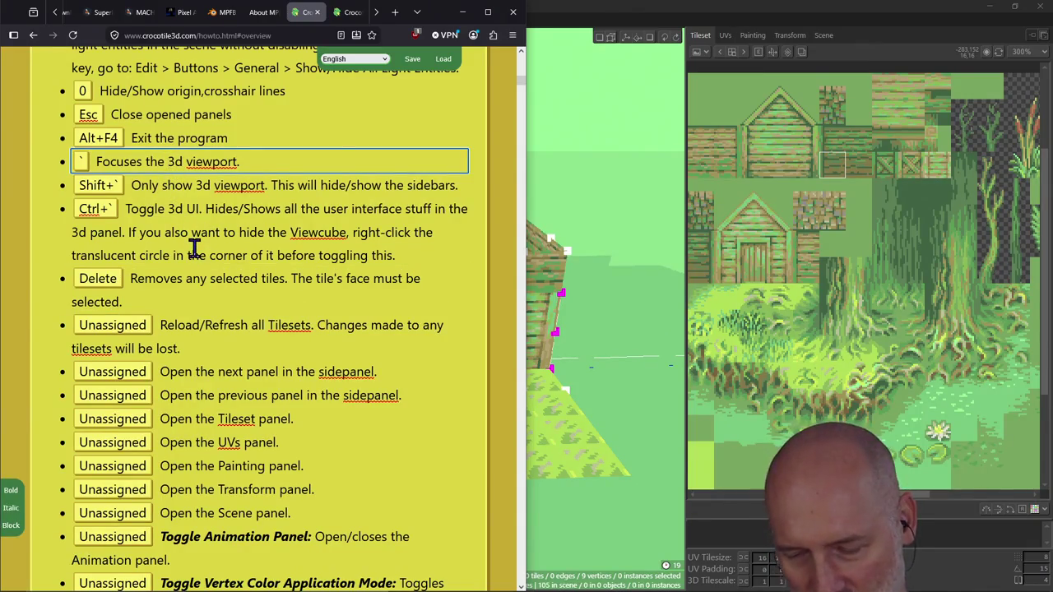
key("alt+Tab")
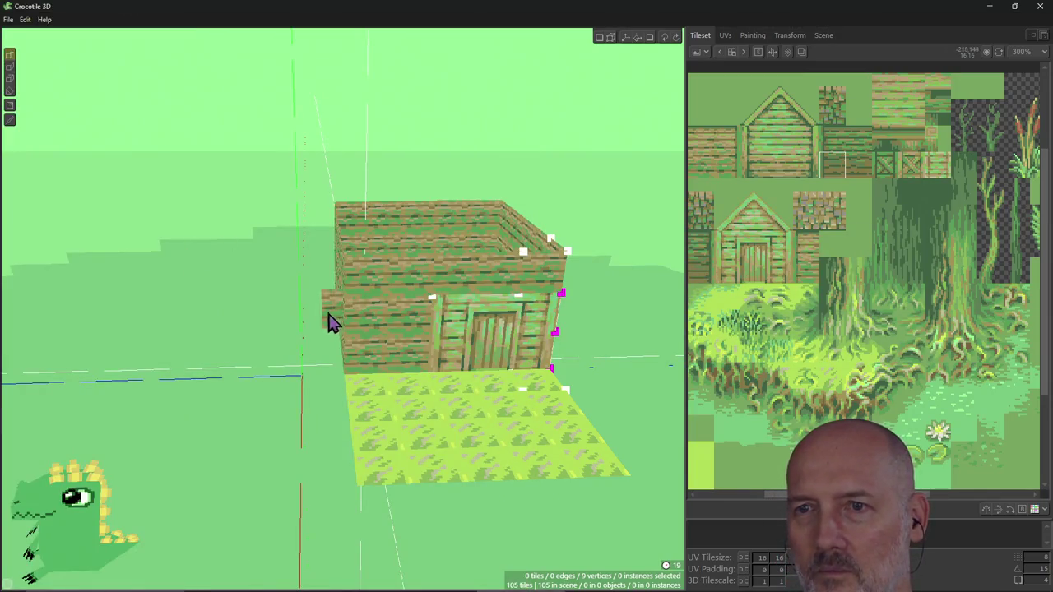
Orbit the cabin from low and high angles, clear the vertex selection, and revisit the docs.
right_click_drag(329, 318, 344, 325)
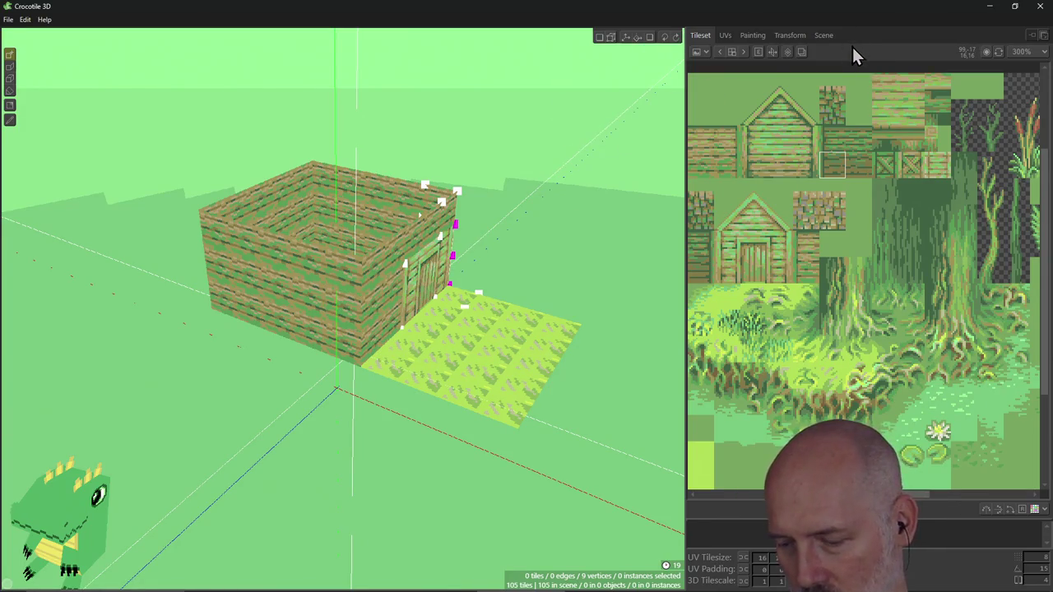
mouse_move(322, 294)
right_mouse_down()
mouse_move(344, 308)
mouse_move(353, 298)
mouse_move(349, 252)
right_mouse_up()
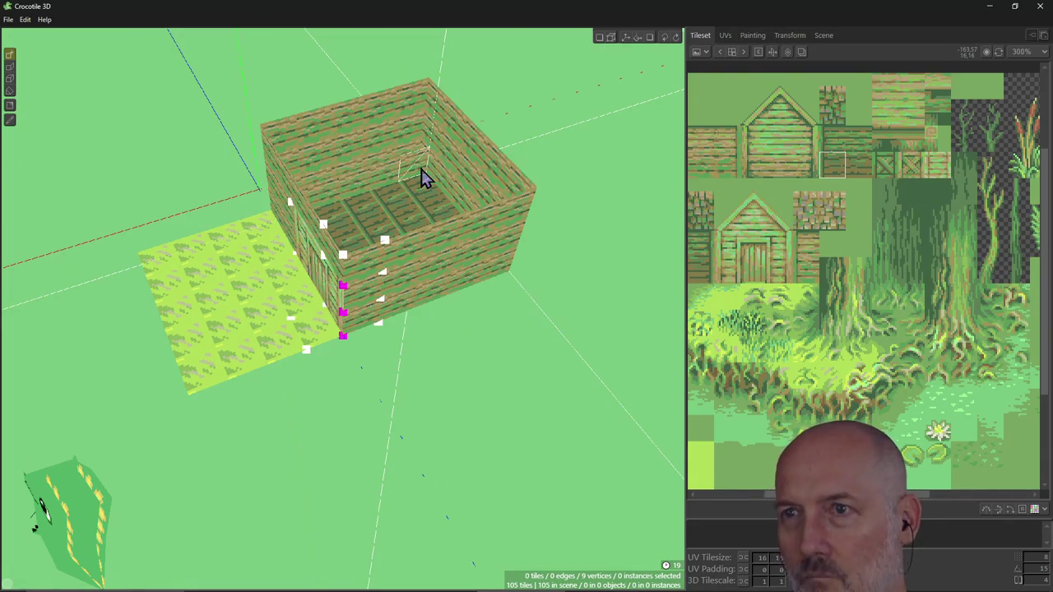
right_click_drag(439, 151, 444, 148)
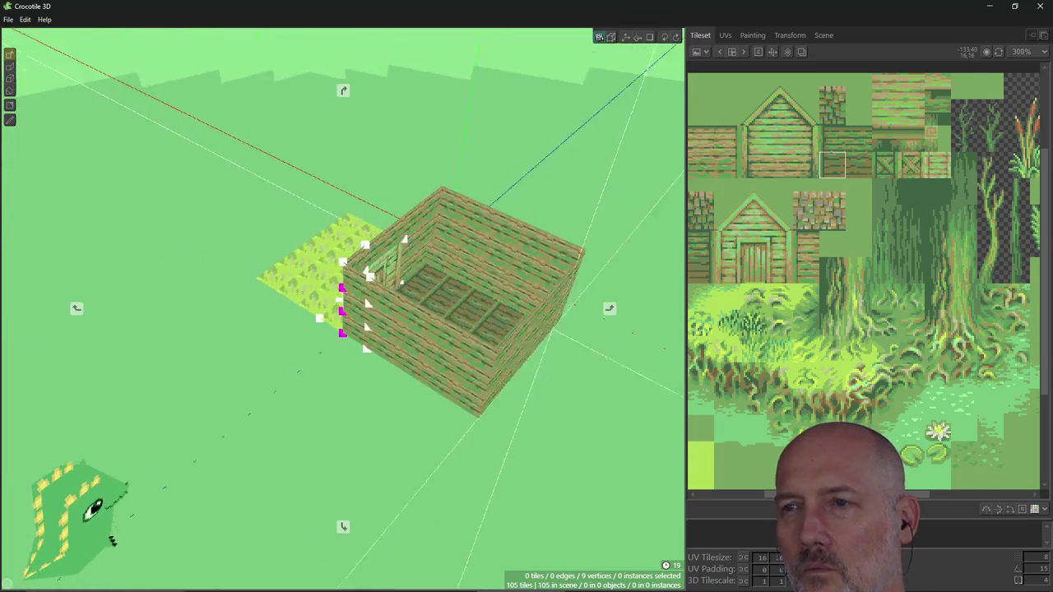
right_click_drag(444, 148, 469, 140)
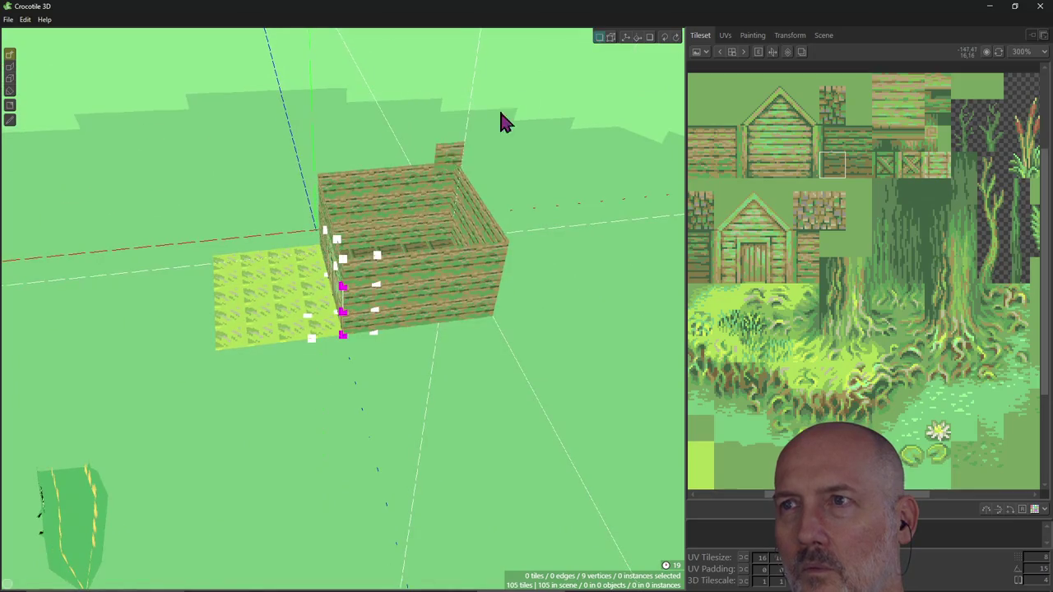
left_click(542, 97)
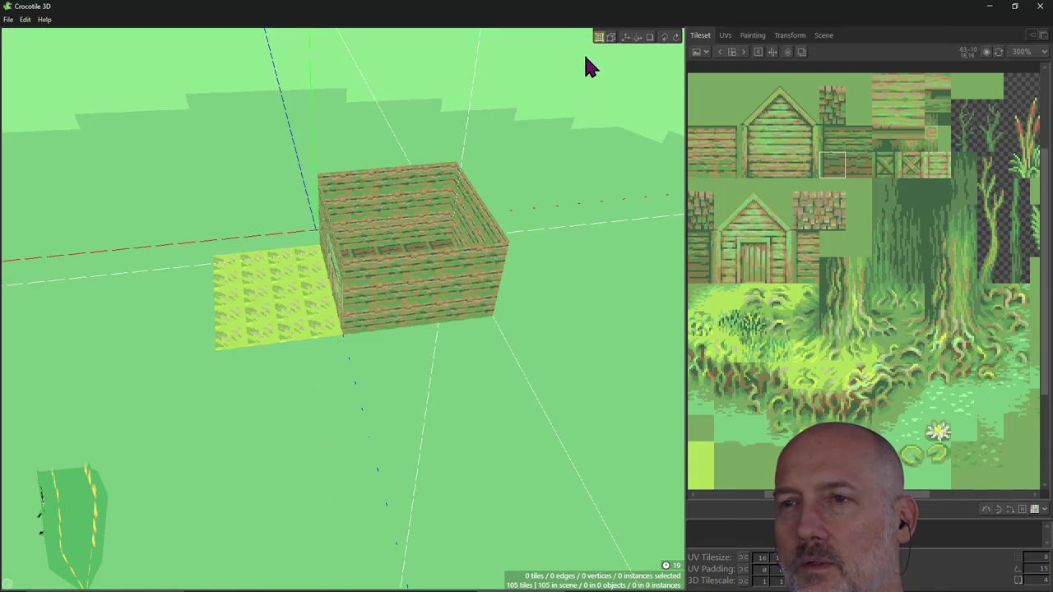
mouse_move(588, 66)
right_mouse_down()
mouse_move(460, 165)
mouse_move(498, 130)
right_mouse_up()
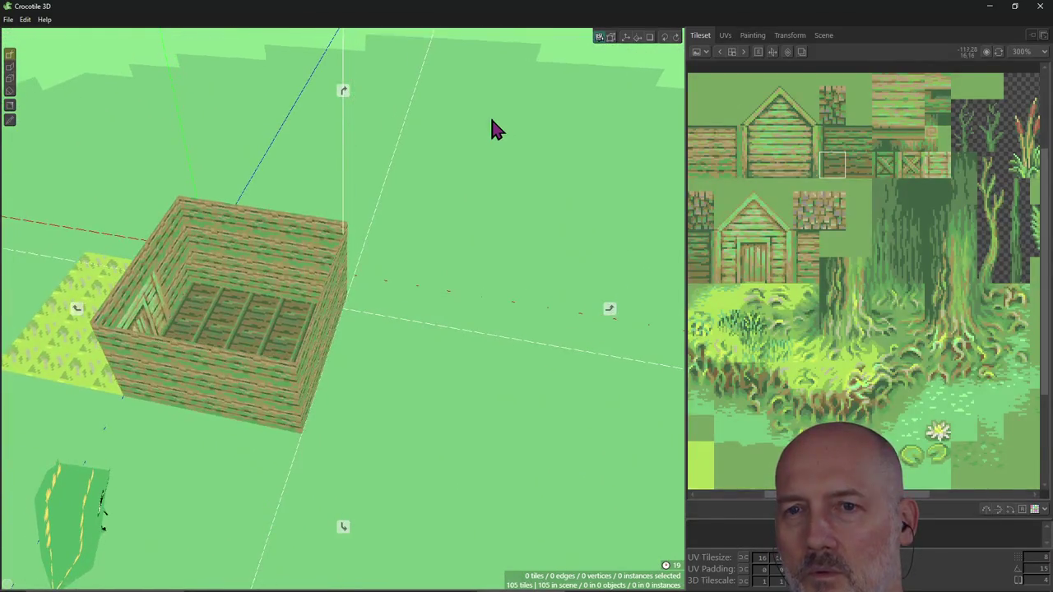
key("alt+Tab")
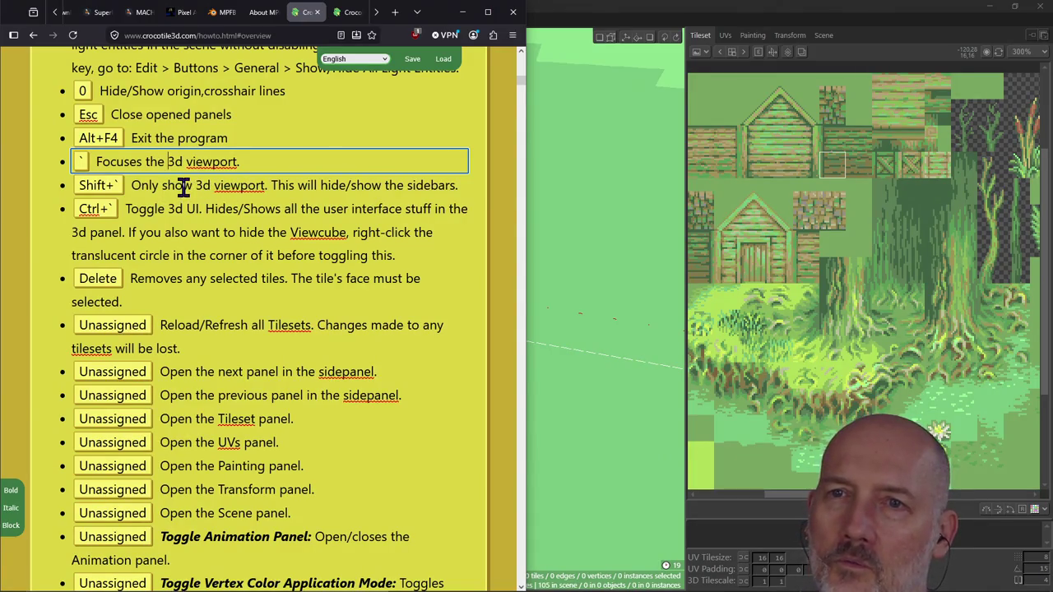
left_click(600, 7)
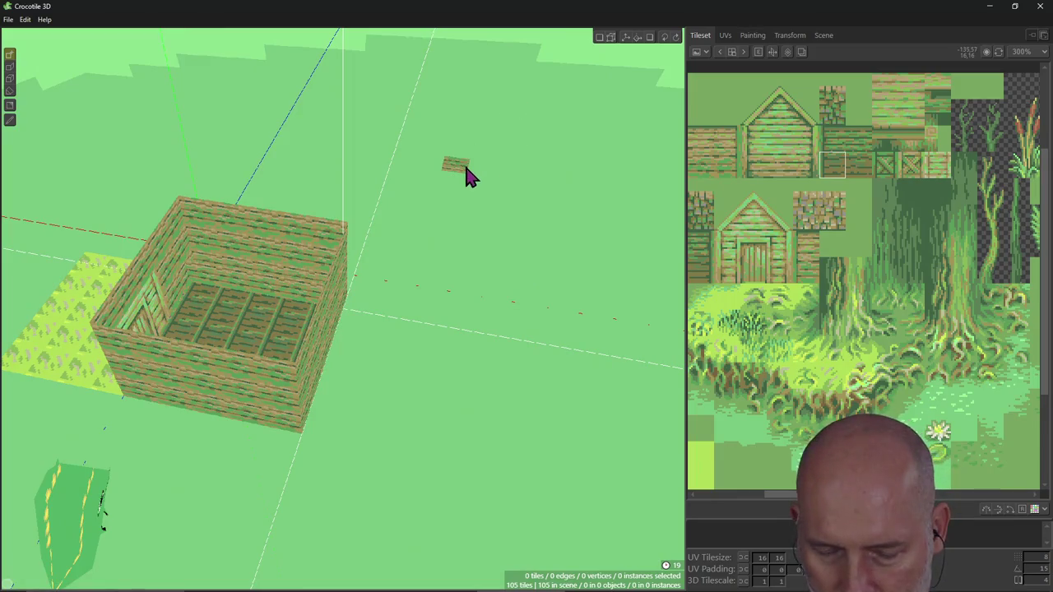
key("grave")
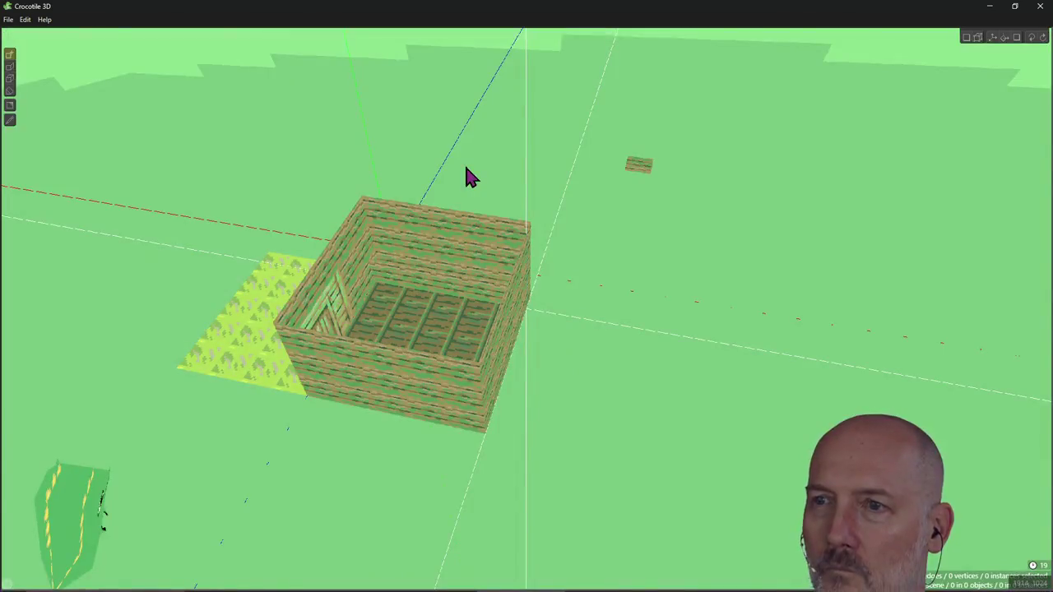
mouse_move(639, 284)
right_mouse_down()
mouse_move(461, 288)
mouse_move(494, 271)
mouse_move(510, 297)
mouse_move(543, 272)
mouse_move(510, 288)
mouse_move(603, 263)
right_mouse_up()
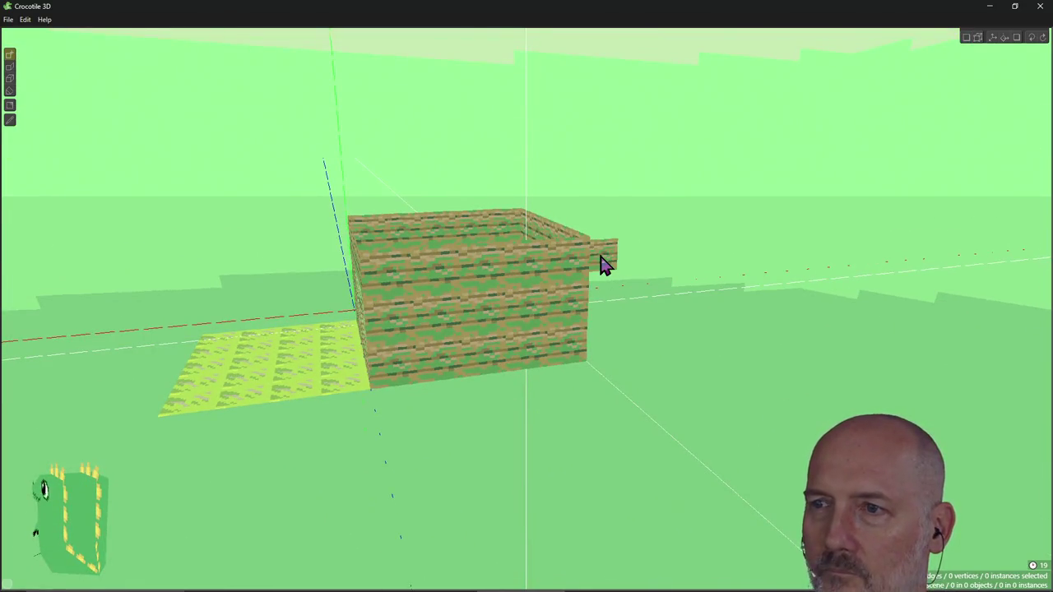
key("Tab")
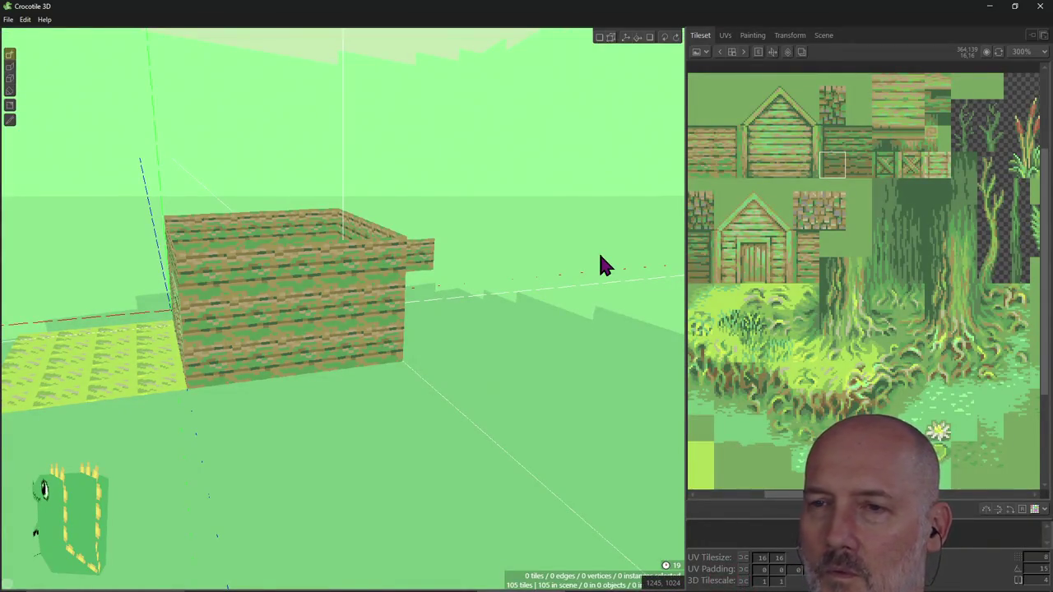
key("Tab")
key("Tab")
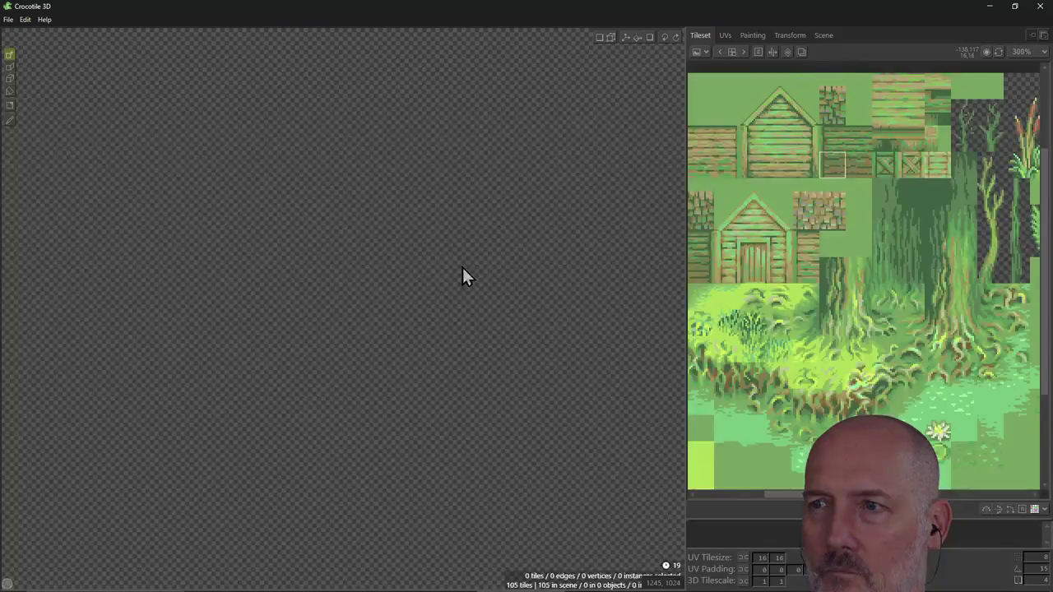
right_click_drag(476, 265, 421, 275)
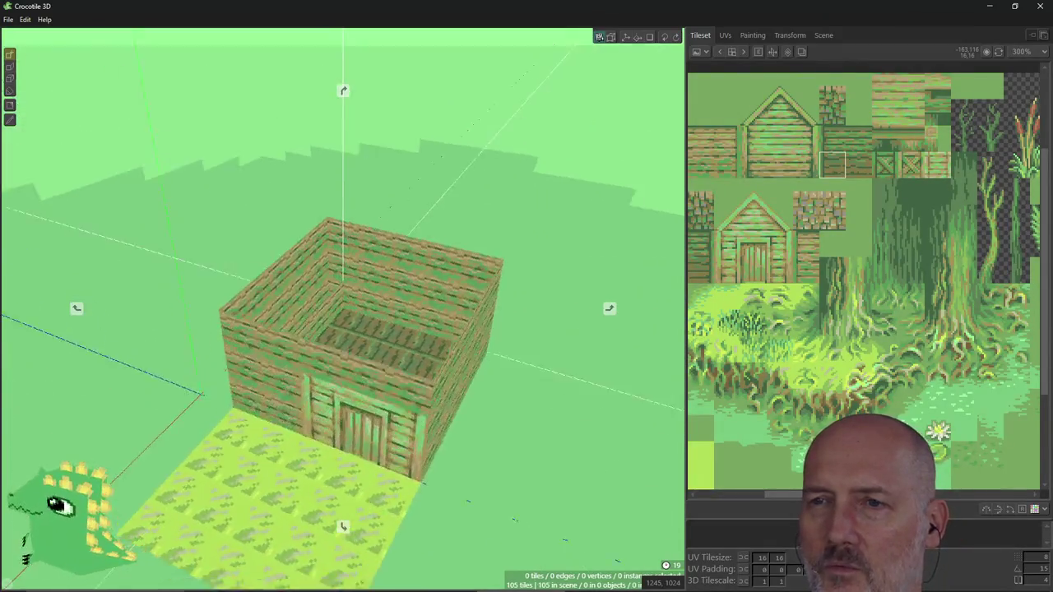
key("alt+Tab")
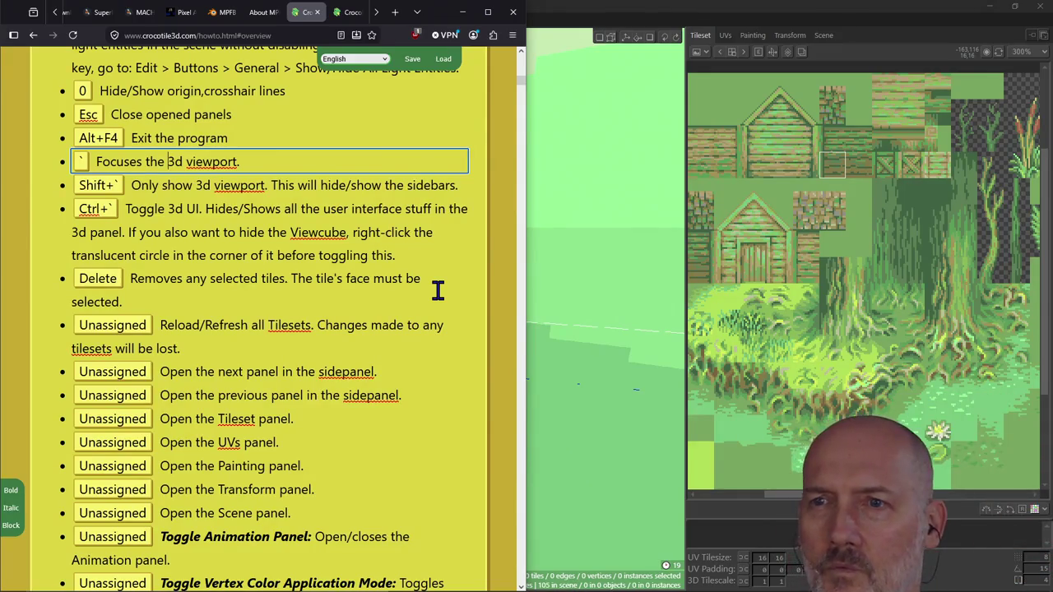
key("alt+Tab")
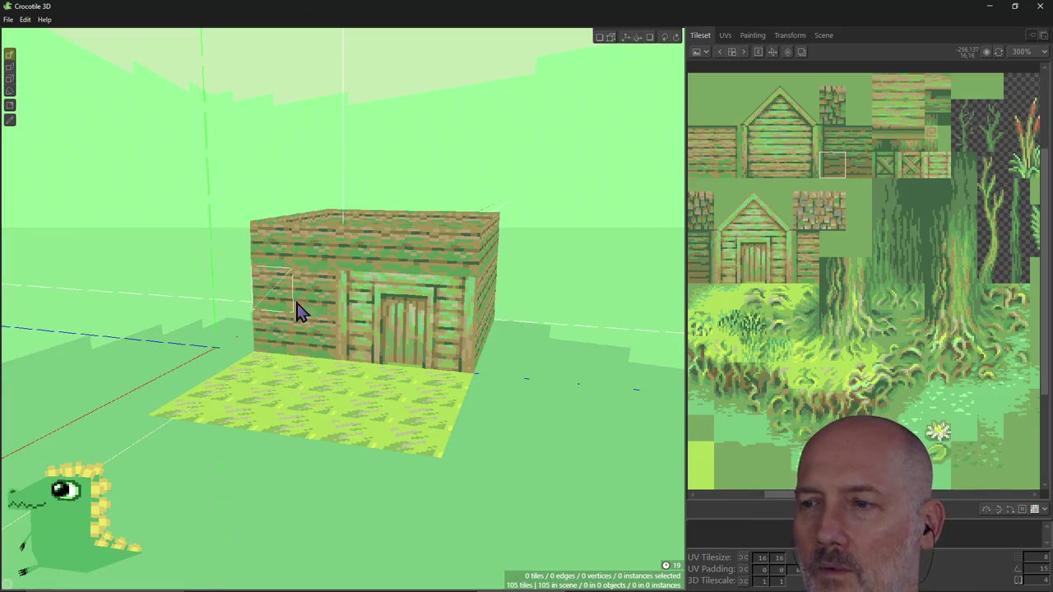
key("alt+Tab")
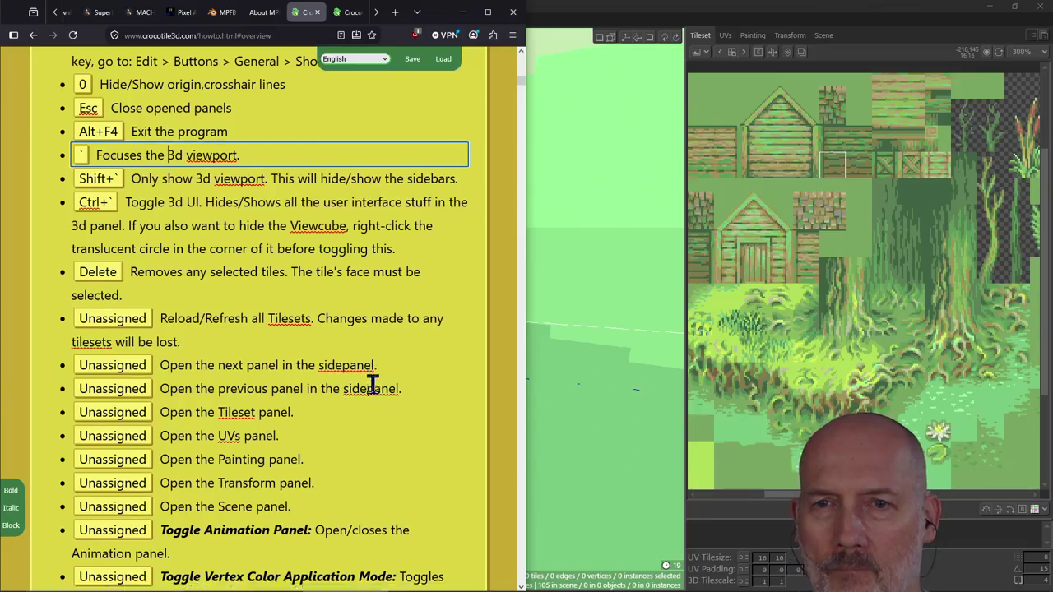
Scroll the how-to page to the Hotkeys list covering save, export, undo and redo.
scroll(372, 378, "down", 2)
scroll(373, 385, "down", 1)
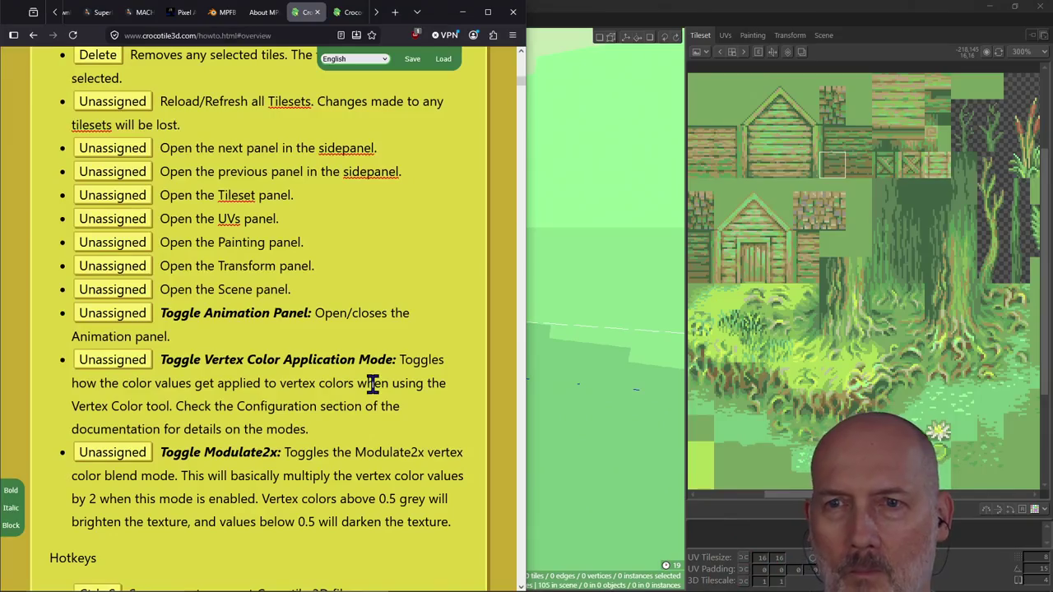
scroll(354, 355, "down", 2)
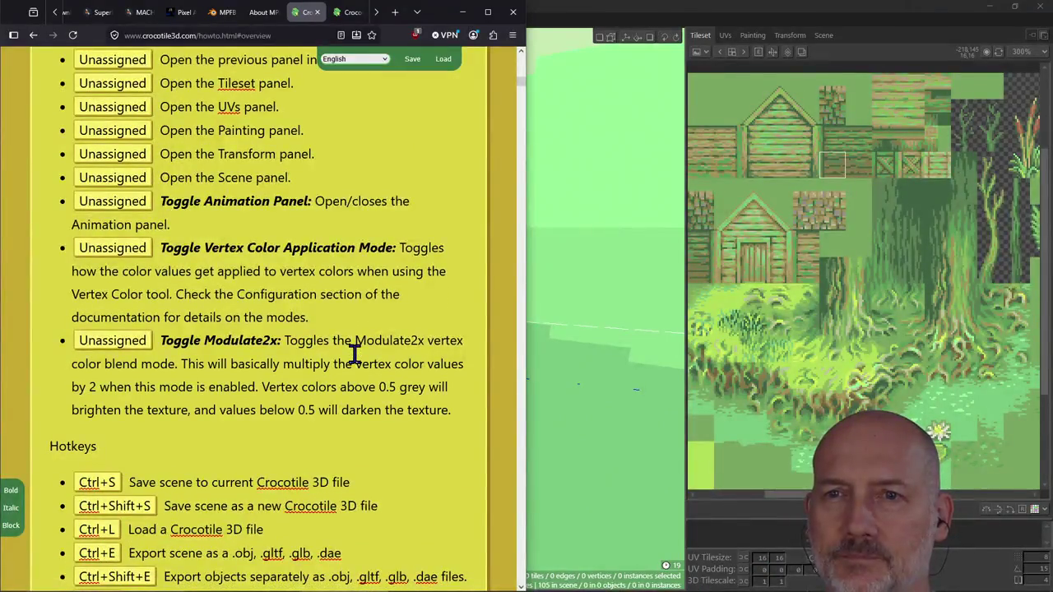
scroll(354, 354, "down", 2)
scroll(352, 346, "up", 2)
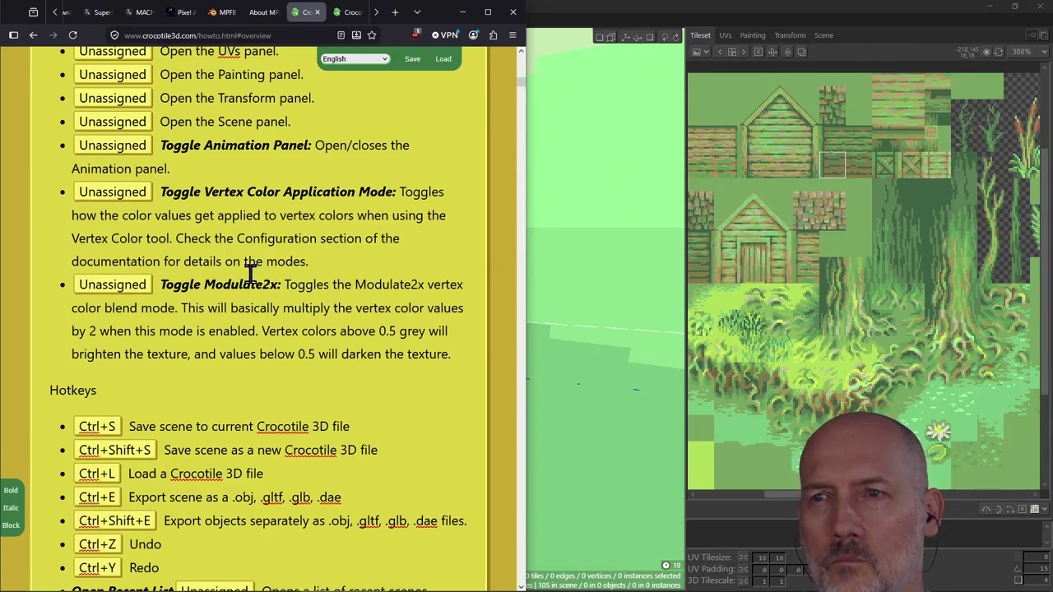
scroll(277, 337, "down", 3)
scroll(277, 336, "up", 3)
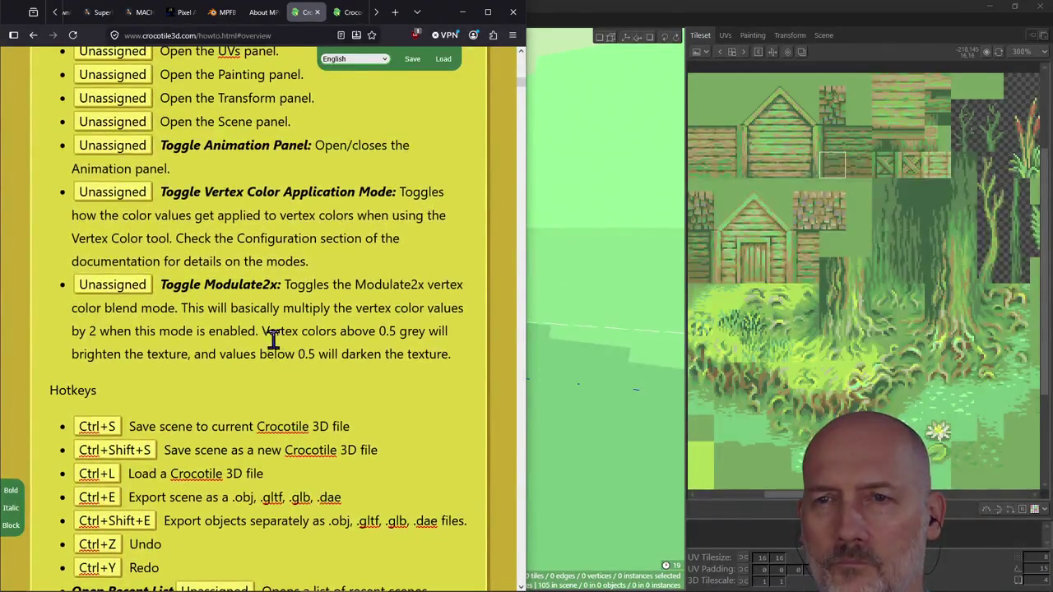
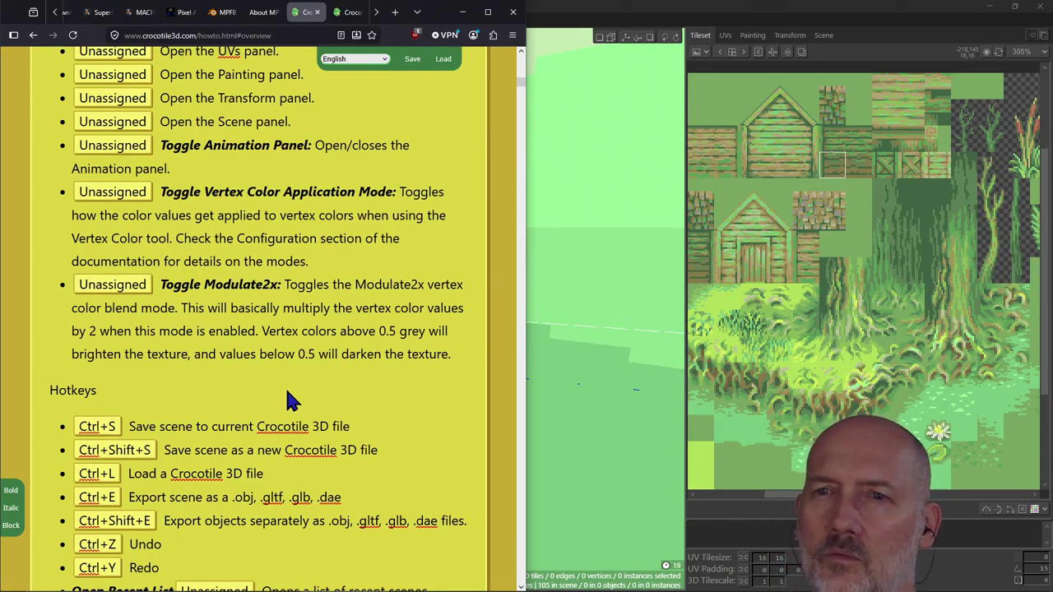
Bring the Crocotile 3D hut scene in front of the browser and pick an editing tool.
left_click(594, 8)
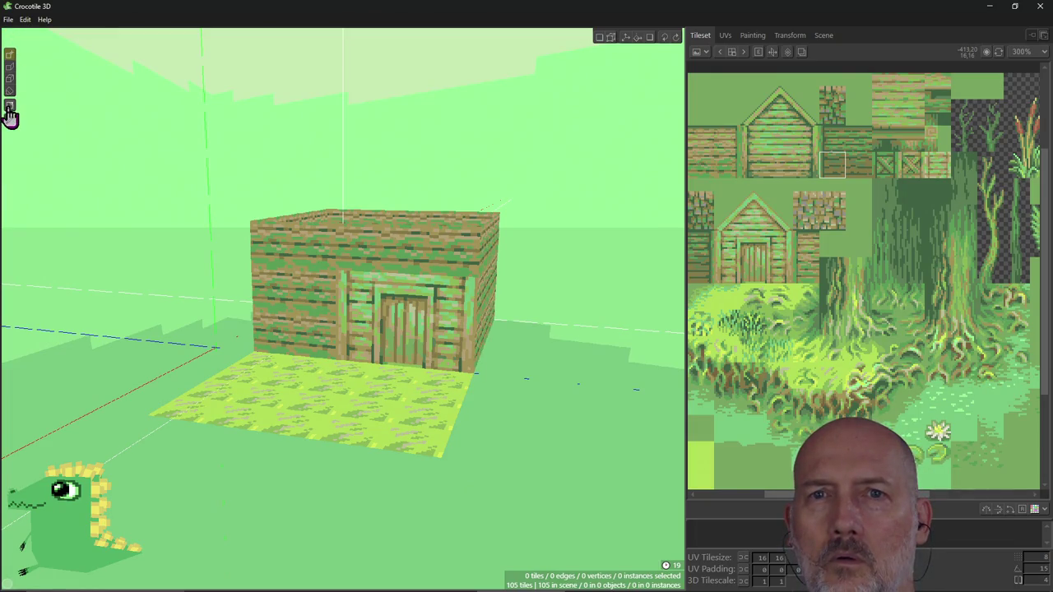
left_click(10, 58)
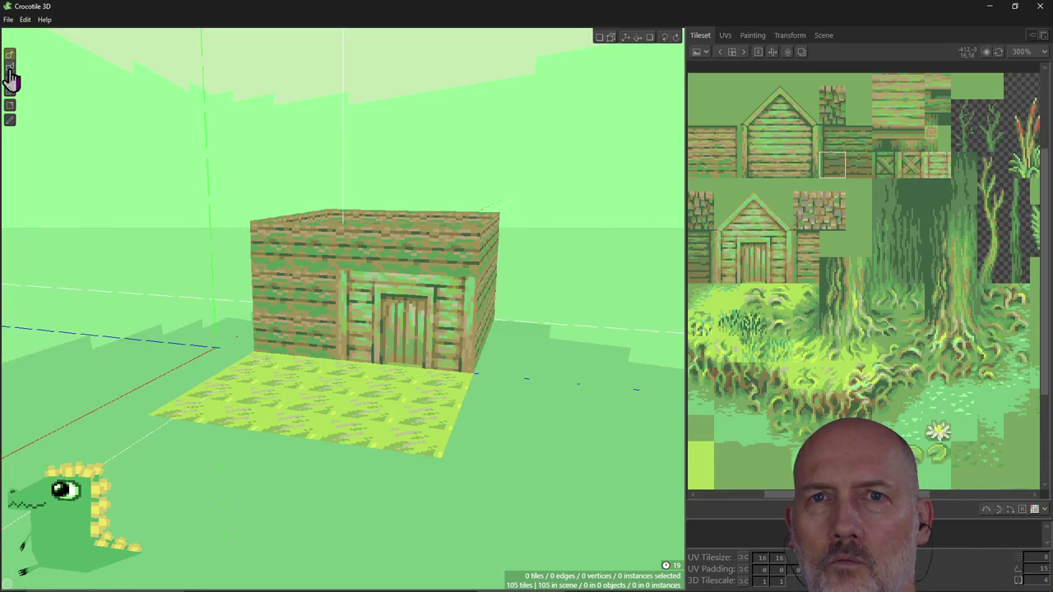
Test-paint black pixels on the hut's wall with the Pencil, orbit, and glance at the hotkey docs.
left_click(11, 123)
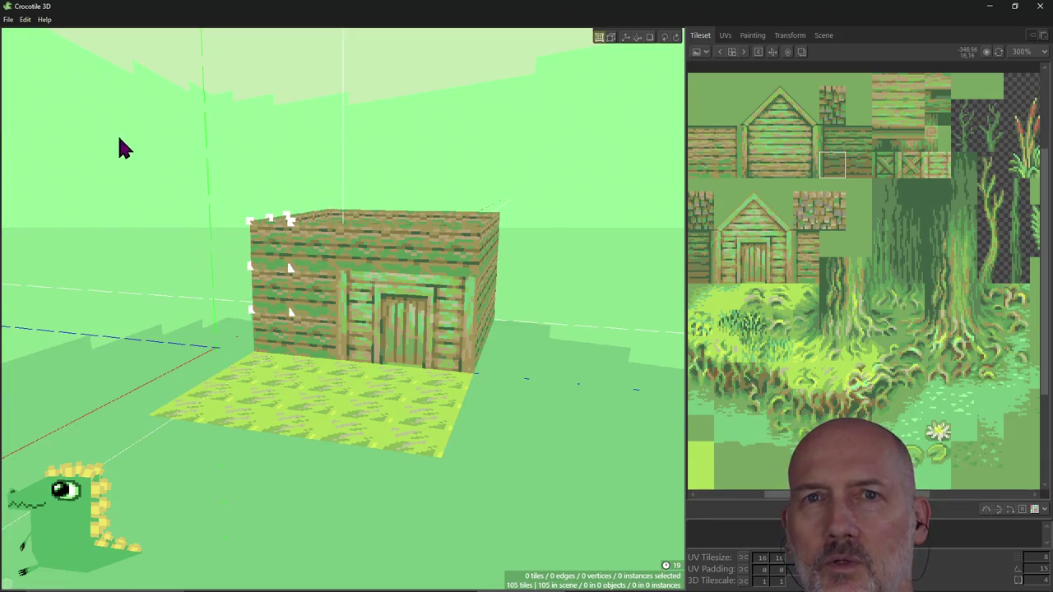
mouse_move(311, 276)
left_mouse_down()
mouse_move(307, 302)
mouse_move(325, 303)
left_mouse_up()
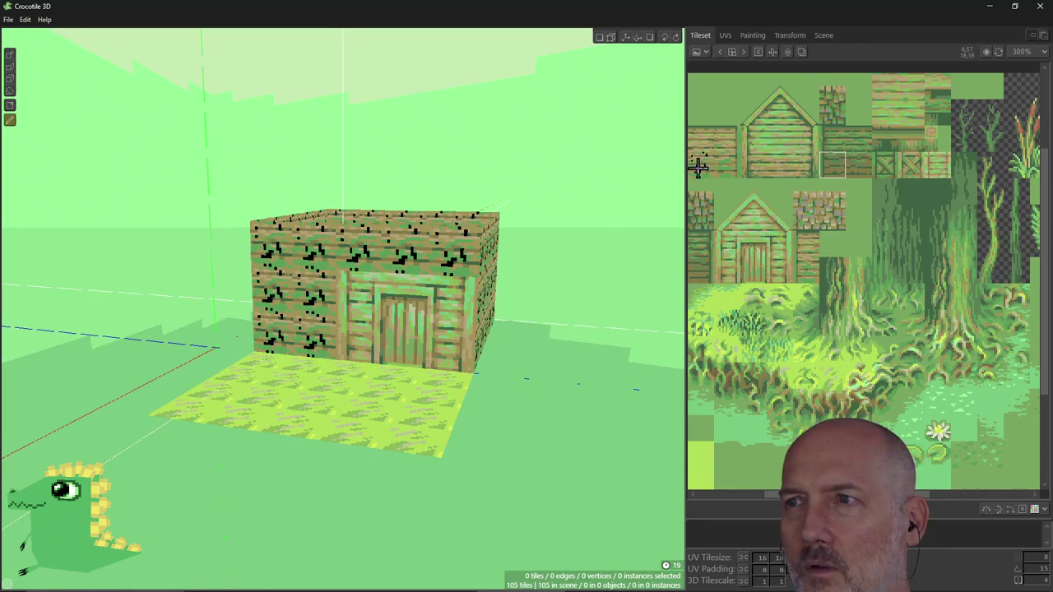
mouse_move(515, 268)
right_mouse_down()
mouse_move(477, 271)
mouse_move(492, 269)
right_mouse_up()
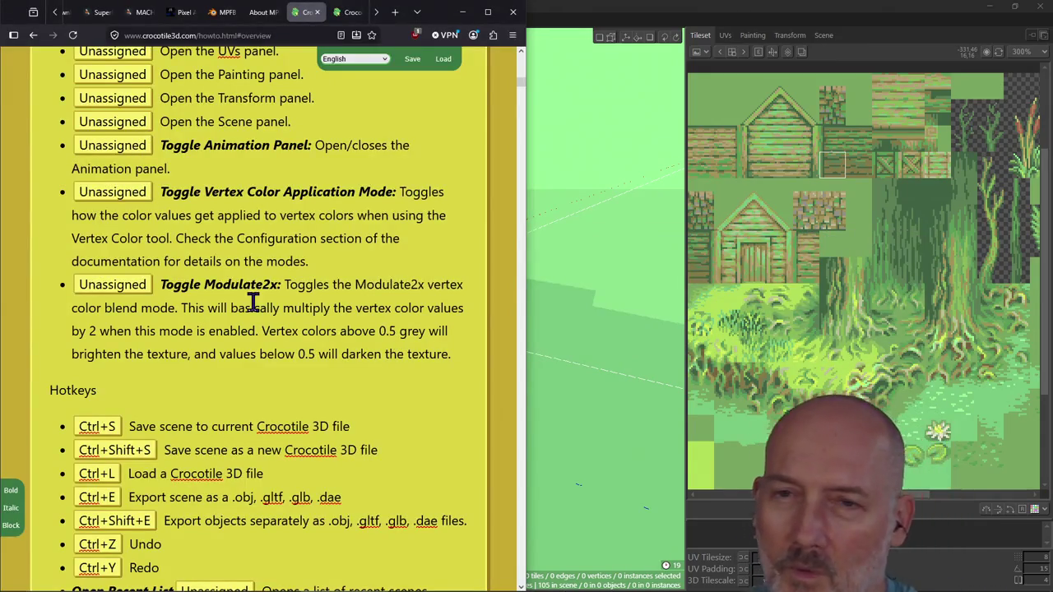
left_click(242, 285)
left_click(560, 66)
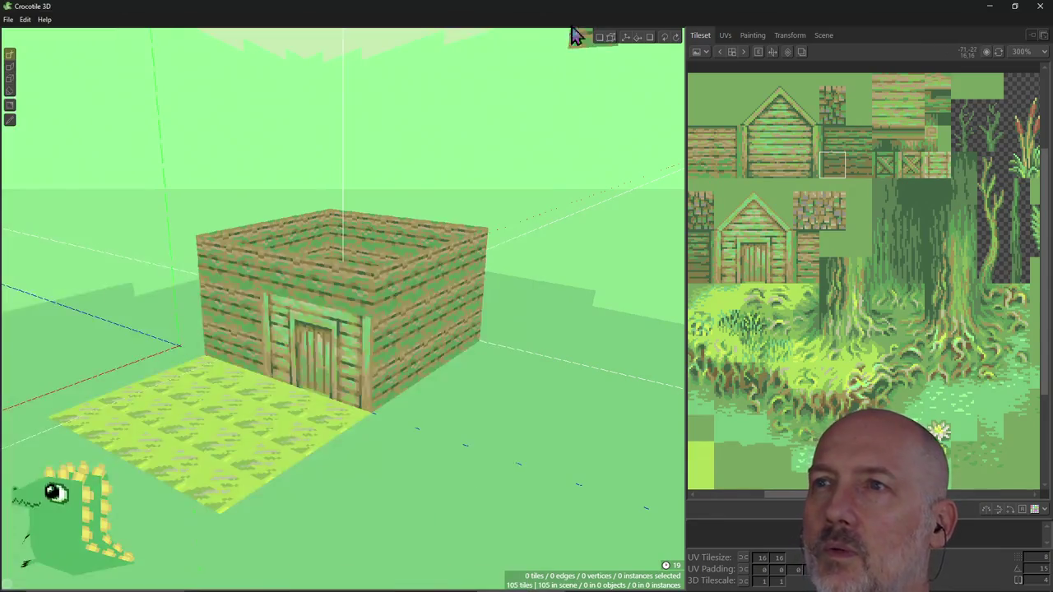
left_click(10, 20)
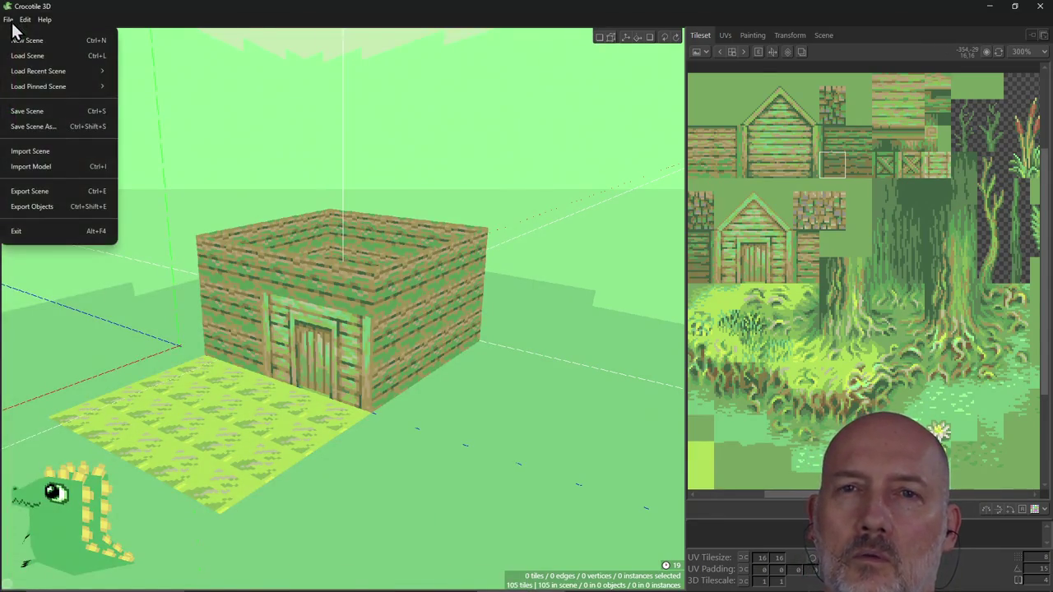
left_click(27, 20)
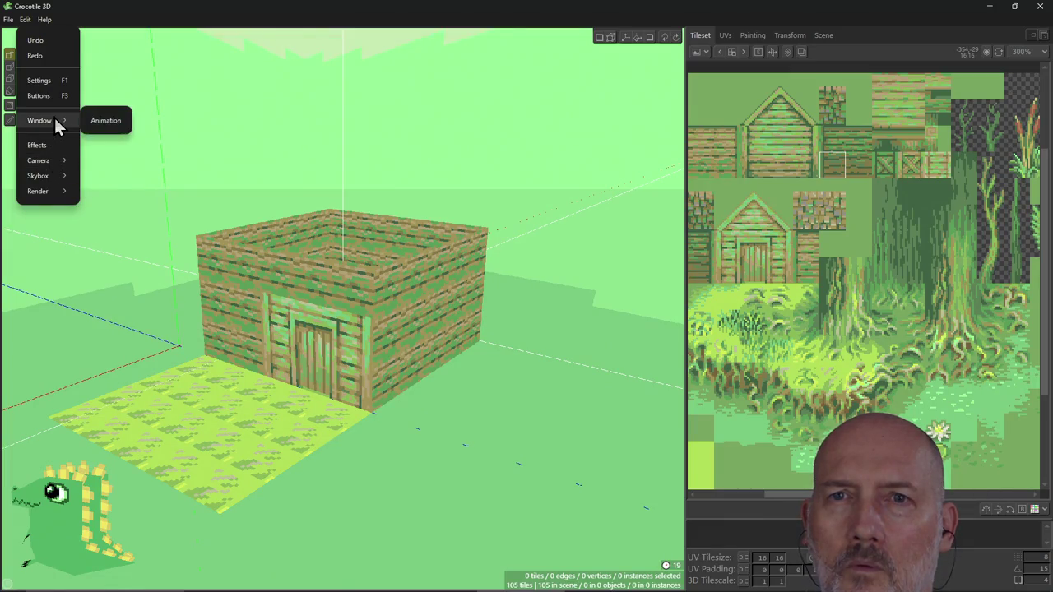
left_click(48, 145)
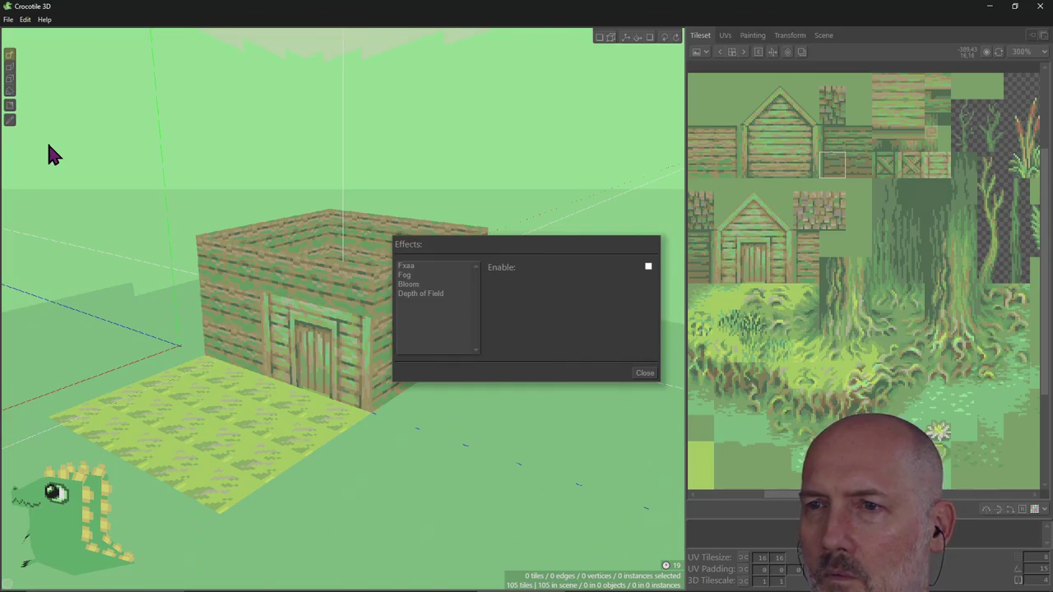
left_click(415, 267)
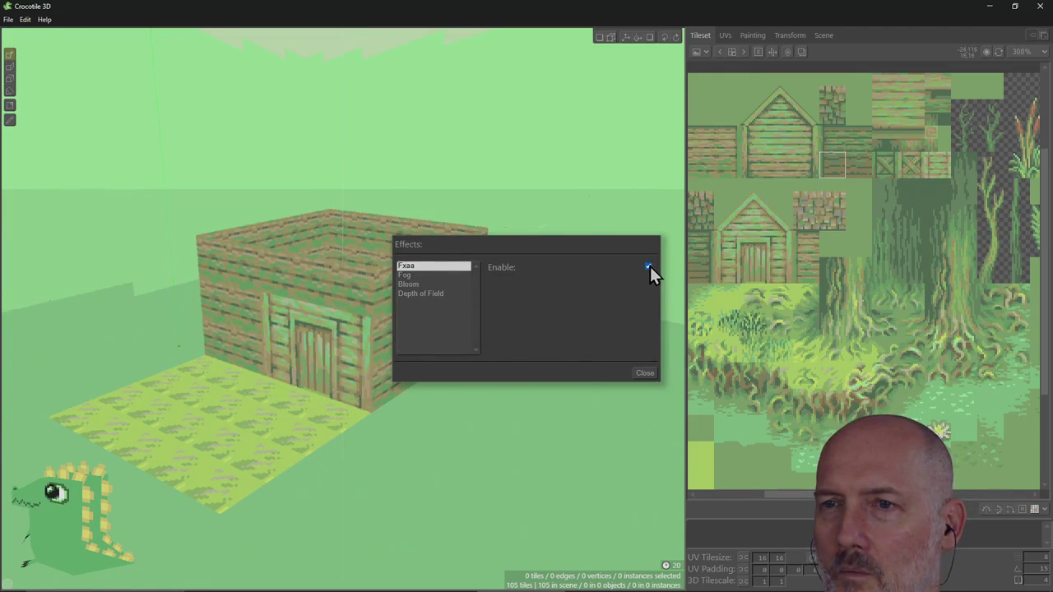
left_click(407, 275)
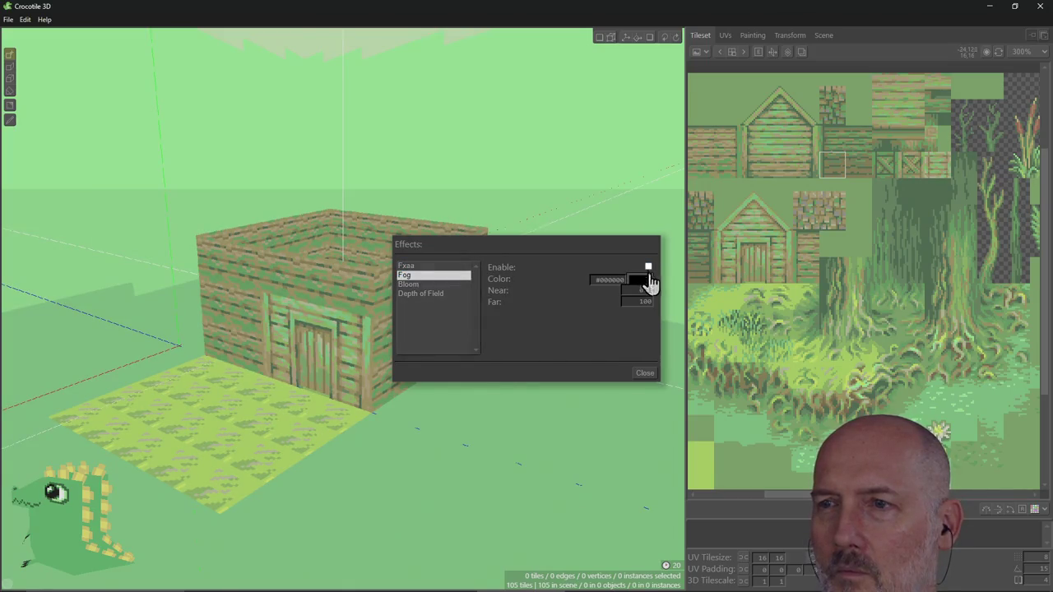
left_click(649, 268)
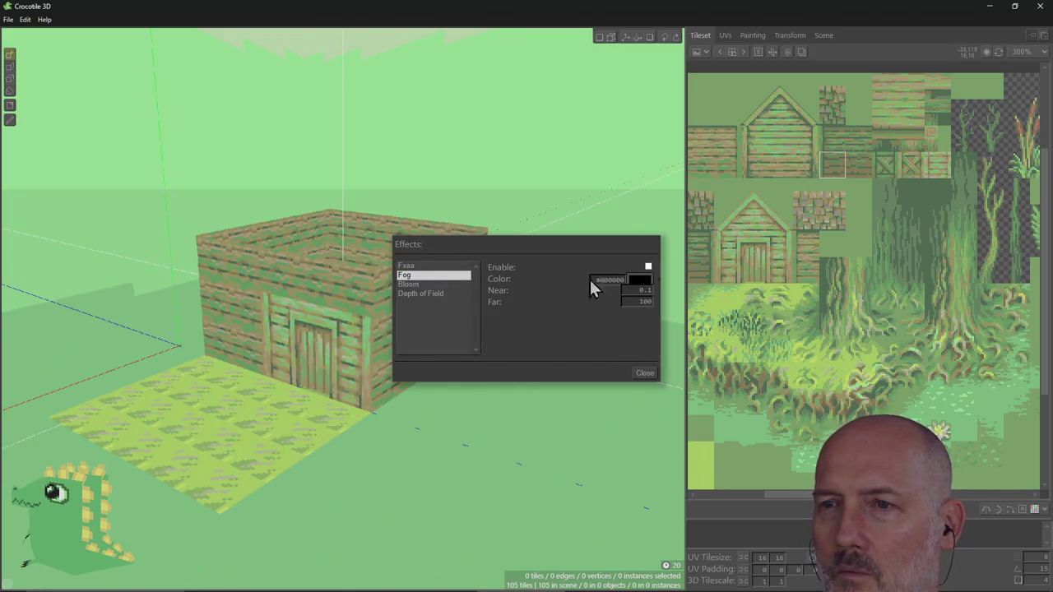
left_click(418, 284)
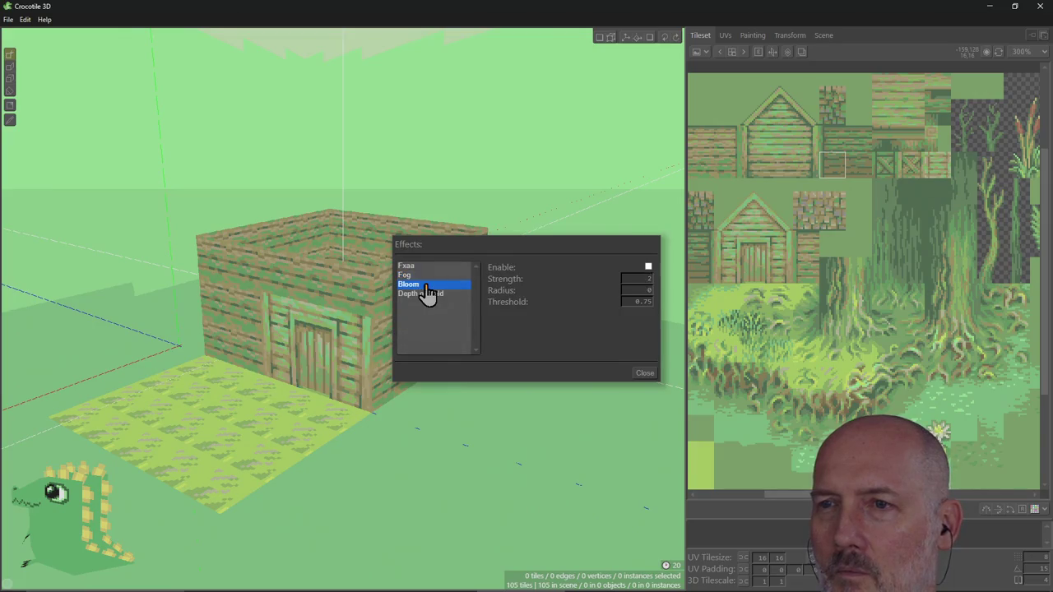
left_click(649, 267)
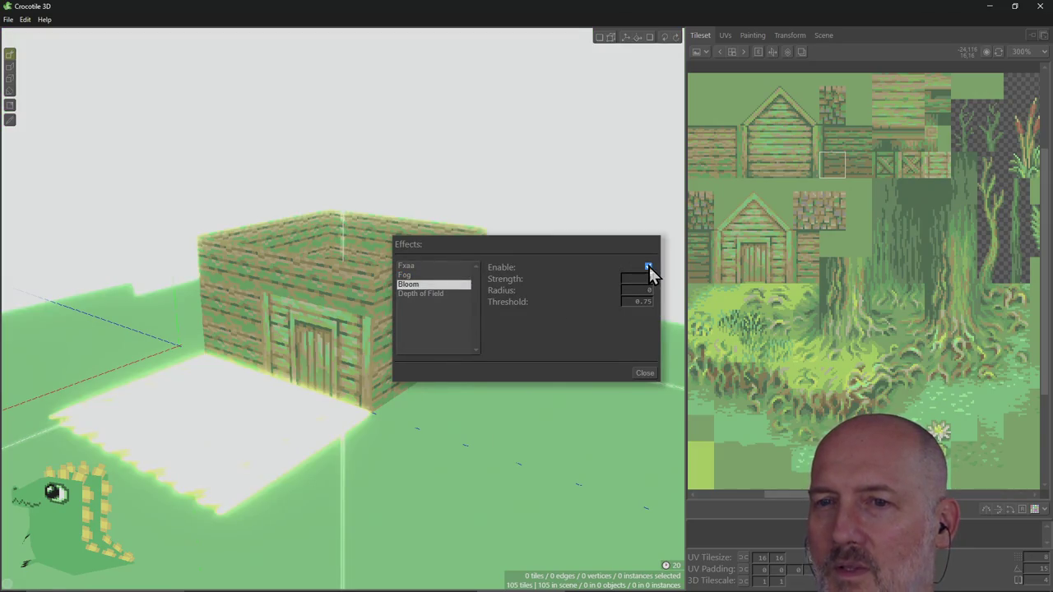
left_click(648, 267)
left_click(418, 294)
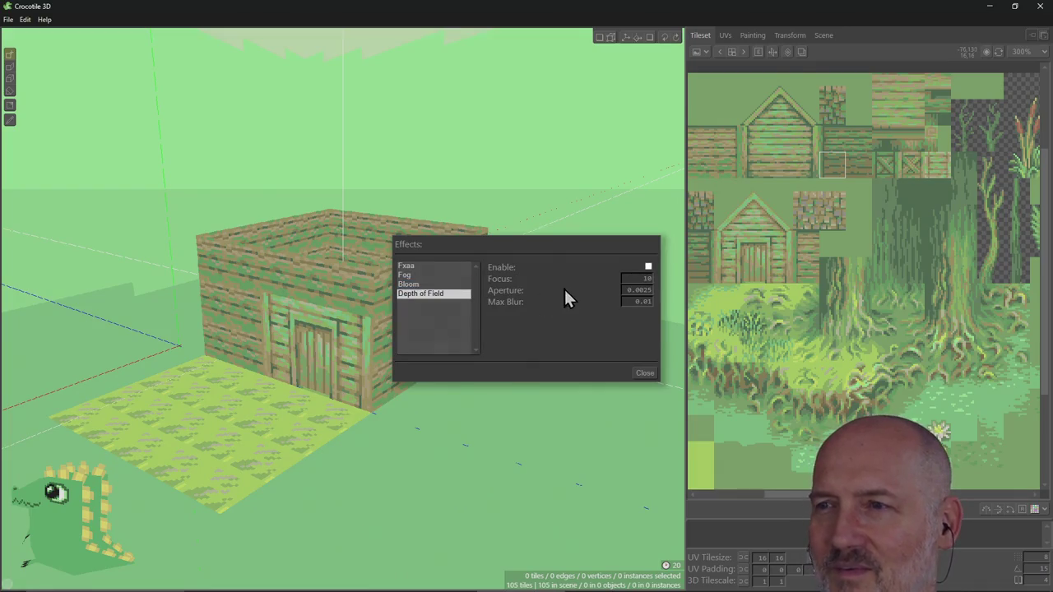
left_click(649, 267)
left_click(648, 267)
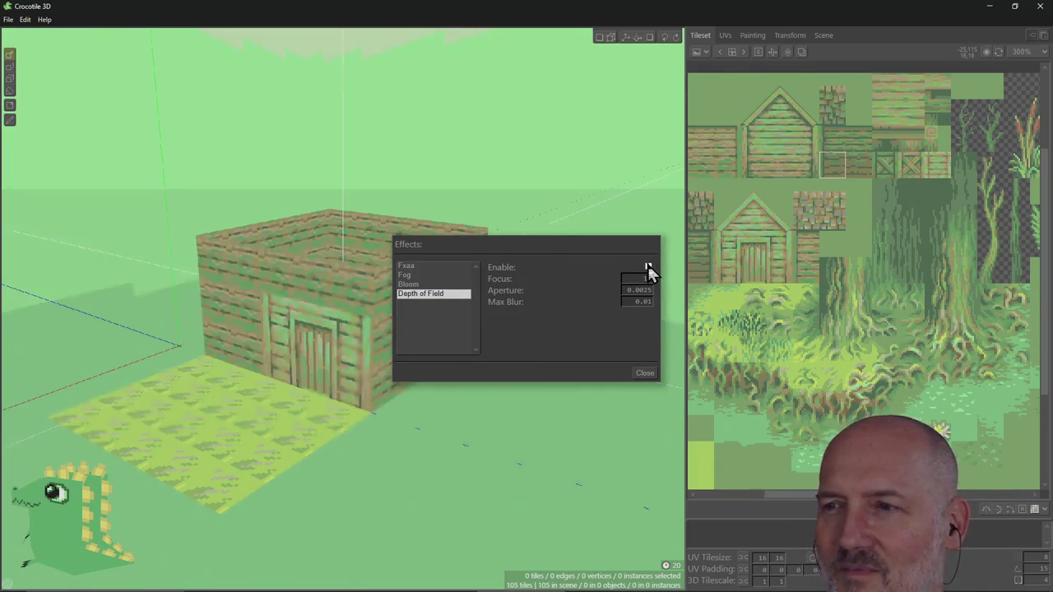
left_click(416, 275)
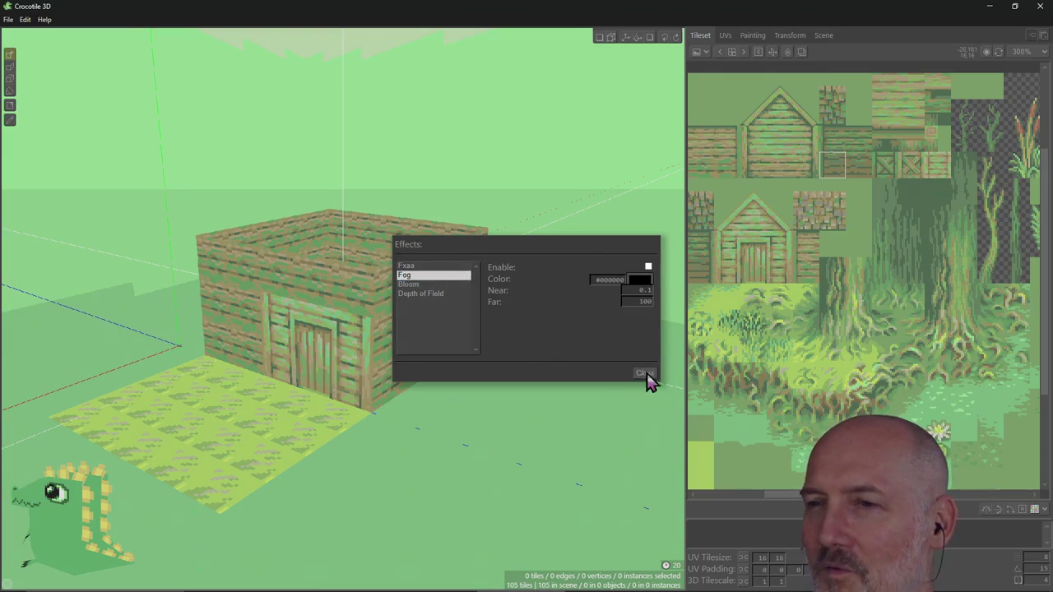
left_click(645, 373)
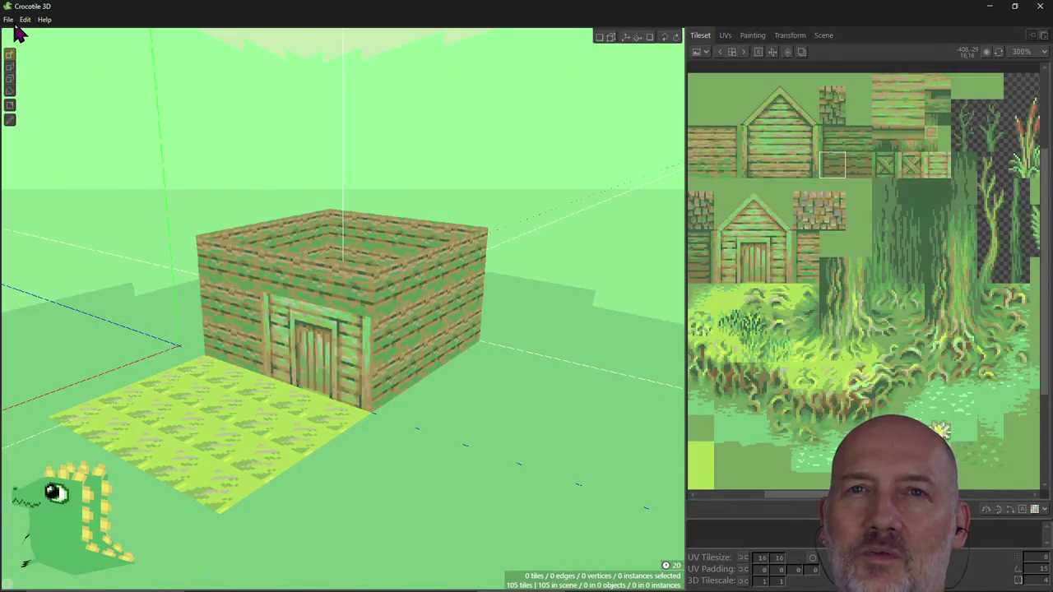
Hide the green skybox so the hut sits against a black background.
left_click(26, 21)
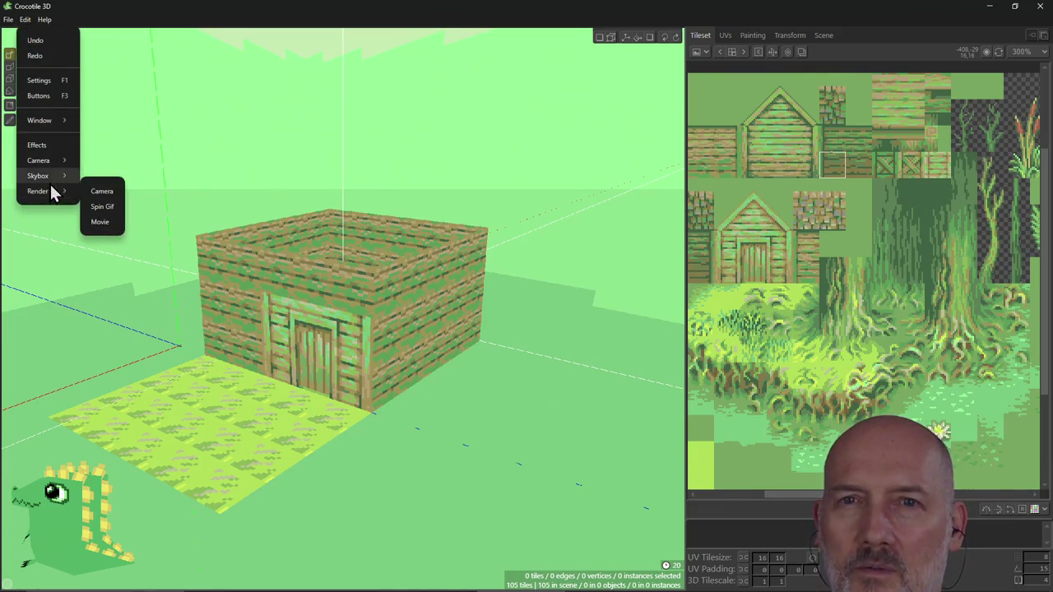
mouse_move(38, 176)
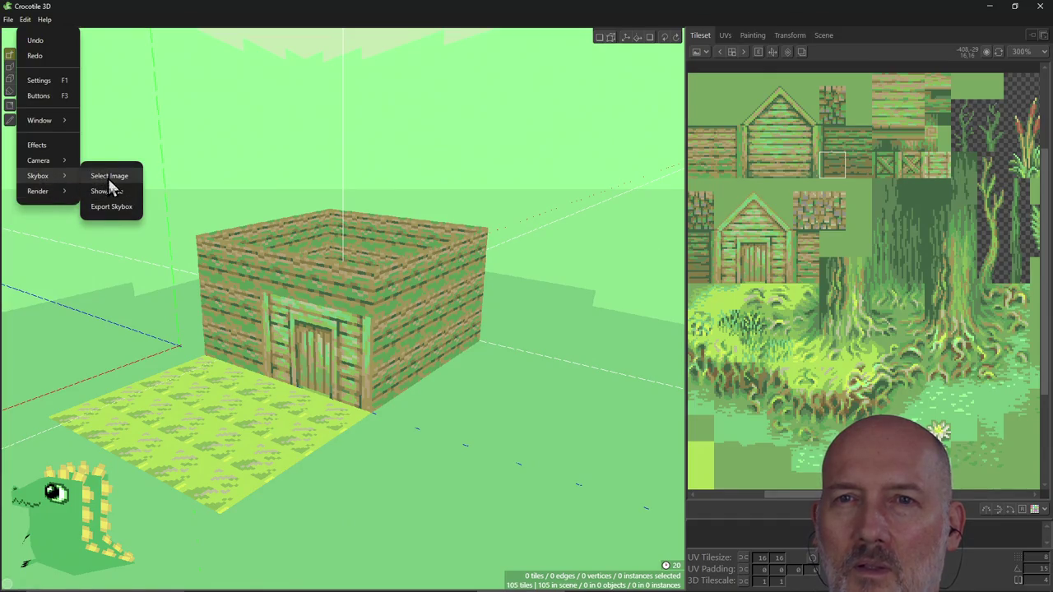
left_click(118, 193)
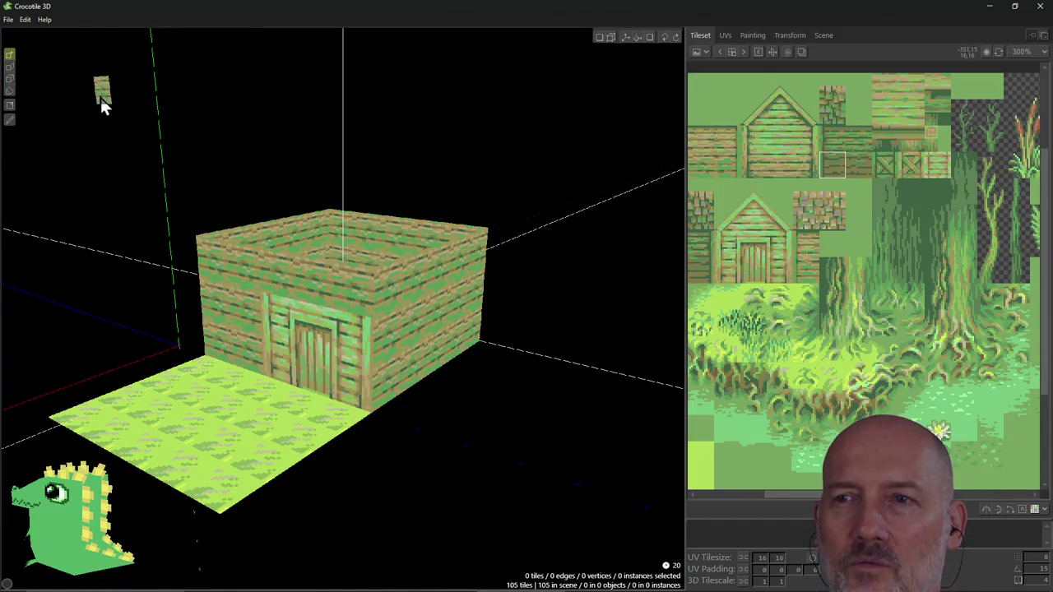
mouse_move(214, 239)
right_mouse_down()
mouse_move(231, 240)
mouse_move(70, 163)
right_mouse_up()
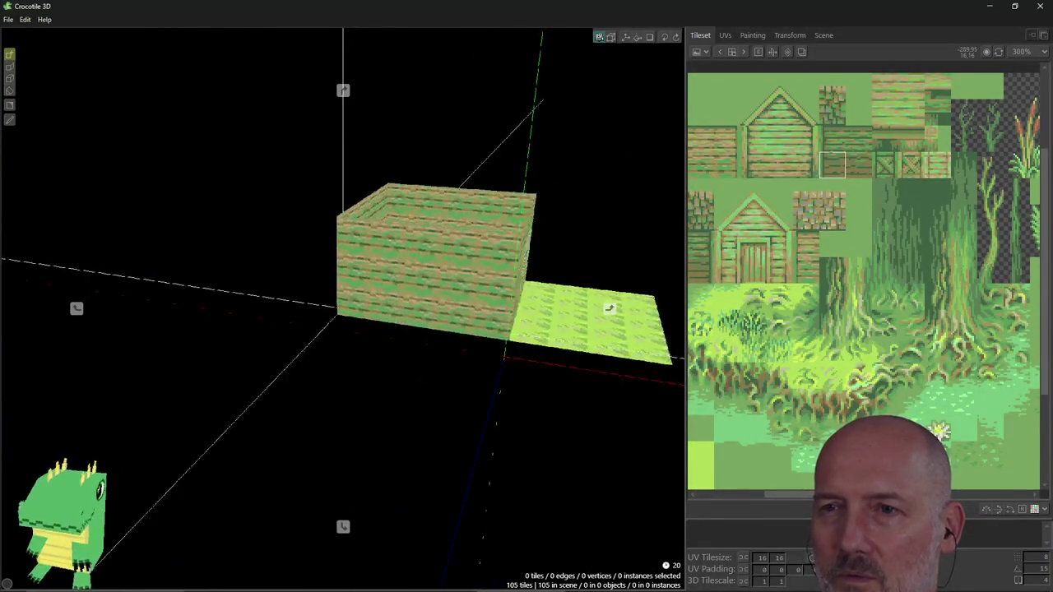
Orbit to a front view of the hut, then switch to the documentation browser.
left_click(26, 20)
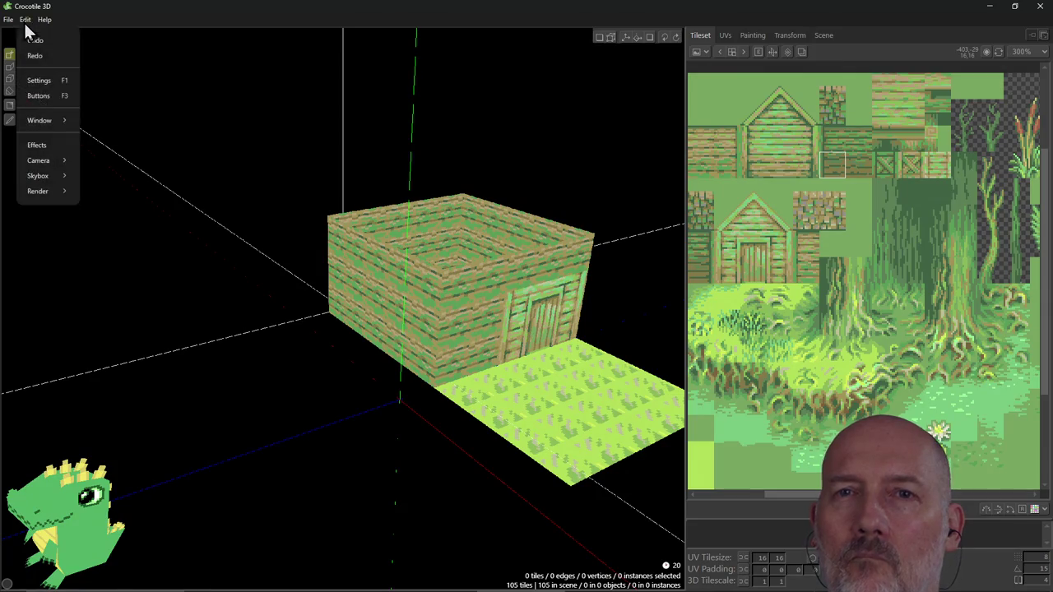
mouse_move(38, 176)
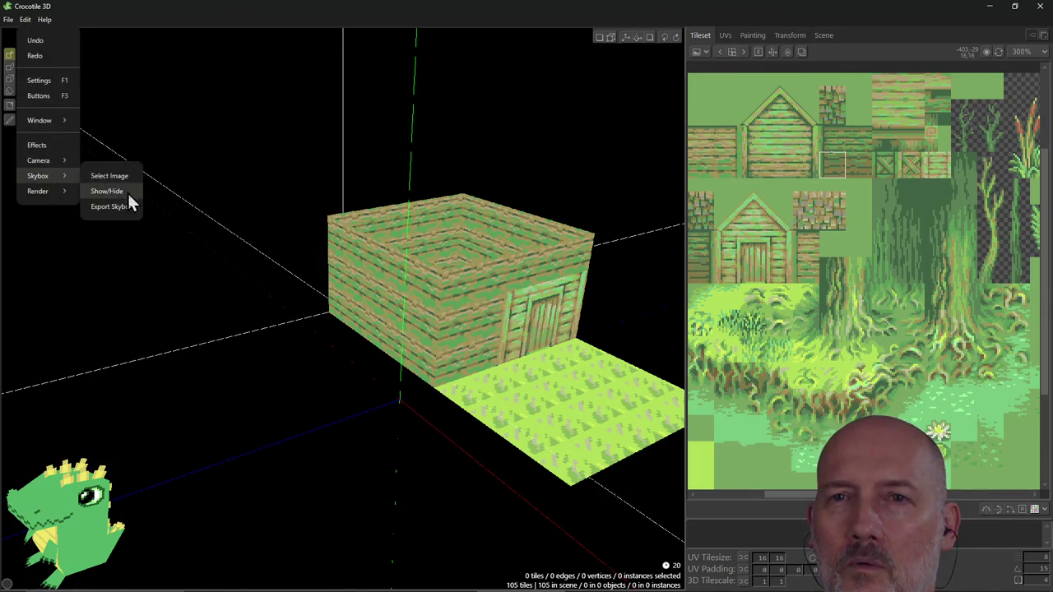
left_click(251, 219)
mouse_move(266, 242)
right_mouse_down()
mouse_move(346, 247)
mouse_move(296, 247)
right_mouse_up()
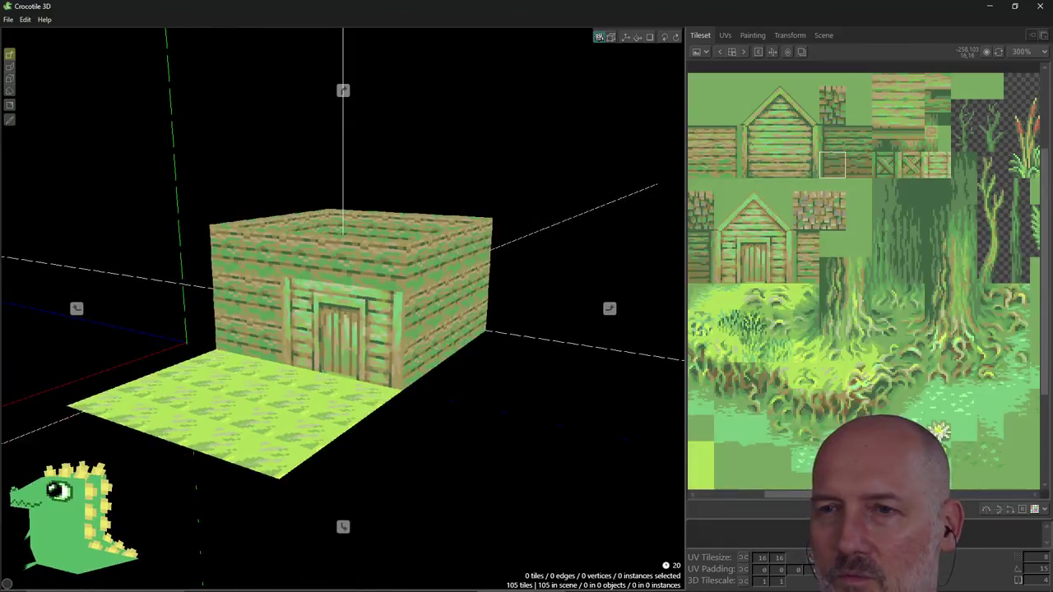
right_click_drag(296, 247, 275, 254)
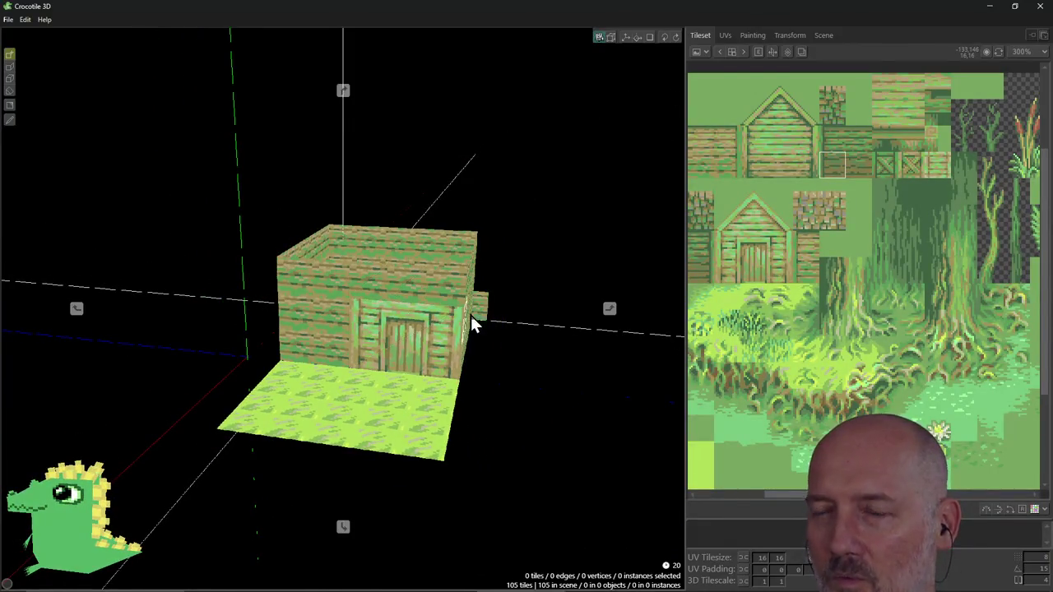
right_click_drag(473, 323, 513, 329)
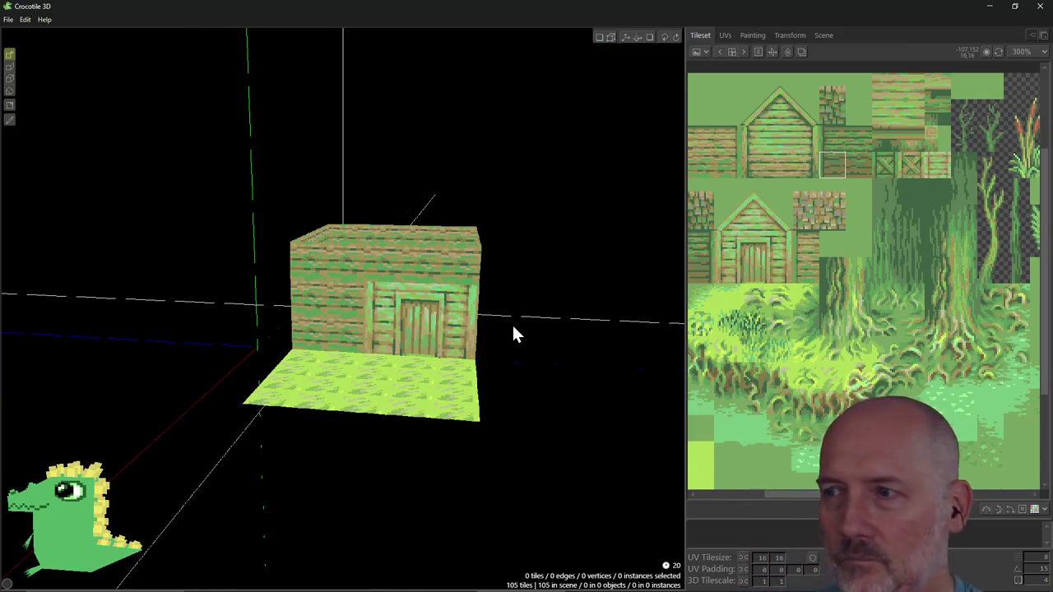
key("alt+Tab")
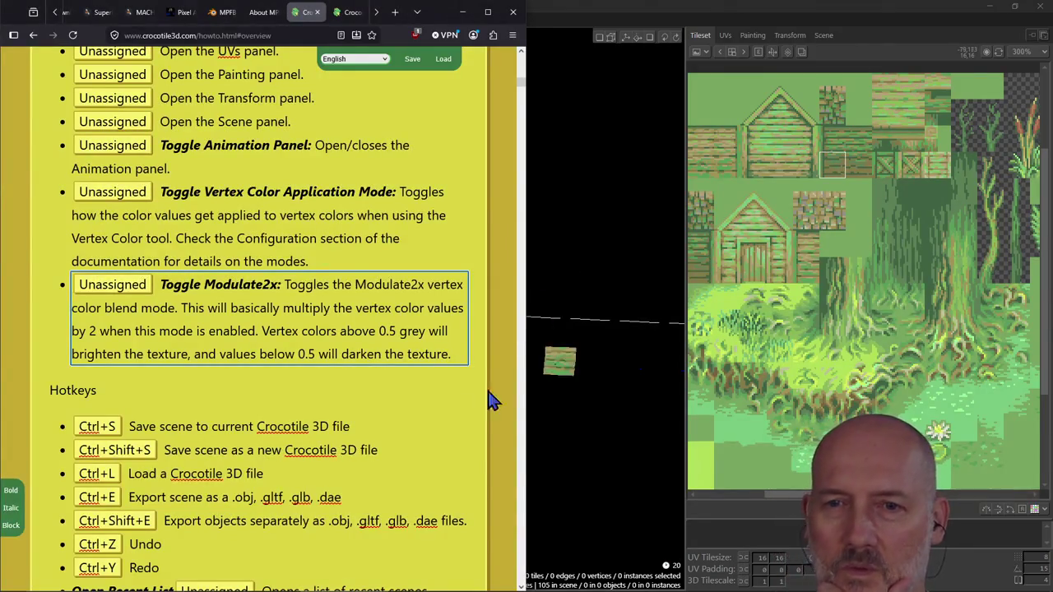
Scroll the hotkeys page down to the Camera Controls section.
scroll(420, 408, "down", 2)
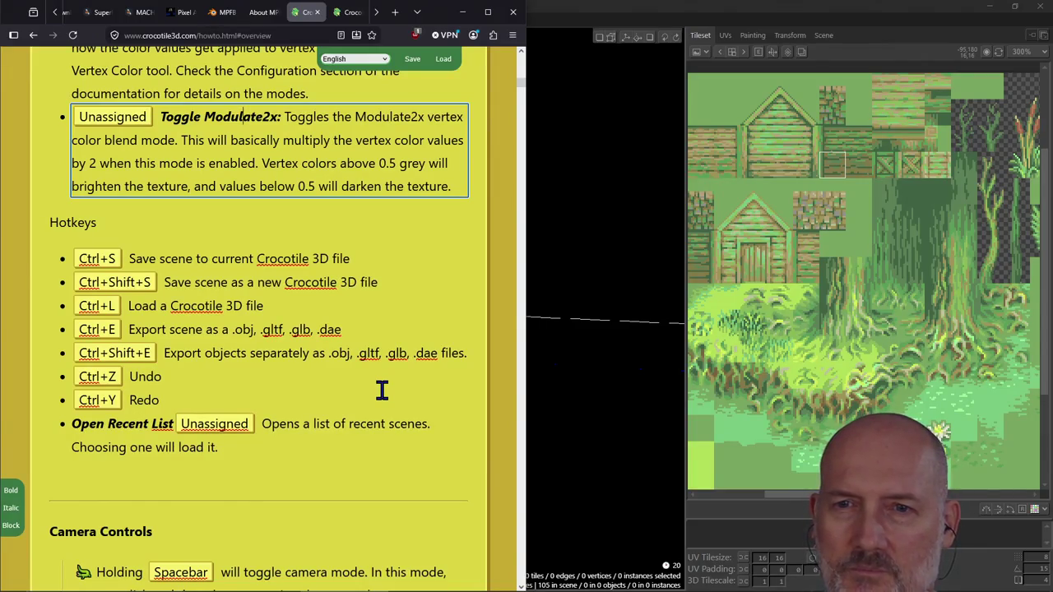
scroll(382, 391, "down", 3)
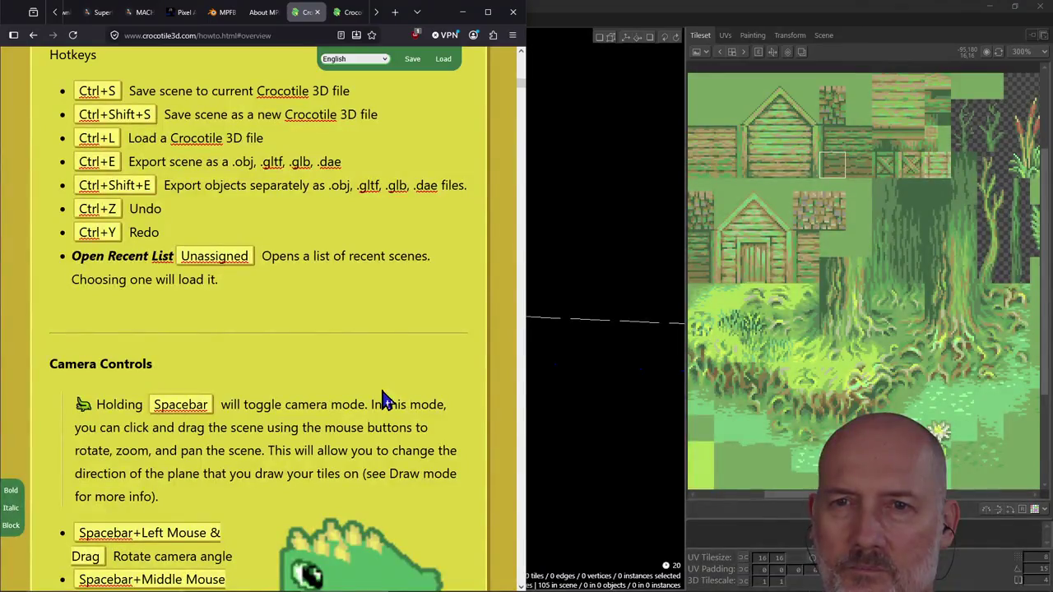
scroll(348, 321, "down", 1)
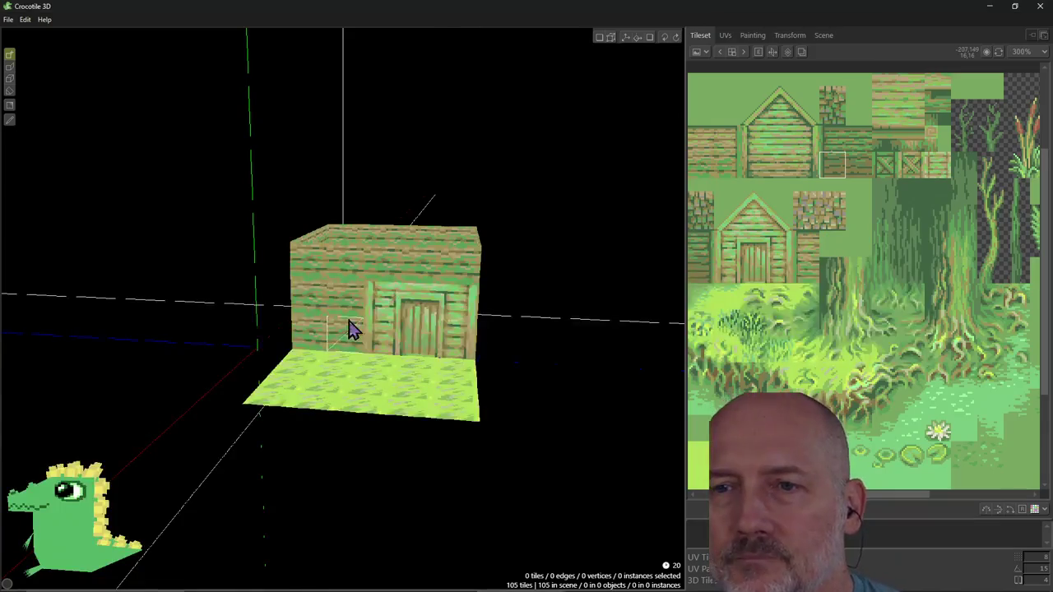
Find Toggle Vertex Color Application Mode under the Draw Mode keygroup in the key bindings.
left_click(8, 20)
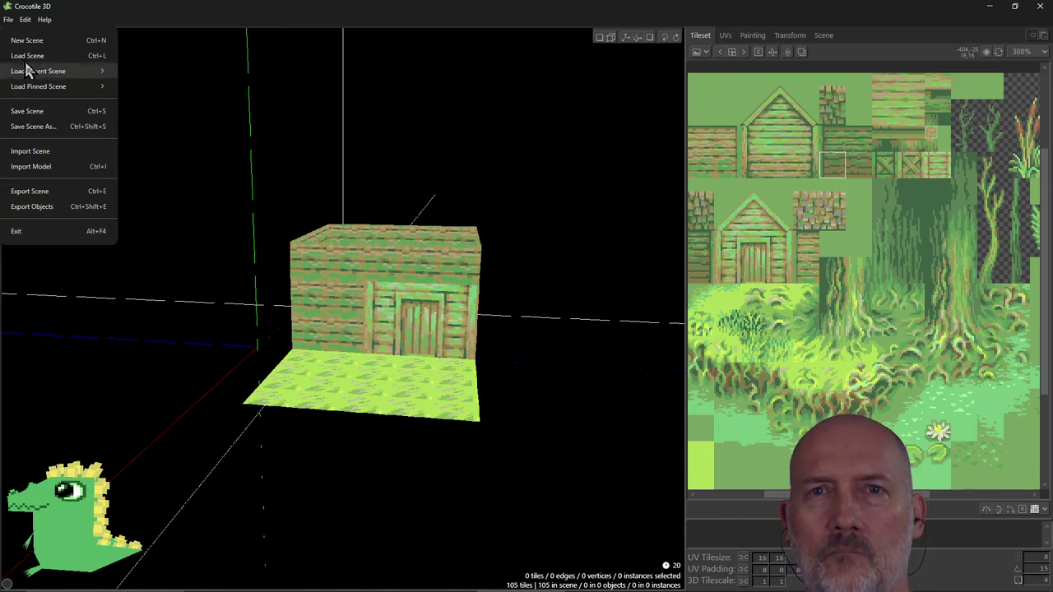
mouse_move(25, 19)
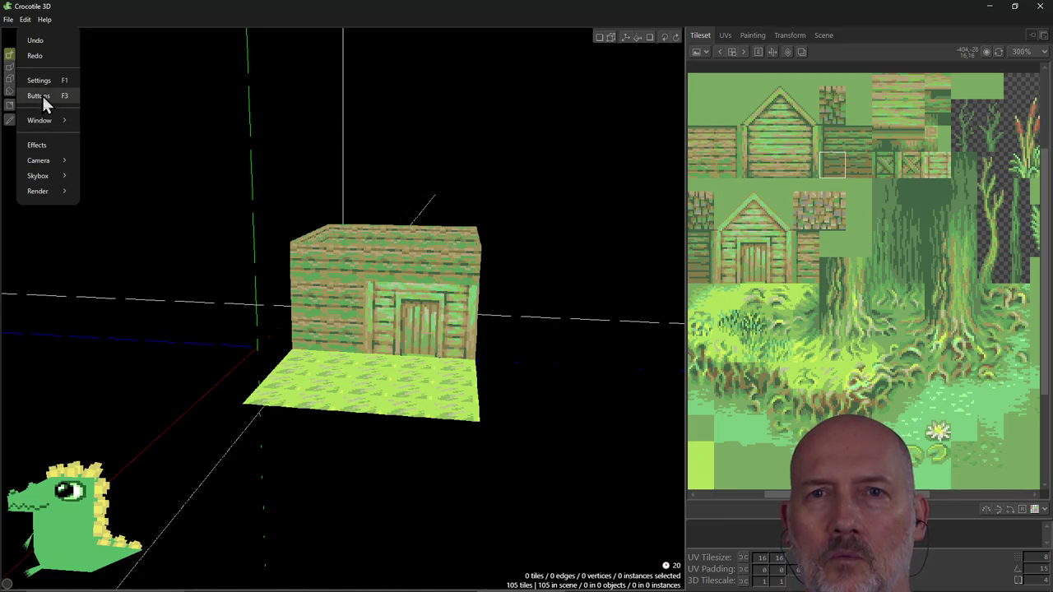
left_click(43, 96)
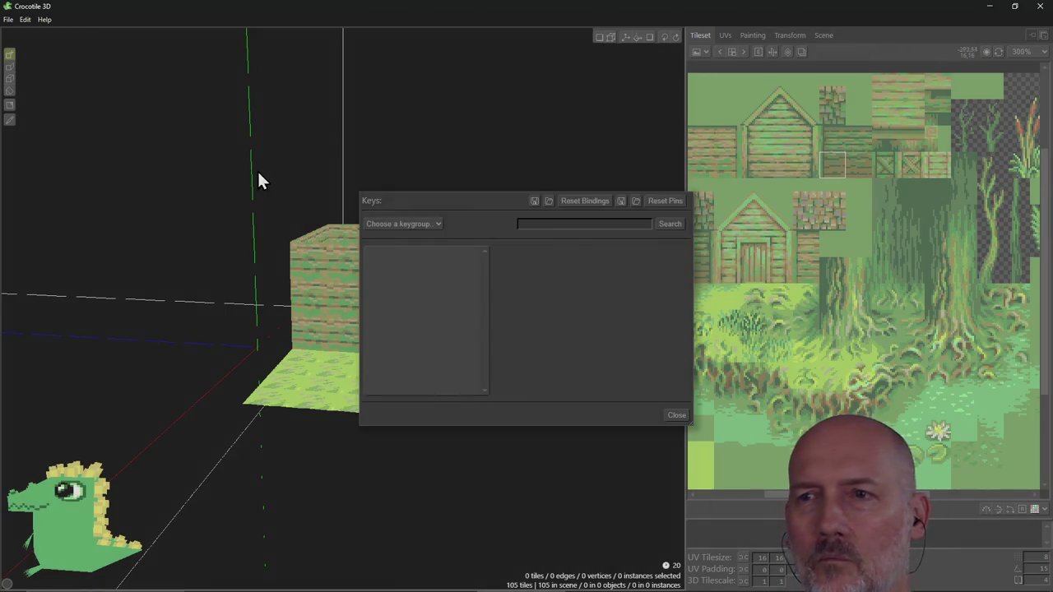
left_click(426, 229)
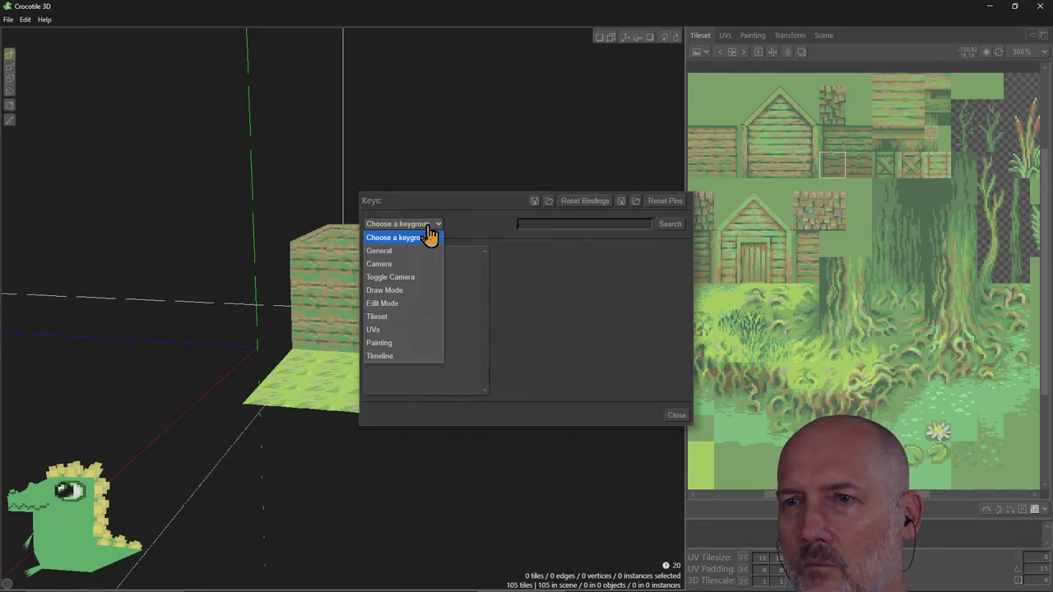
left_click(427, 290)
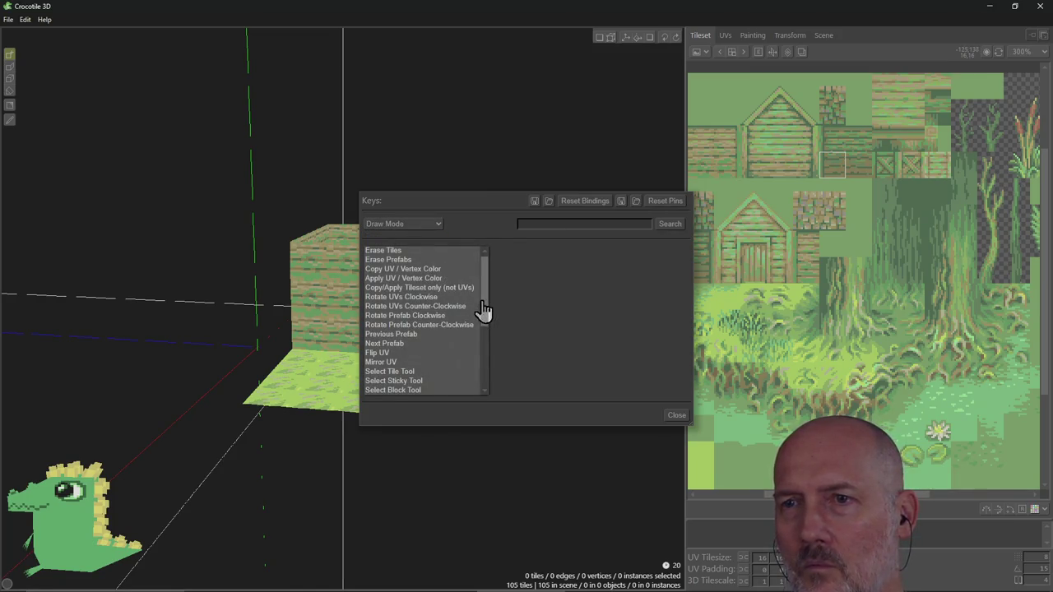
scroll(488, 316, "down", 1)
scroll(489, 318, "down", 1)
scroll(491, 321, "down", 3)
scroll(490, 337, "down", 2)
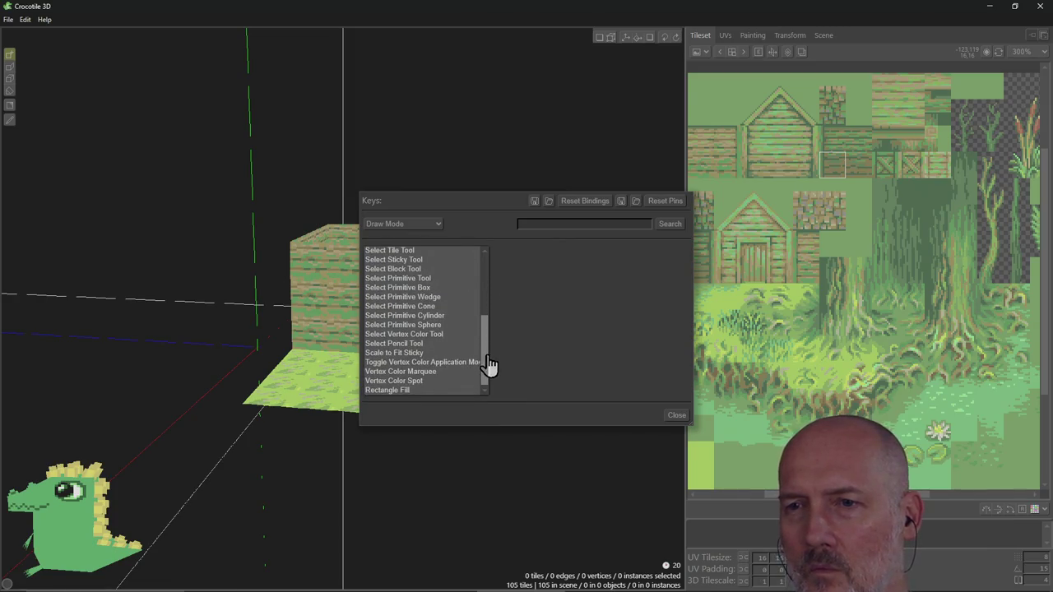
left_click(441, 365)
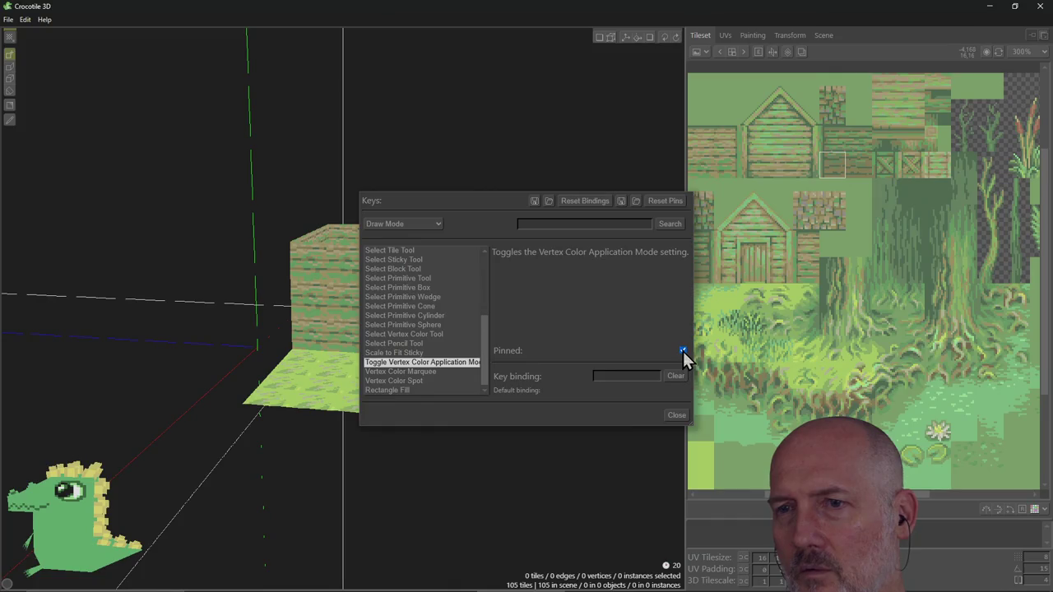
Compare the Vertex Color Marquee, Select Pencil Tool and Primitive Sphere bindings.
left_click(424, 373)
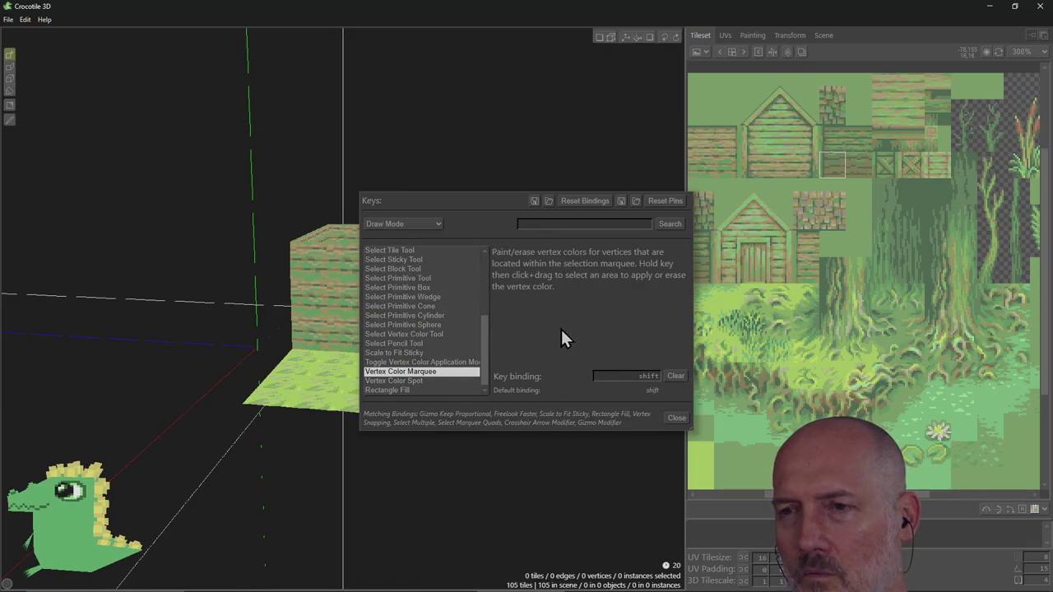
left_click(451, 363)
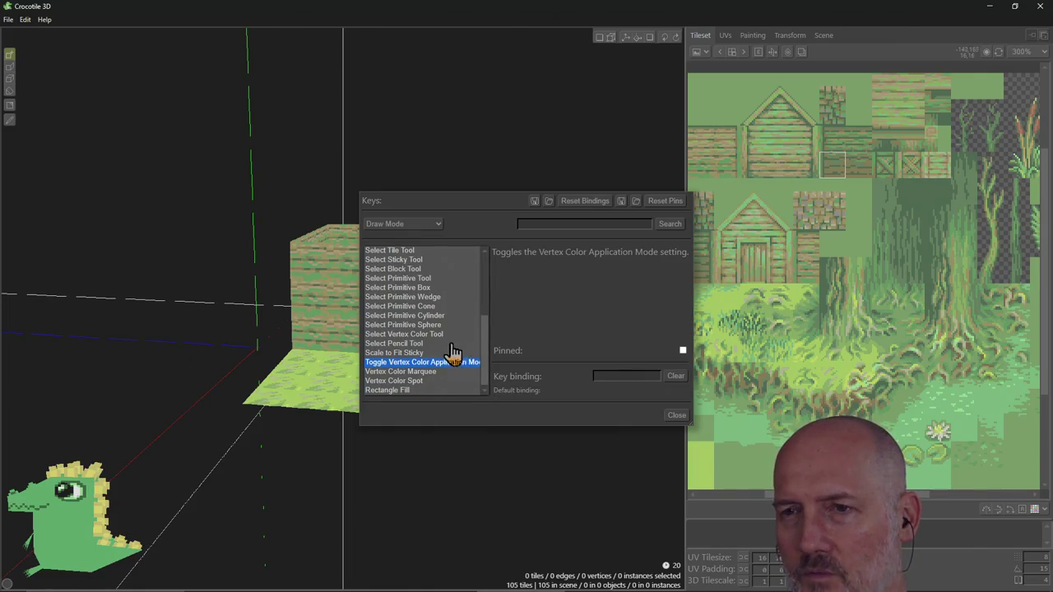
left_click(442, 344)
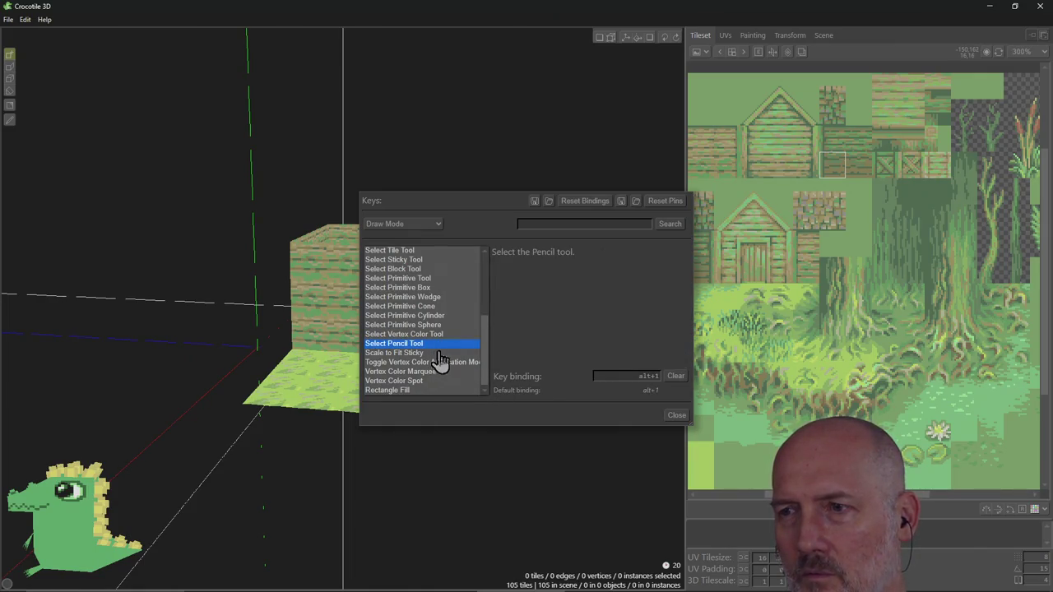
left_click(438, 363)
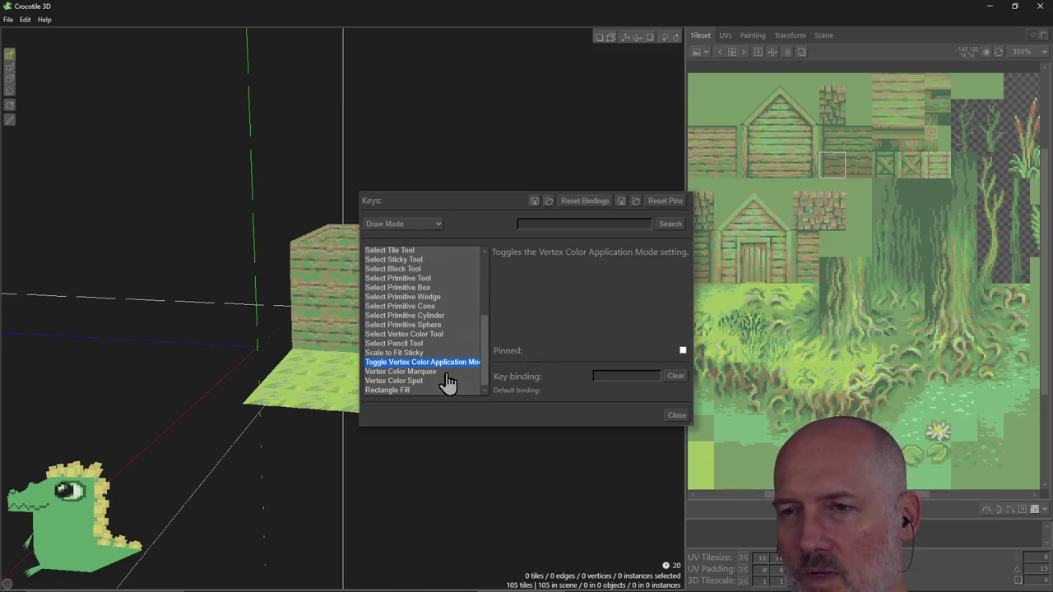
left_click(442, 372)
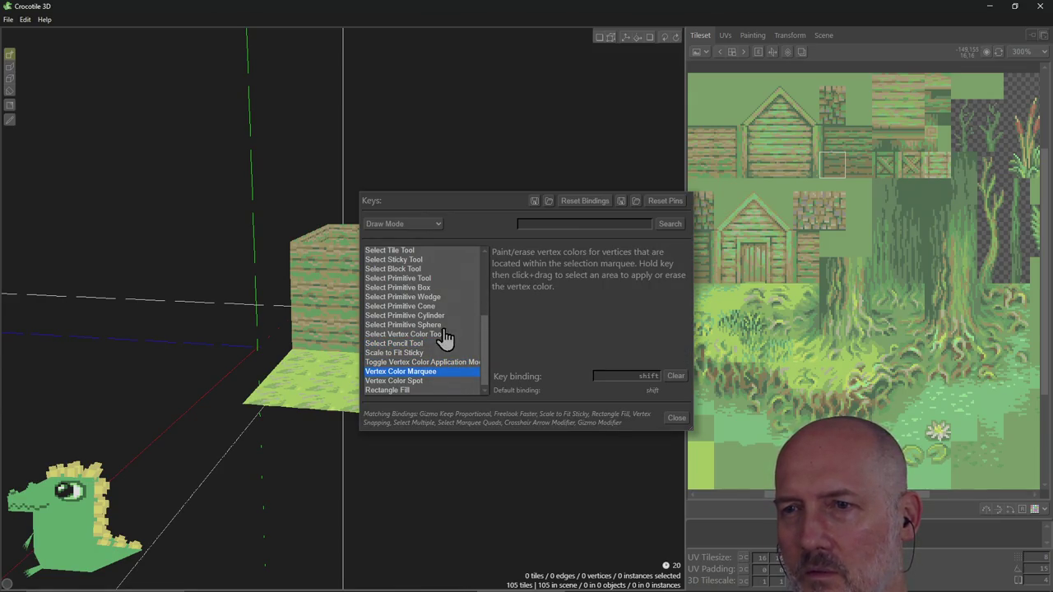
left_click(442, 326)
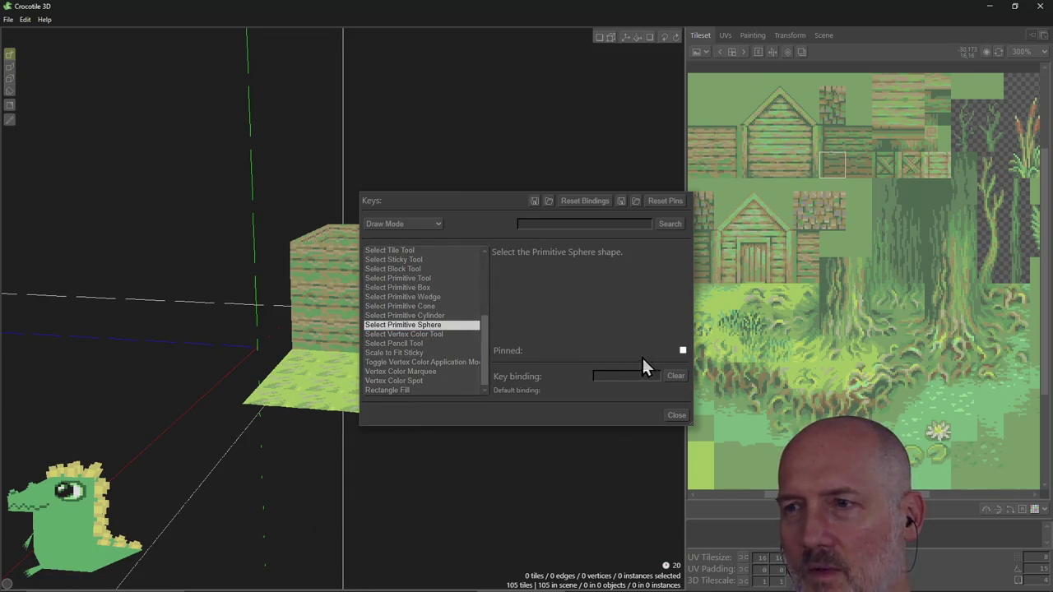
Try pinning Primitive Sphere, then pin Toggle Vertex Color Application Mode and close the dialog.
left_click(683, 351)
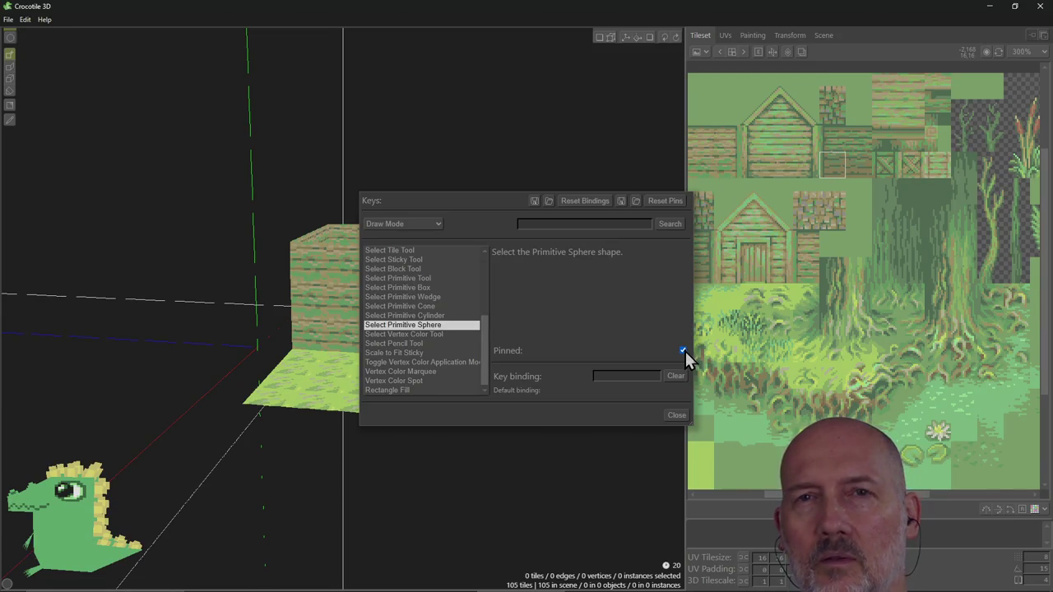
left_click(683, 351)
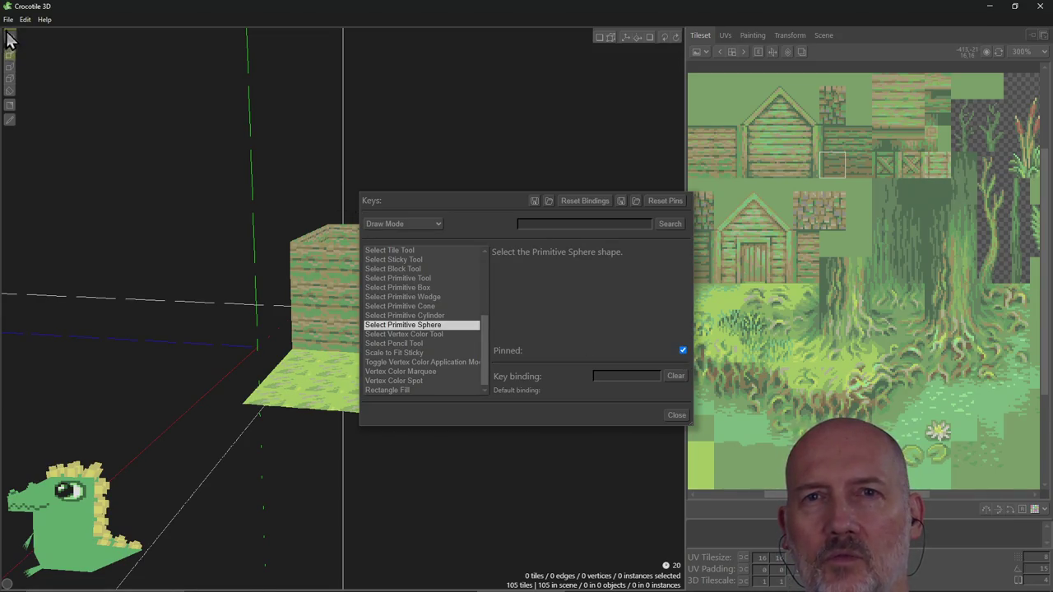
left_click(682, 351)
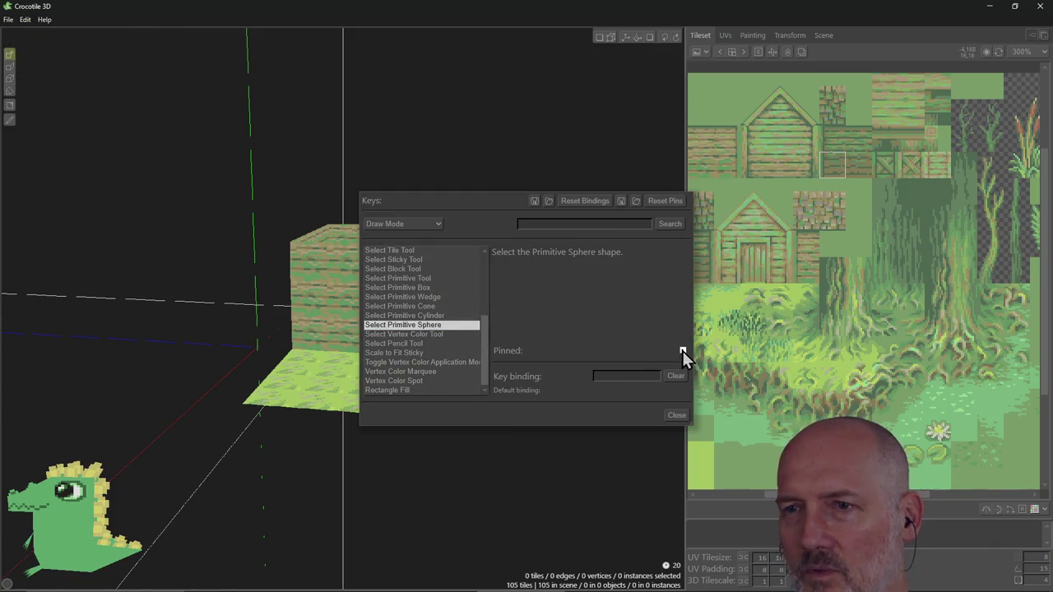
left_click(442, 317)
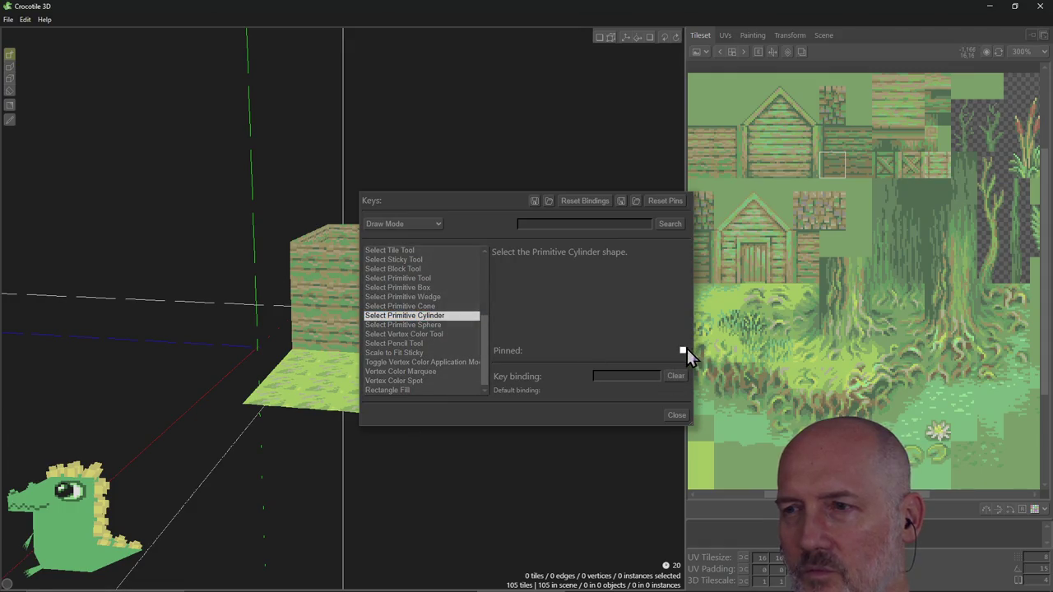
left_click(428, 362)
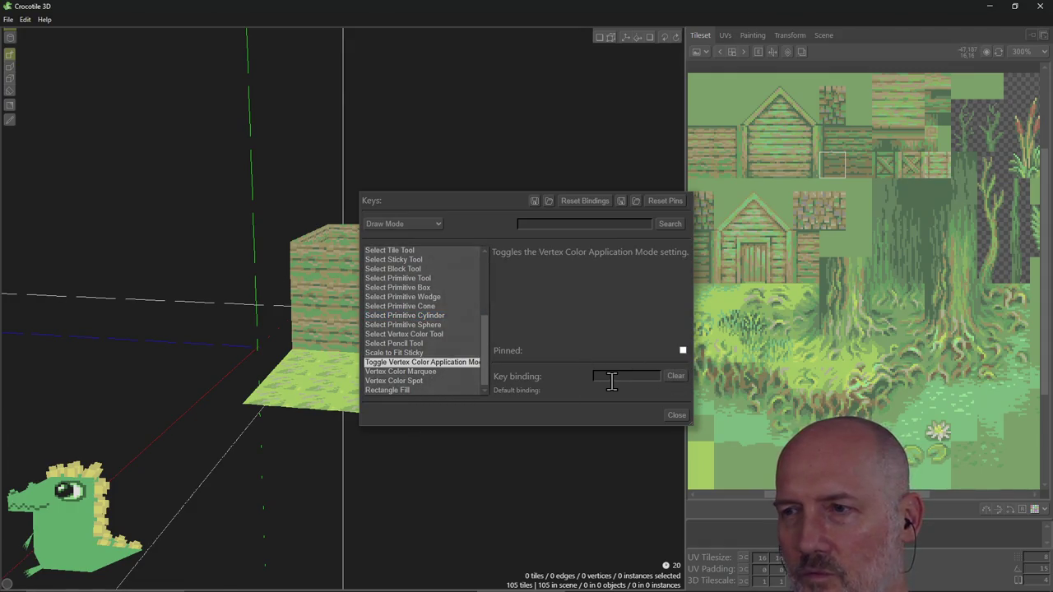
left_click(683, 351)
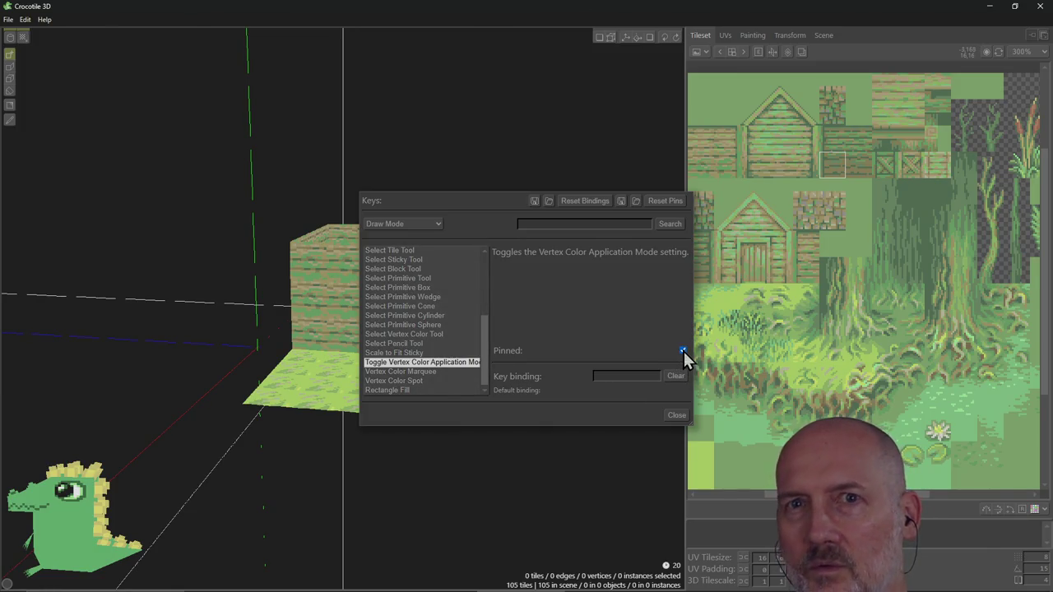
left_click(678, 417)
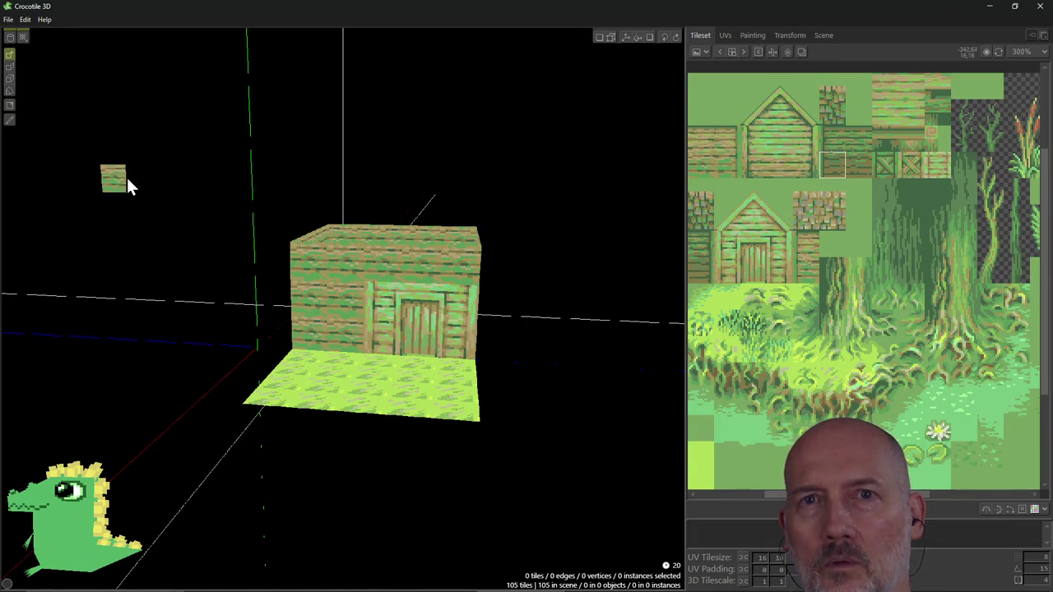
Delete the four stray floating tiles and orbit to a lower front view of the house.
left_click(12, 37)
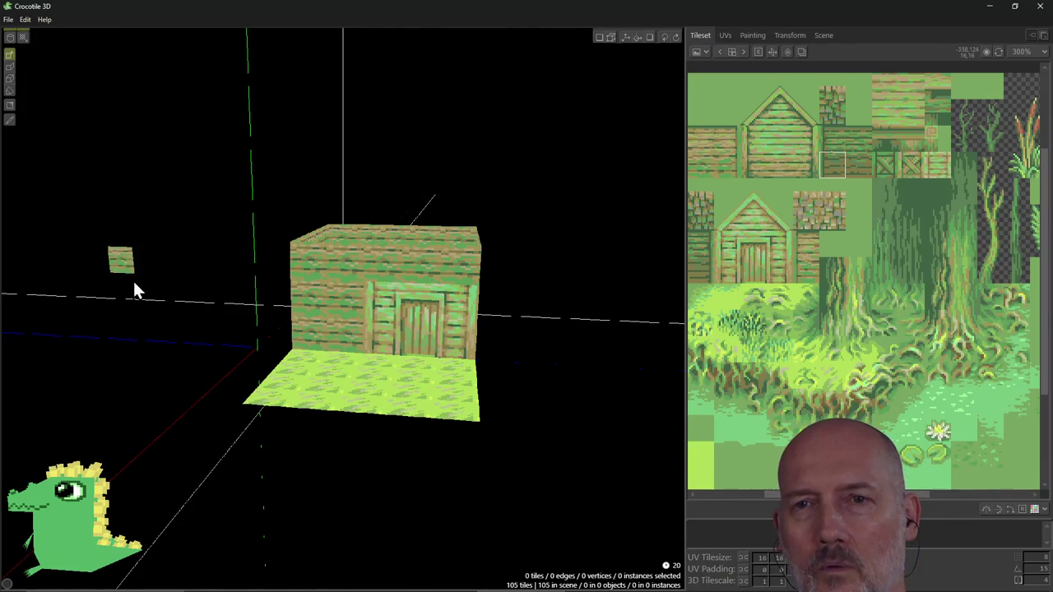
key("ctrl+z")
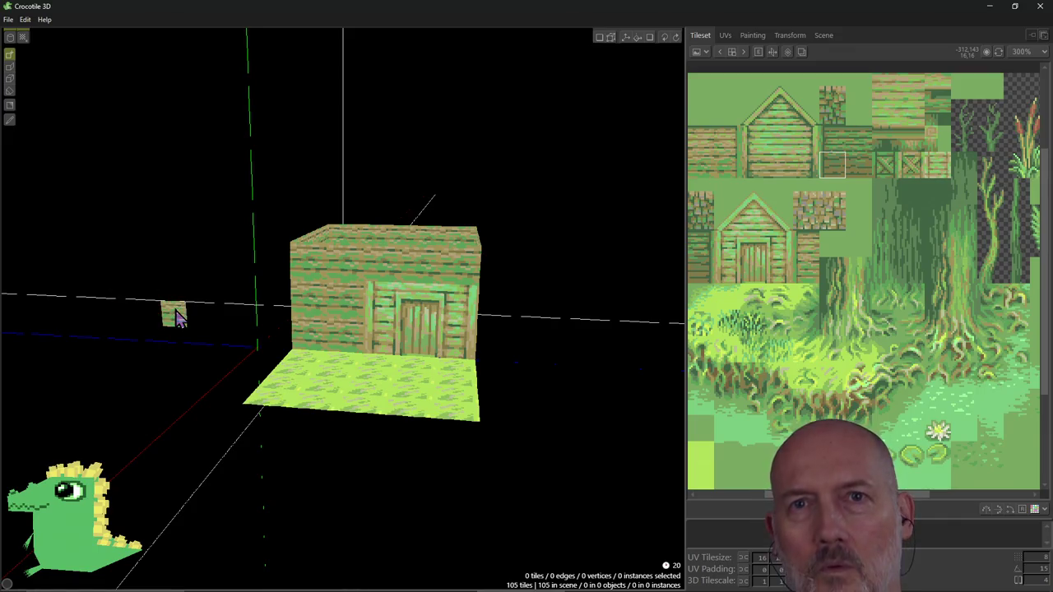
left_click(9, 92)
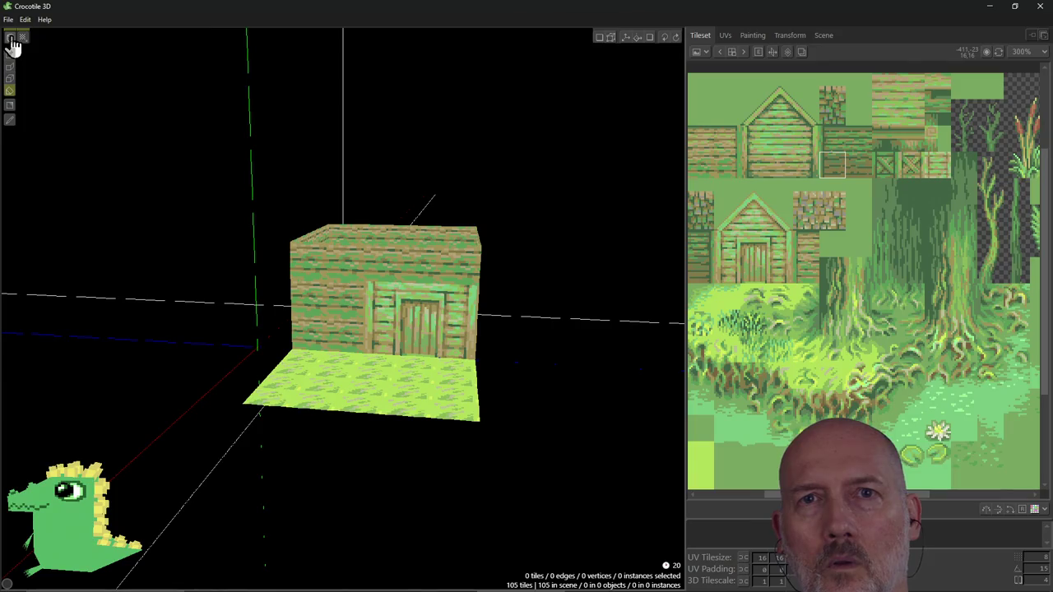
right_click_drag(188, 352, 271, 352)
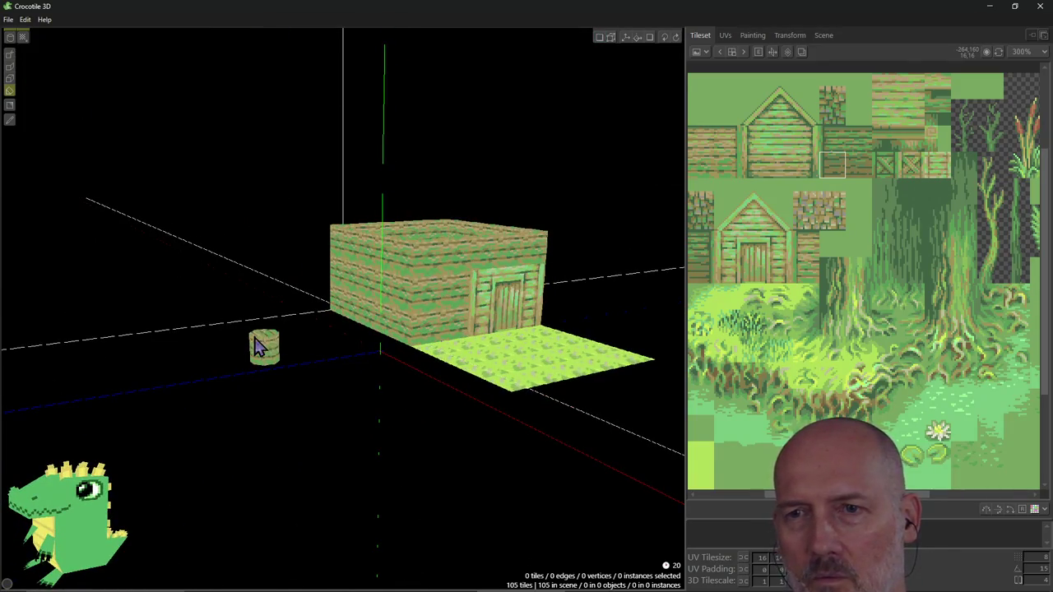
mouse_move(265, 345)
right_mouse_down()
mouse_move(238, 339)
mouse_move(392, 319)
right_mouse_up()
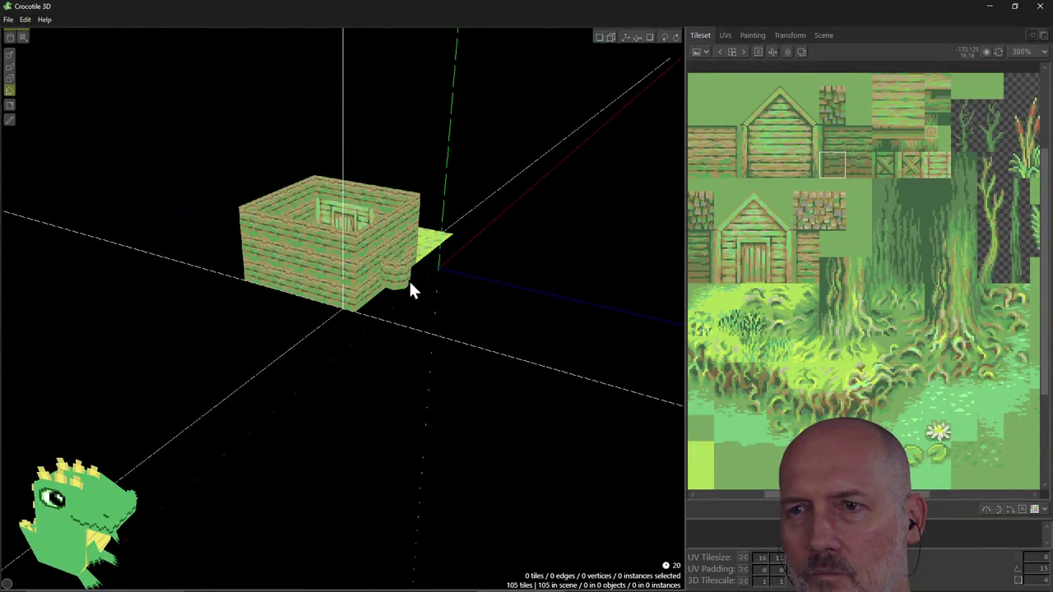
right_click_drag(410, 283, 389, 364)
Place a small primitive cylinder block on the ground beside the hut.
scroll(394, 370, "up", 1)
scroll(350, 368, "up", 1)
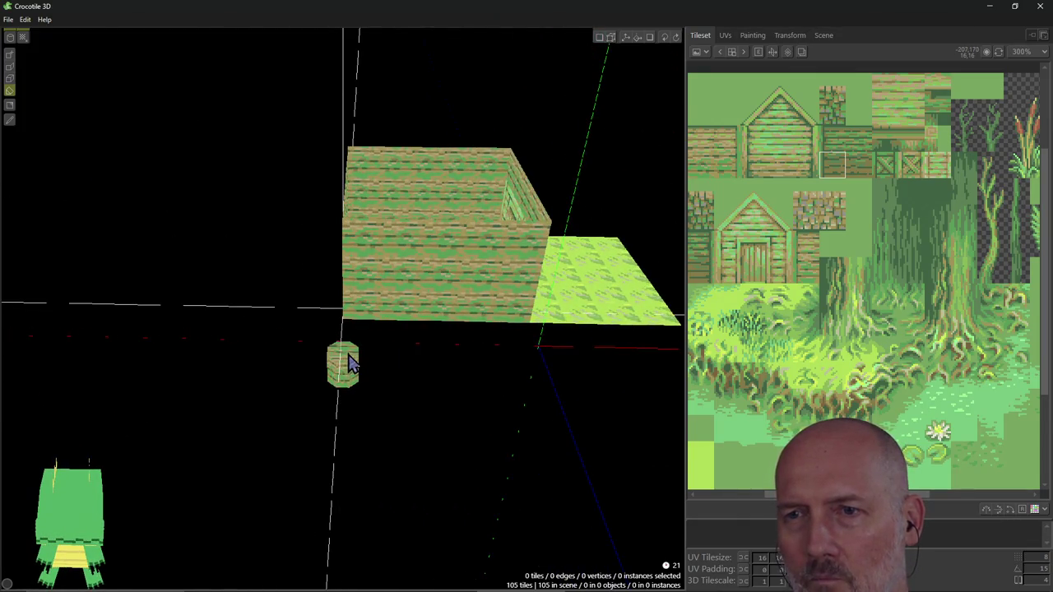
right_click_drag(349, 363, 360, 345)
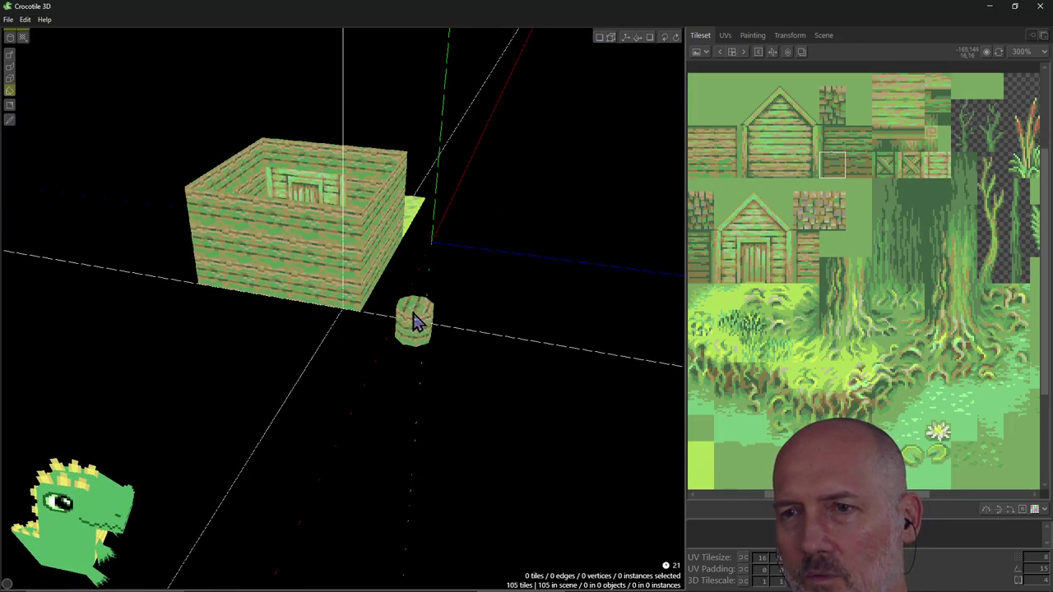
right_click_drag(414, 321, 404, 354)
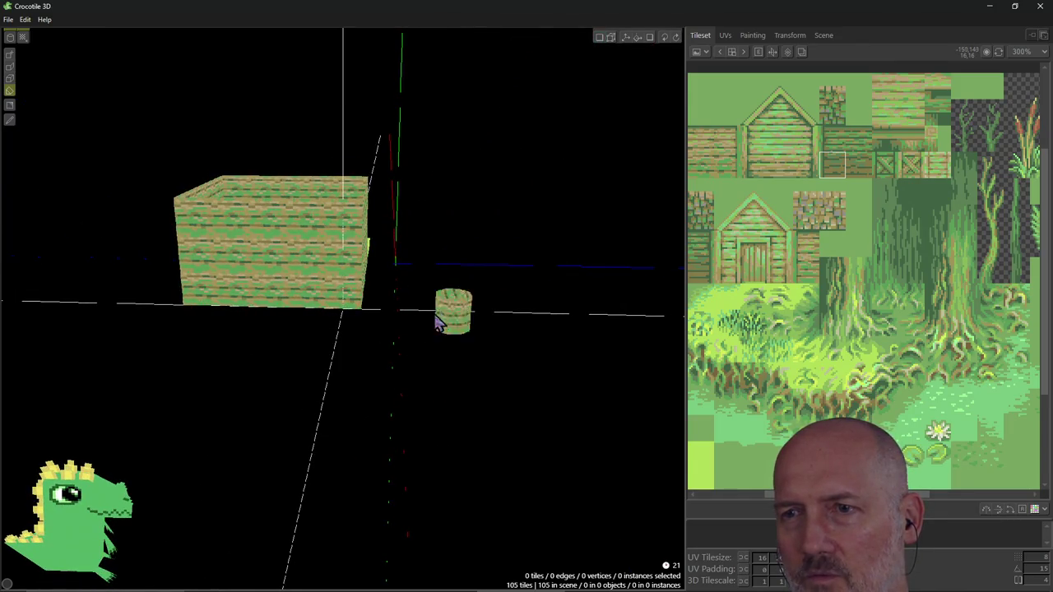
left_click(415, 321)
mouse_move(469, 324)
right_mouse_down()
mouse_move(386, 329)
mouse_move(437, 317)
right_mouse_up()
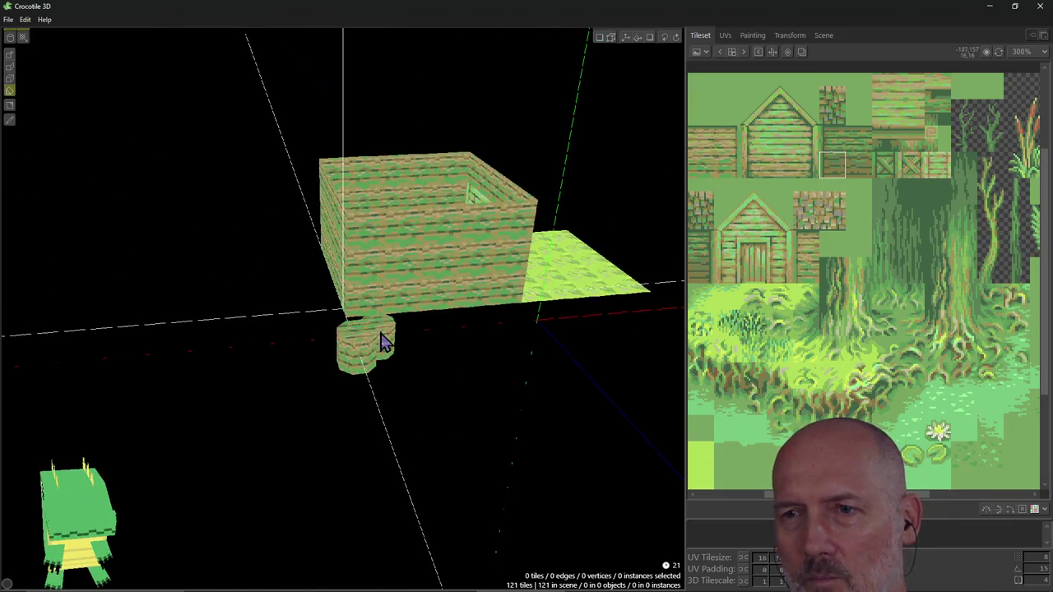
Orbit to a level side view and step the cylinder brush's height to the stump's level.
mouse_move(437, 372)
right_mouse_down()
mouse_move(416, 317)
mouse_move(430, 365)
mouse_move(462, 335)
right_mouse_up()
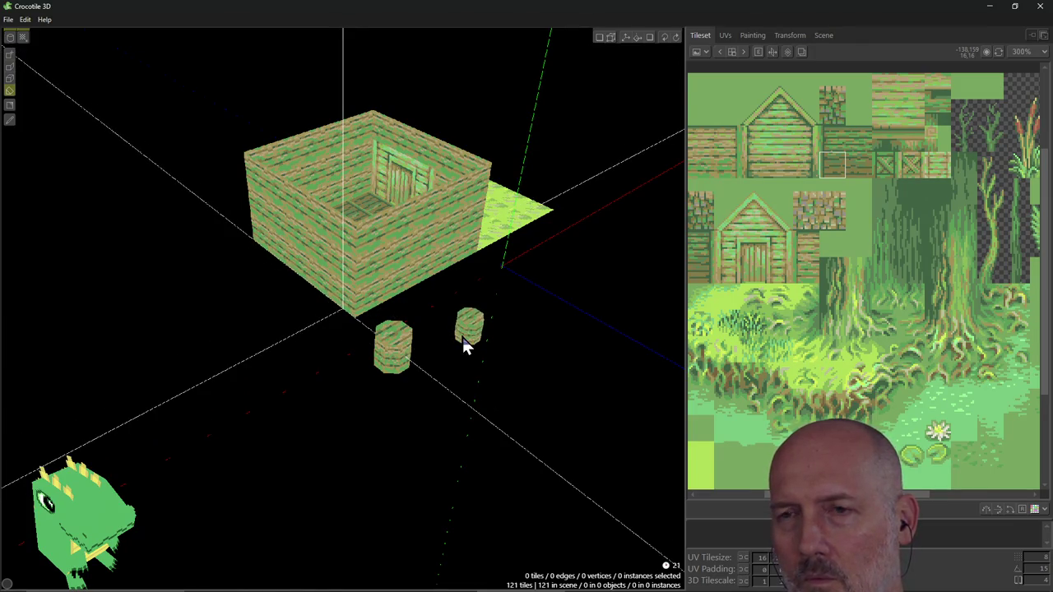
key("space")
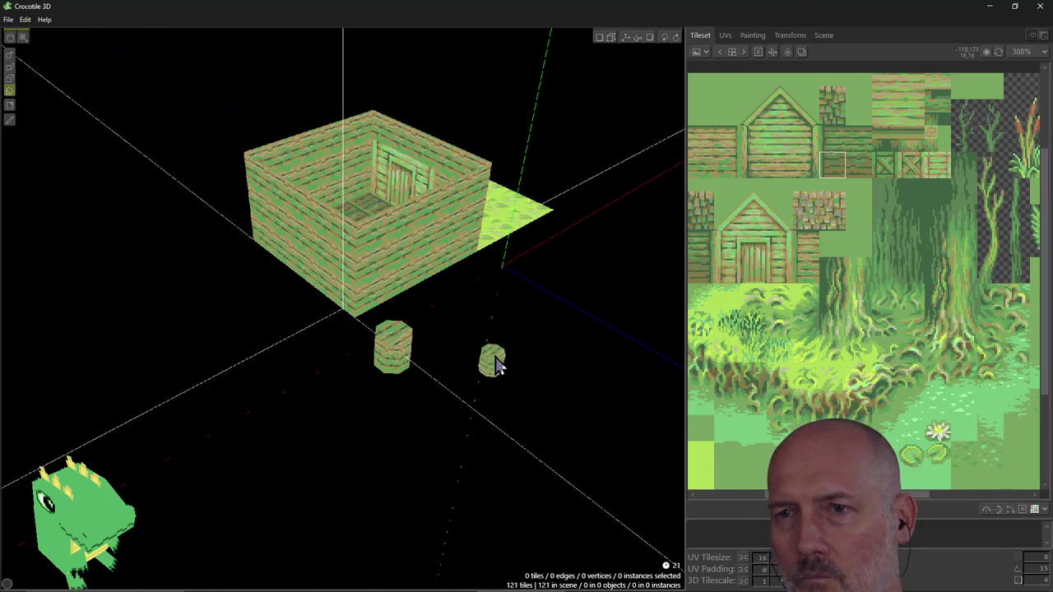
right_click_drag(507, 351, 508, 352)
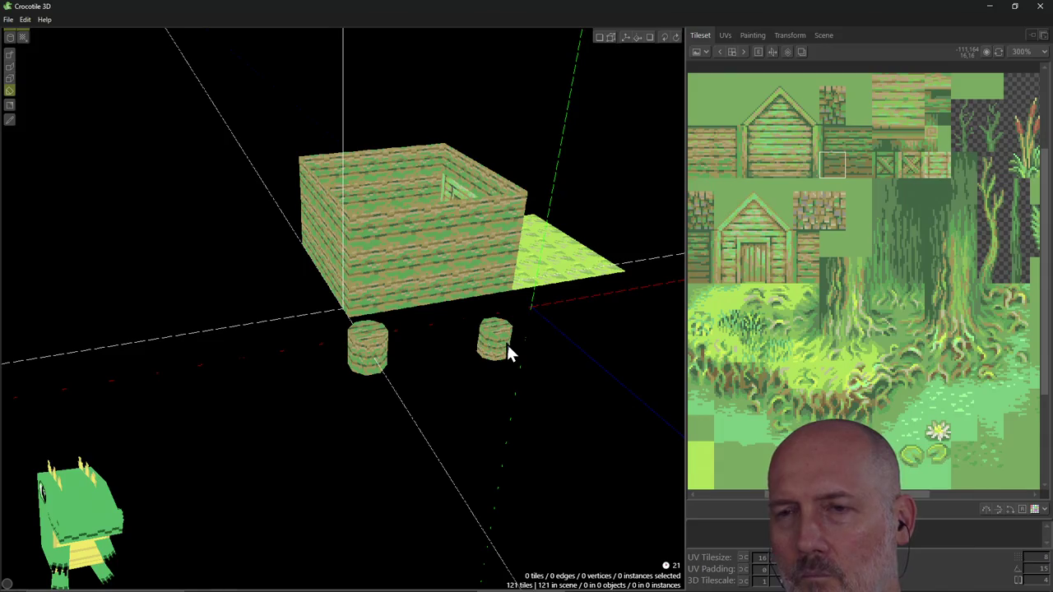
key("g")
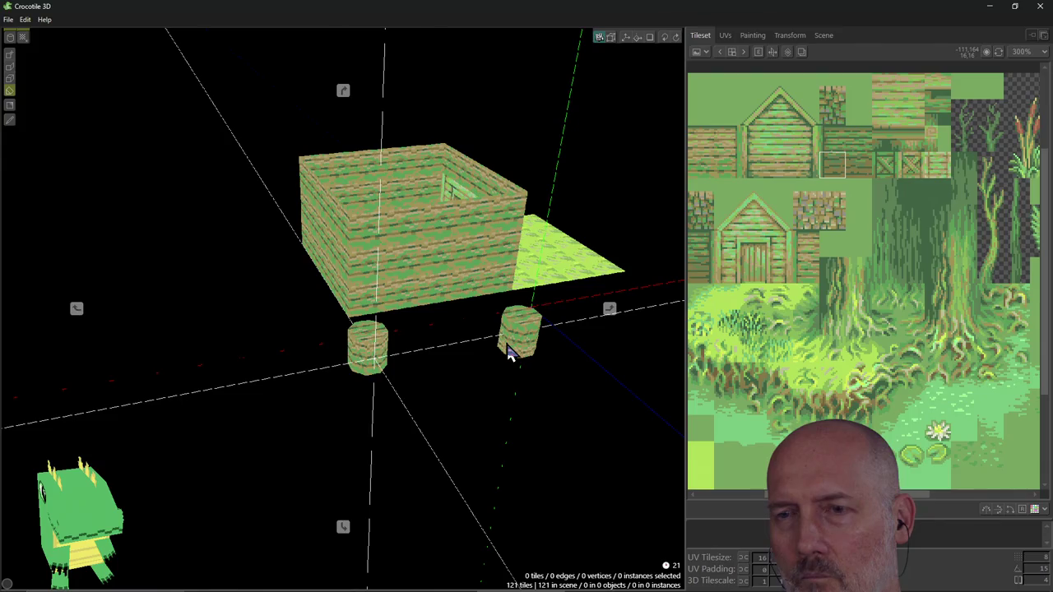
right_click_drag(430, 395, 425, 376)
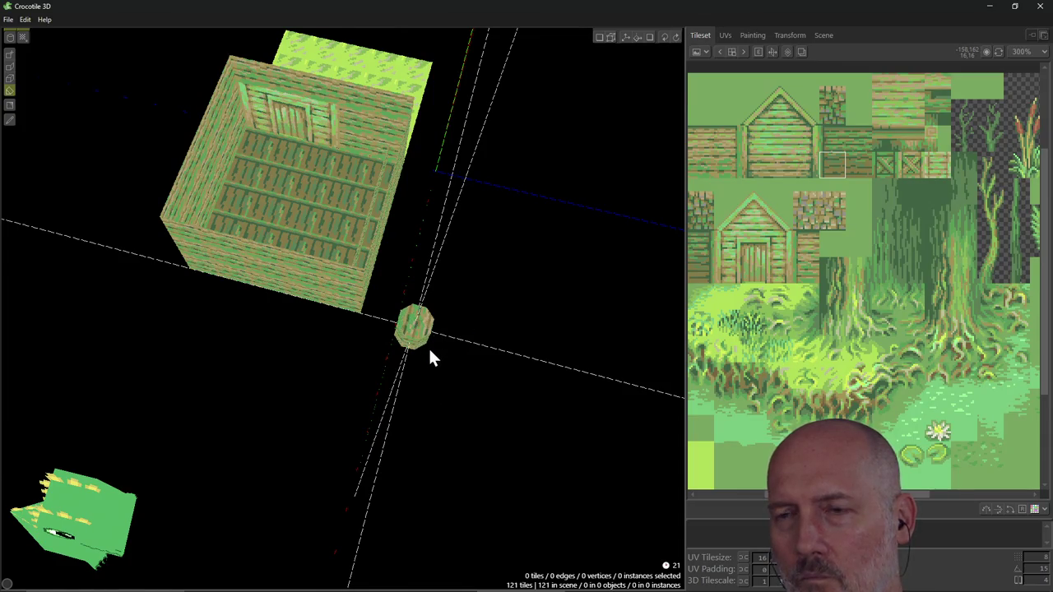
right_click_drag(427, 344, 430, 363)
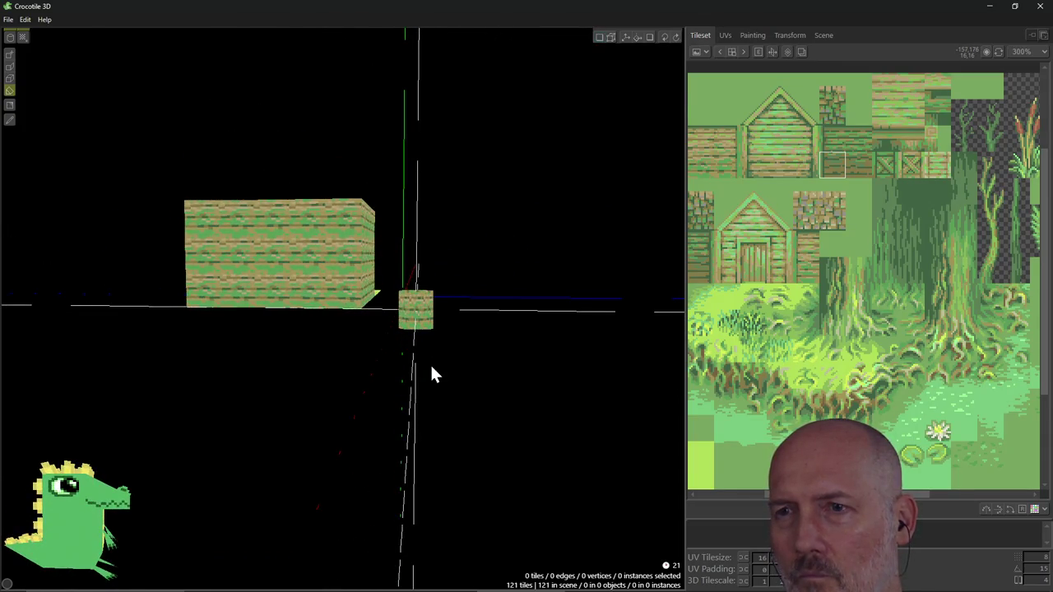
key("Down")
key("Down")
key("Down")
key("Up")
key("Up")
key("Up")
key("Up")
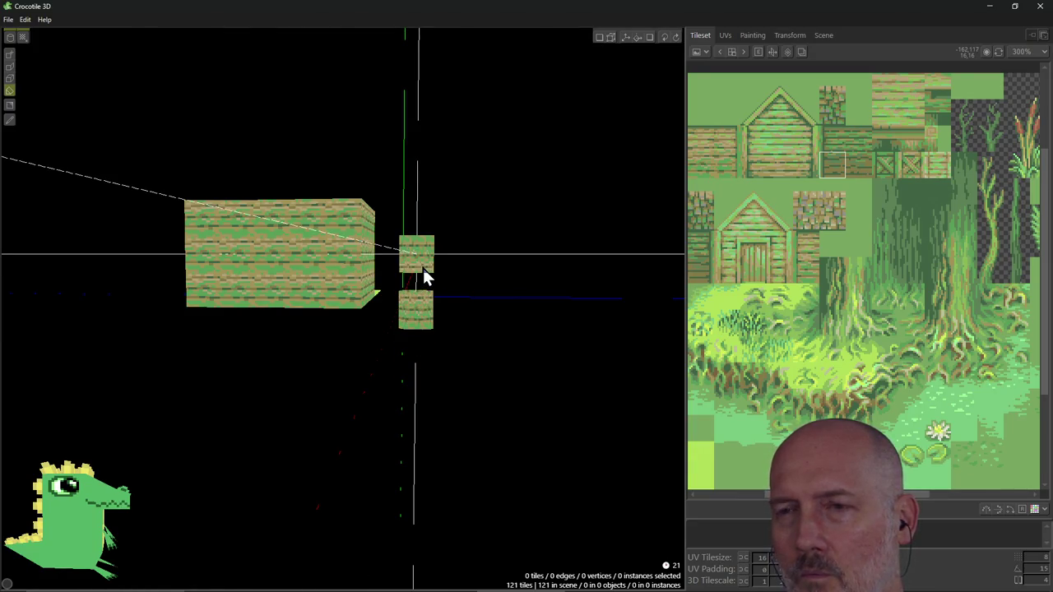
right_click_drag(423, 268, 425, 274)
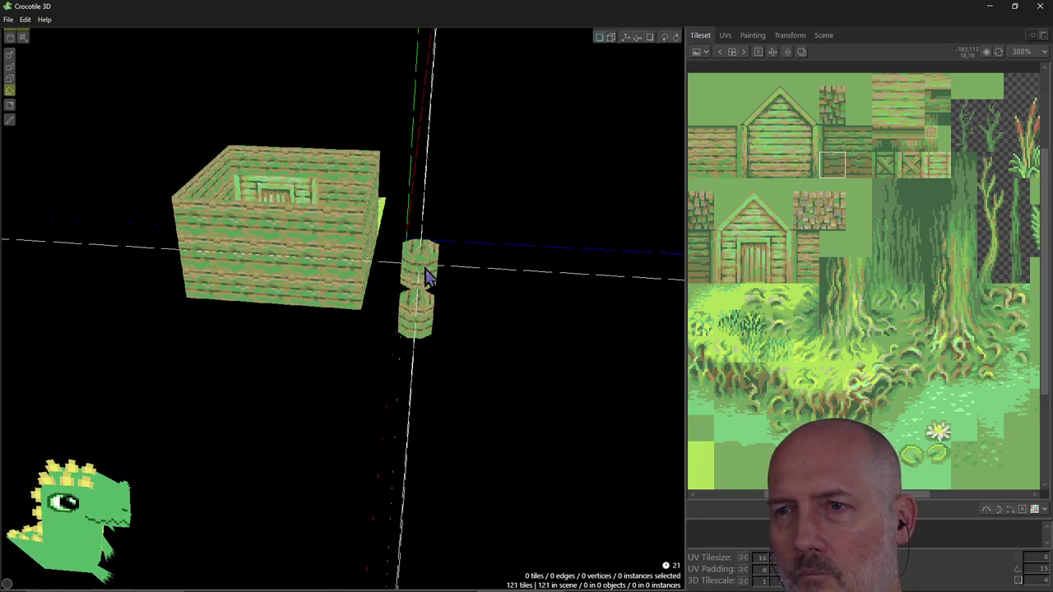
Stack cylinder segments on the stump into a tall column, undoing the stray side branch.
key("Down")
left_click(426, 278)
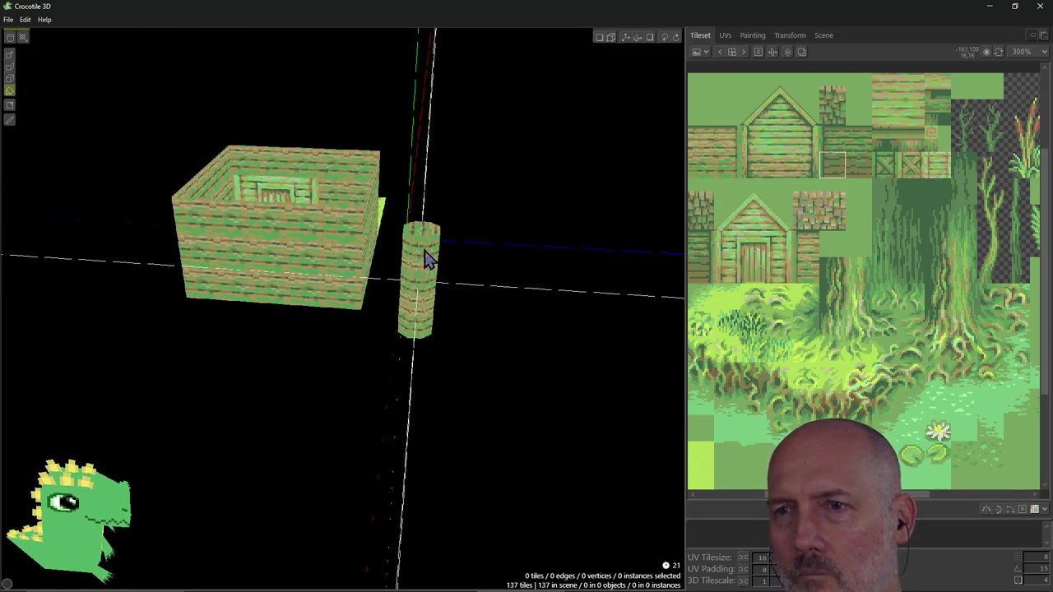
left_click_drag(430, 233, 442, 94)
mouse_move(539, 200)
right_mouse_down()
mouse_move(592, 214)
mouse_move(560, 189)
mouse_move(541, 219)
right_mouse_up()
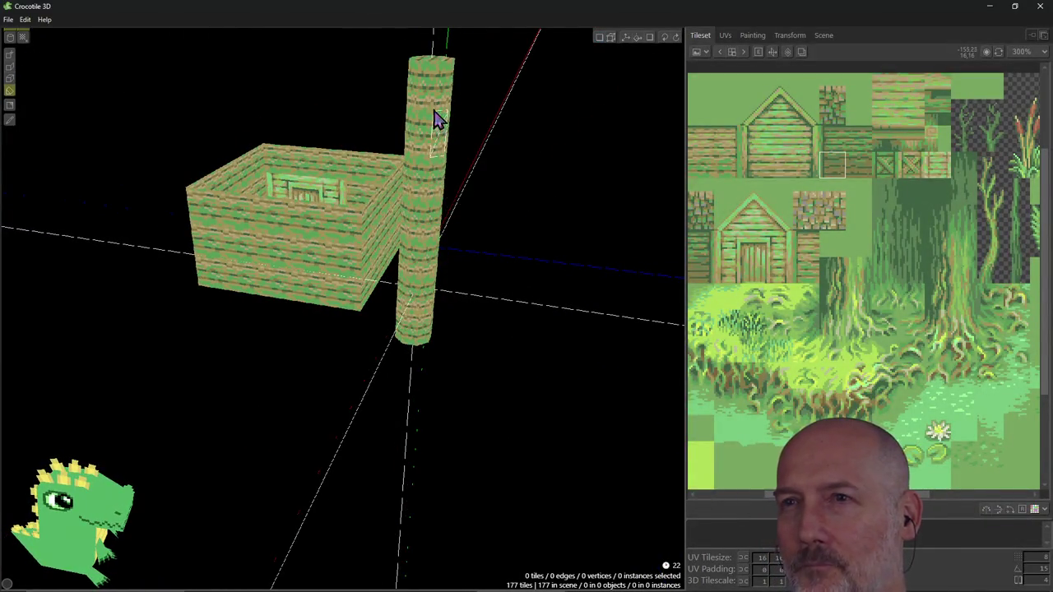
mouse_move(446, 118)
right_mouse_down()
mouse_move(434, 144)
mouse_move(459, 119)
right_mouse_up()
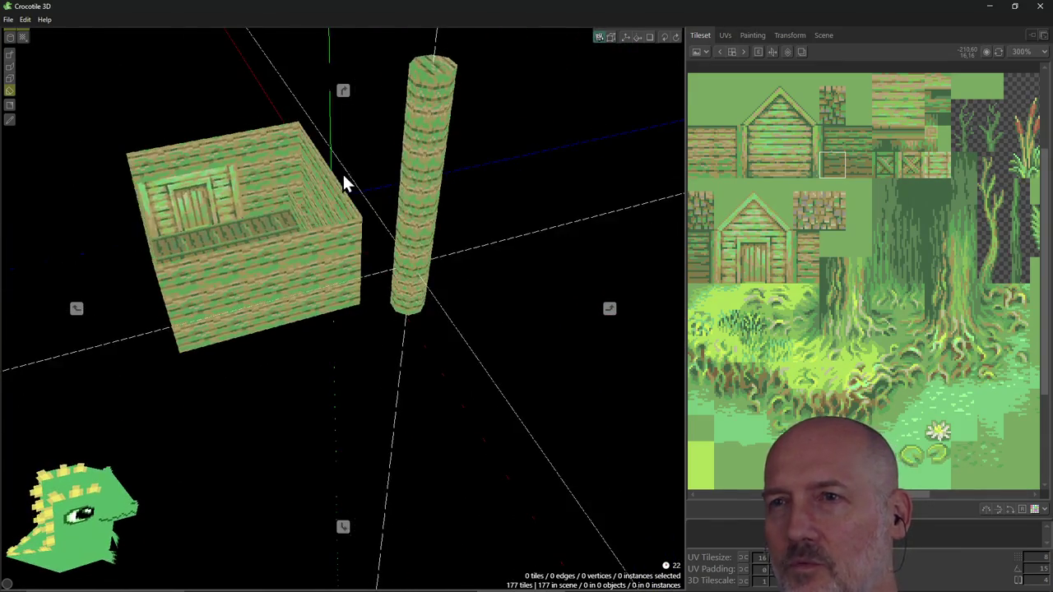
key("ctrl+z")
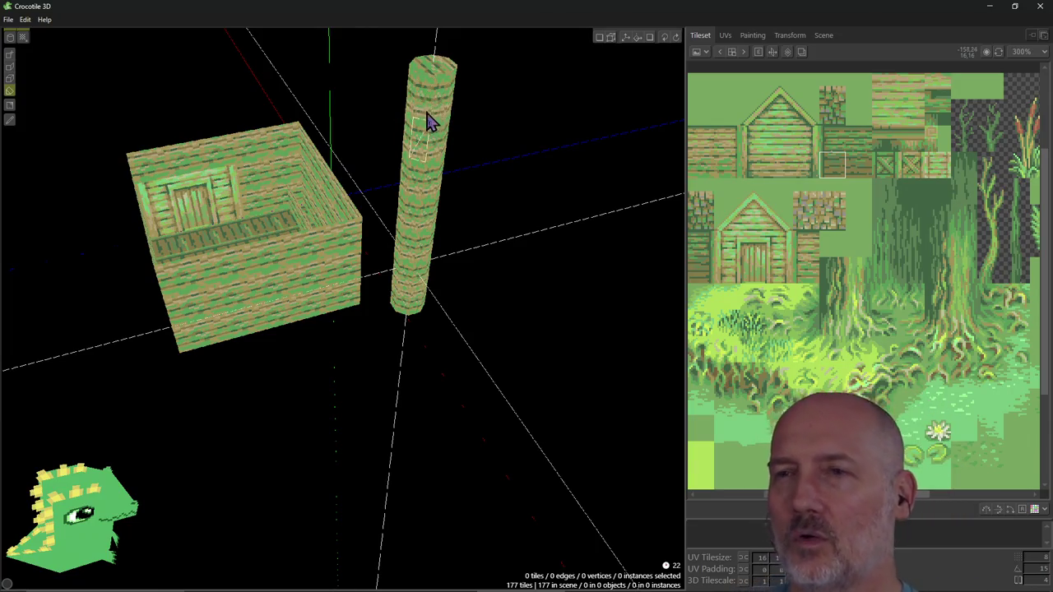
Orbit to a steep view of the column and grass floor, then leave tile drawing mode.
right_click_drag(479, 242, 345, 247)
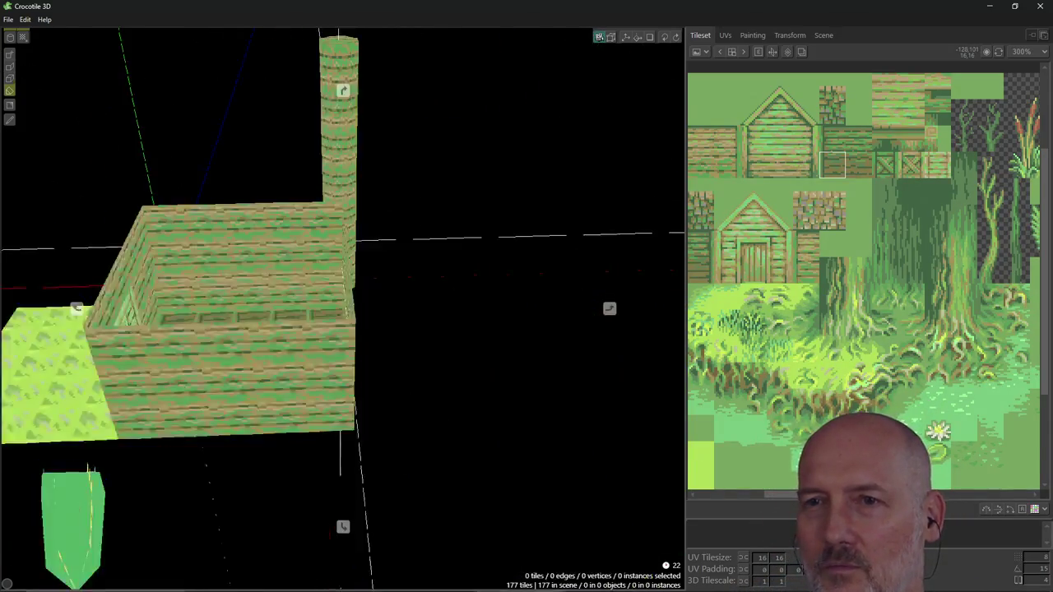
right_click_drag(343, 309, 247, 272)
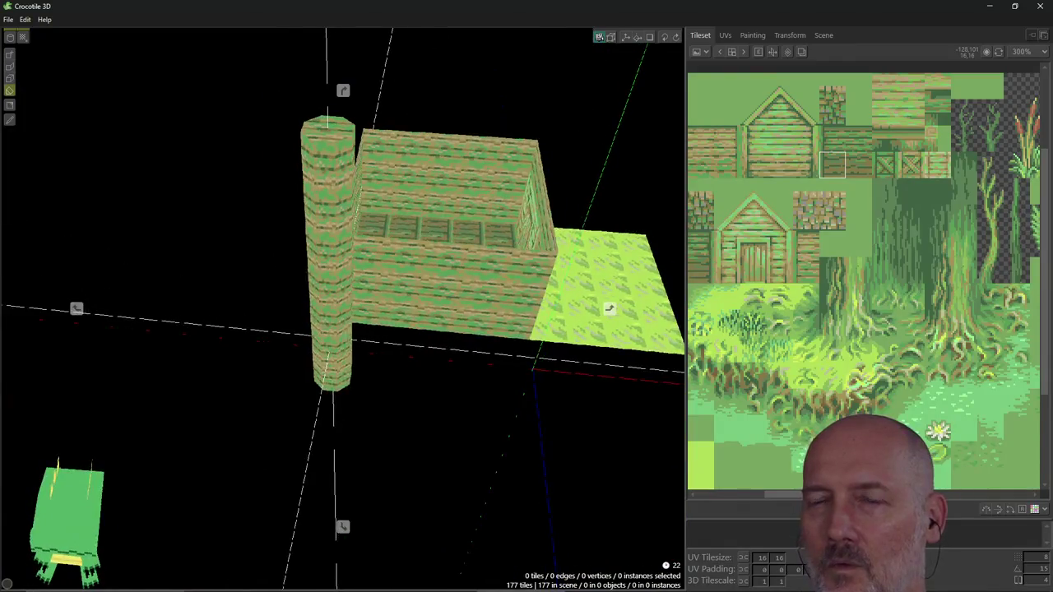
right_click_drag(343, 308, 312, 280)
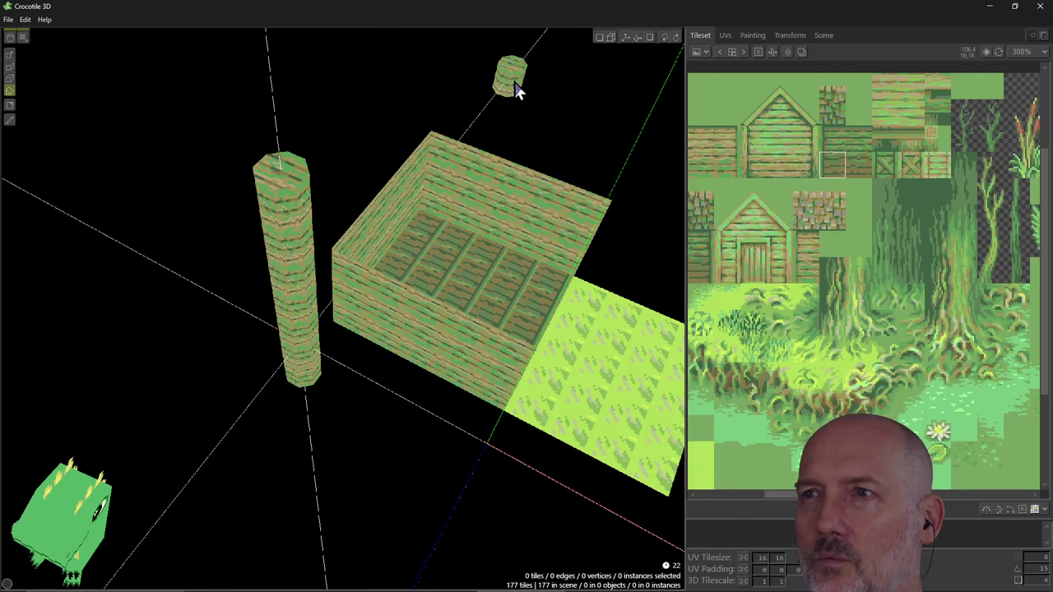
key("Tab")
mouse_move(229, 145)
middle_mouse_down()
mouse_move(234, 153)
mouse_move(212, 155)
middle_mouse_up()
Box-select every tile of the wooden column, cancelling a trial vertex bend, and return to draw mode.
left_click_drag(230, 154, 329, 345)
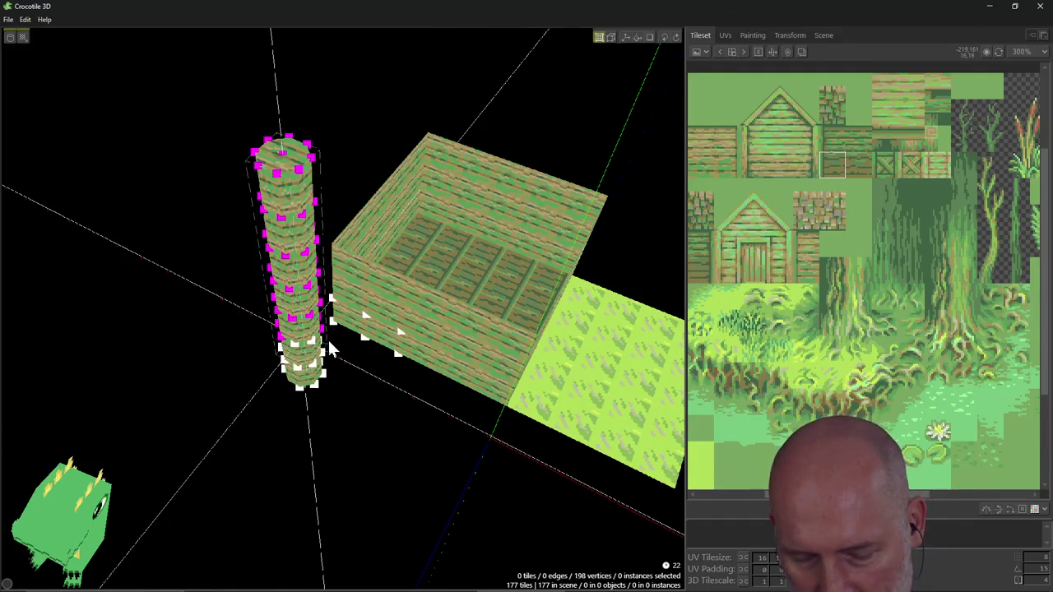
left_click_drag(329, 347, 333, 348)
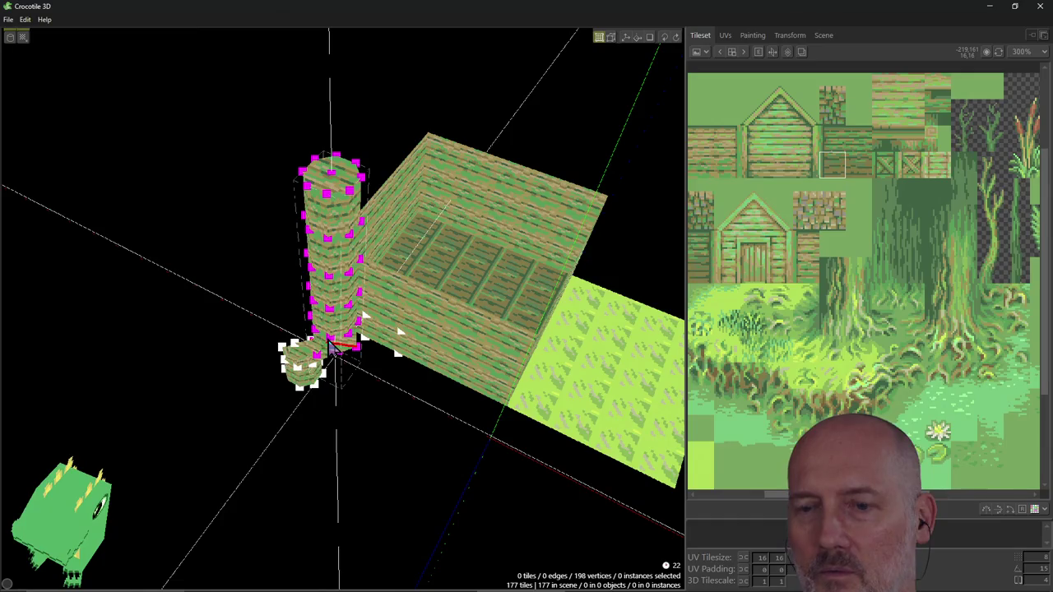
key("Escape")
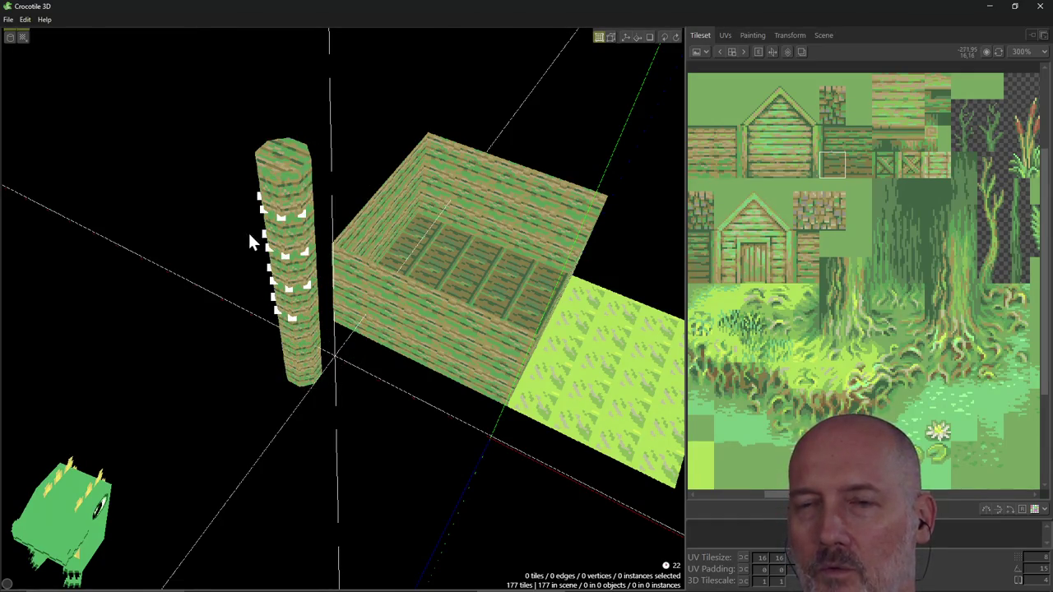
left_click_drag(274, 229, 325, 378)
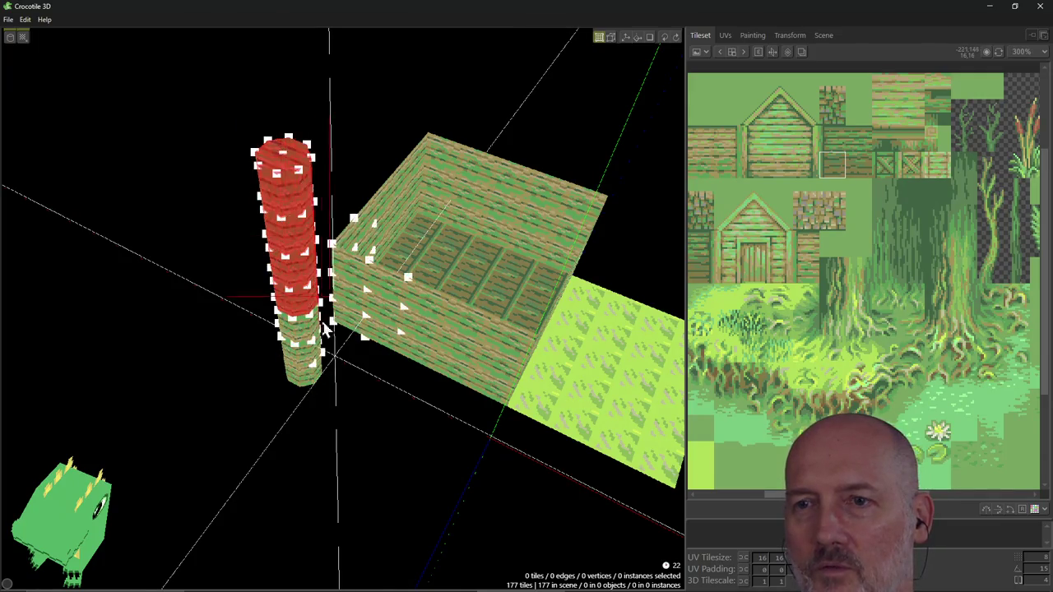
mouse_move(342, 297)
right_mouse_down()
mouse_move(428, 296)
mouse_move(247, 324)
right_mouse_up()
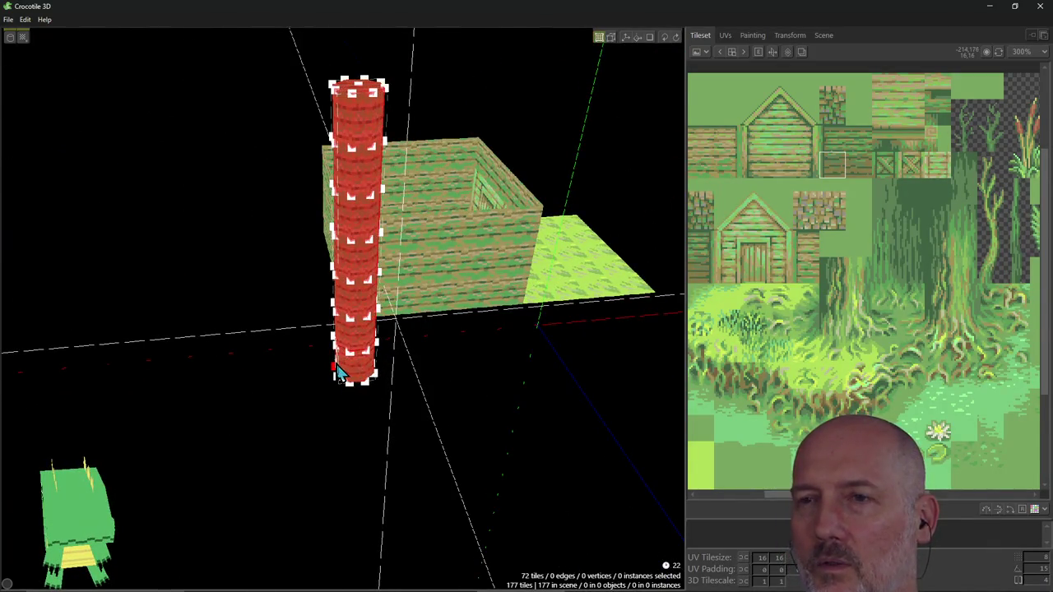
key("Tab")
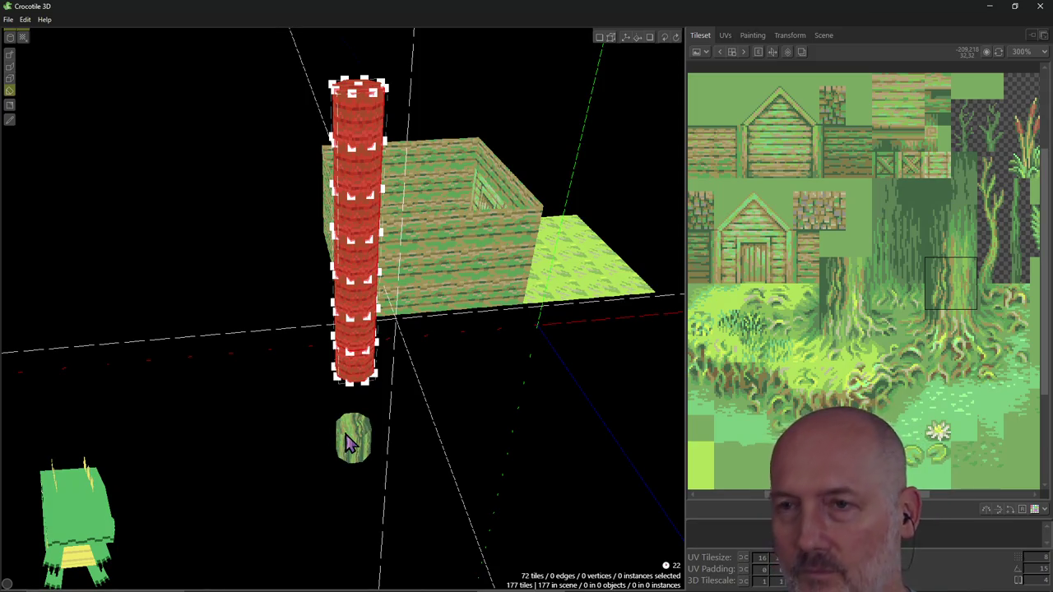
Delete the selected wooden column and draw a bark column from the floor to above the hut.
left_click(353, 410)
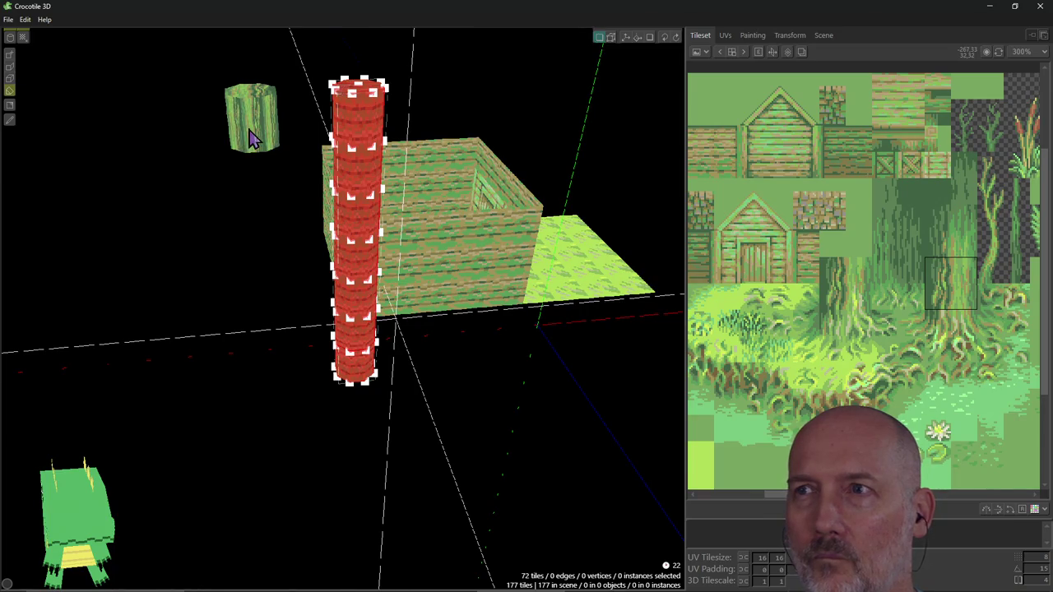
right_click_drag(251, 139, 242, 140)
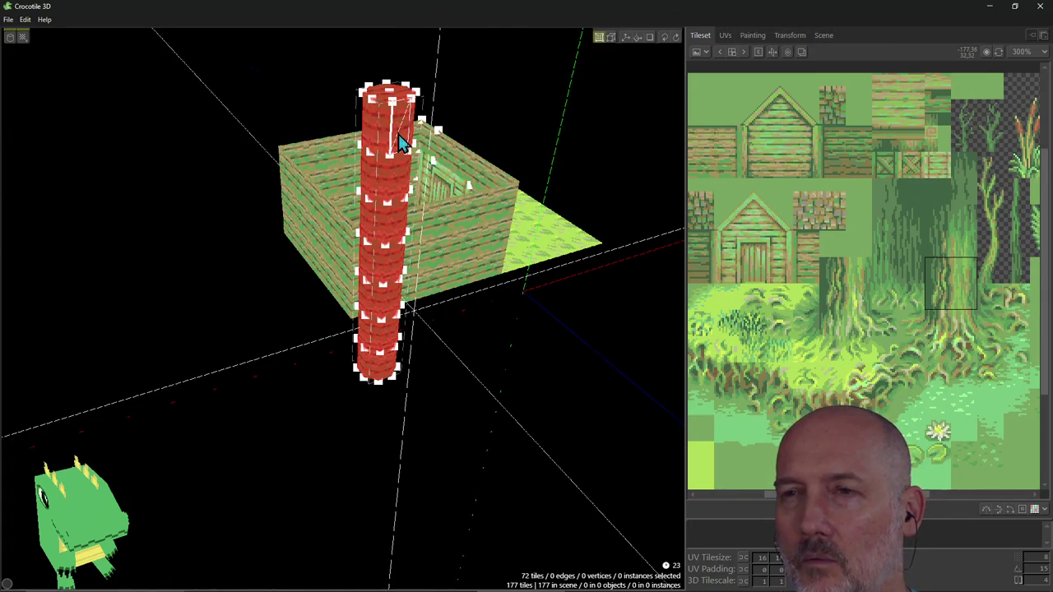
key("Delete")
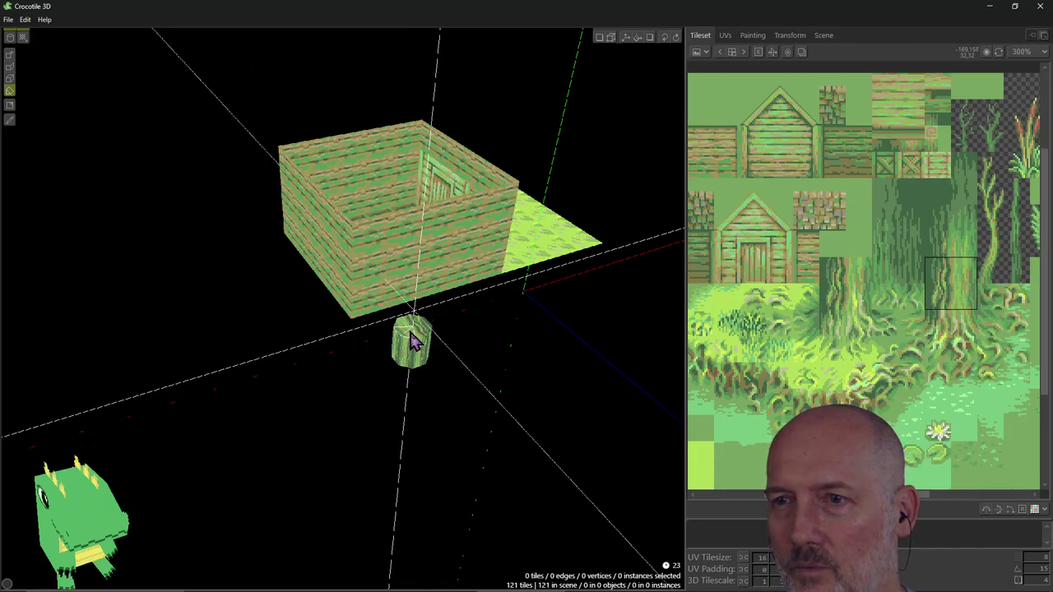
left_click_drag(420, 303, 434, 90)
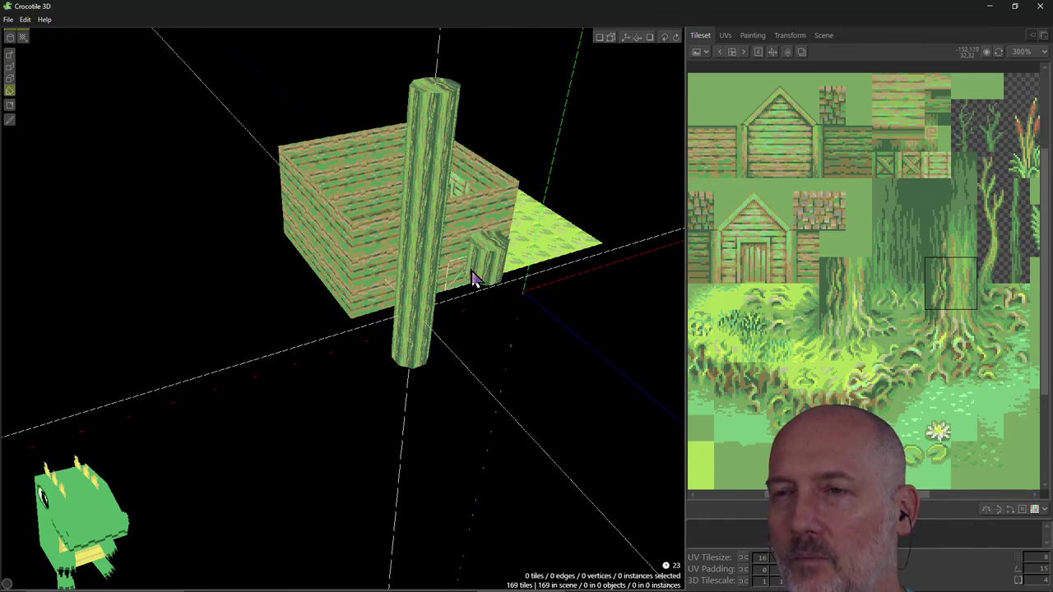
mouse_move(463, 336)
right_mouse_down()
mouse_move(395, 312)
mouse_move(527, 313)
mouse_move(461, 329)
right_mouse_up()
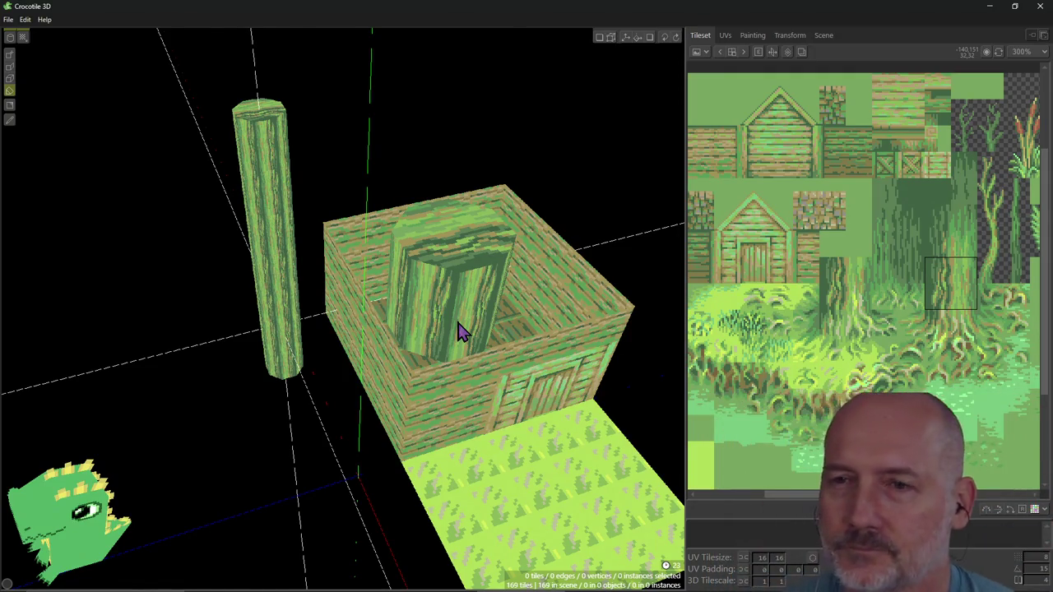
Move the stray bark piece out of the hut and frame the trunk in view.
left_click_drag(460, 330, 258, 115)
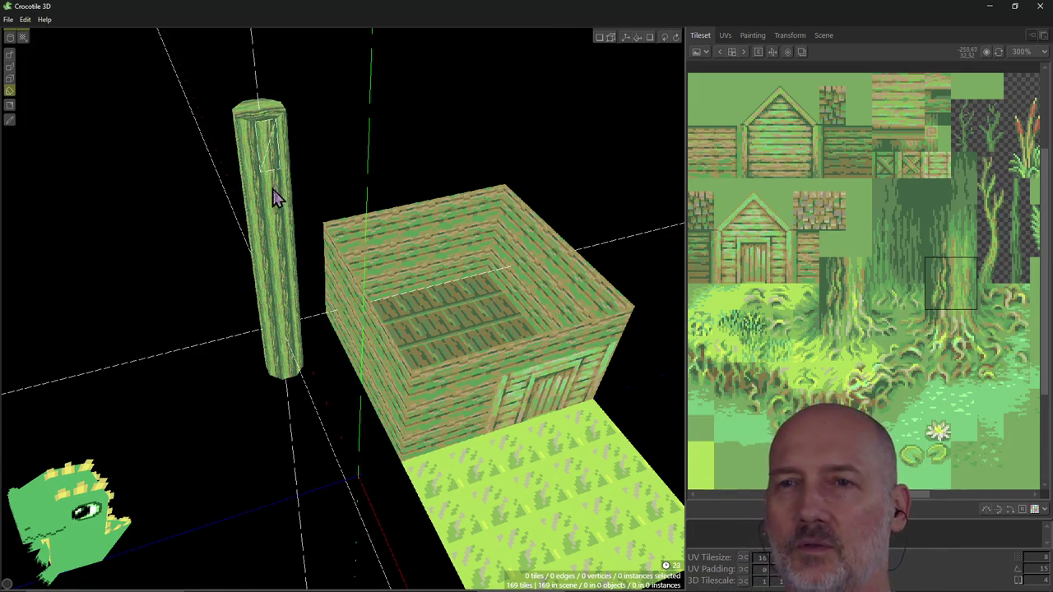
right_click_drag(291, 311, 247, 312)
key("1")
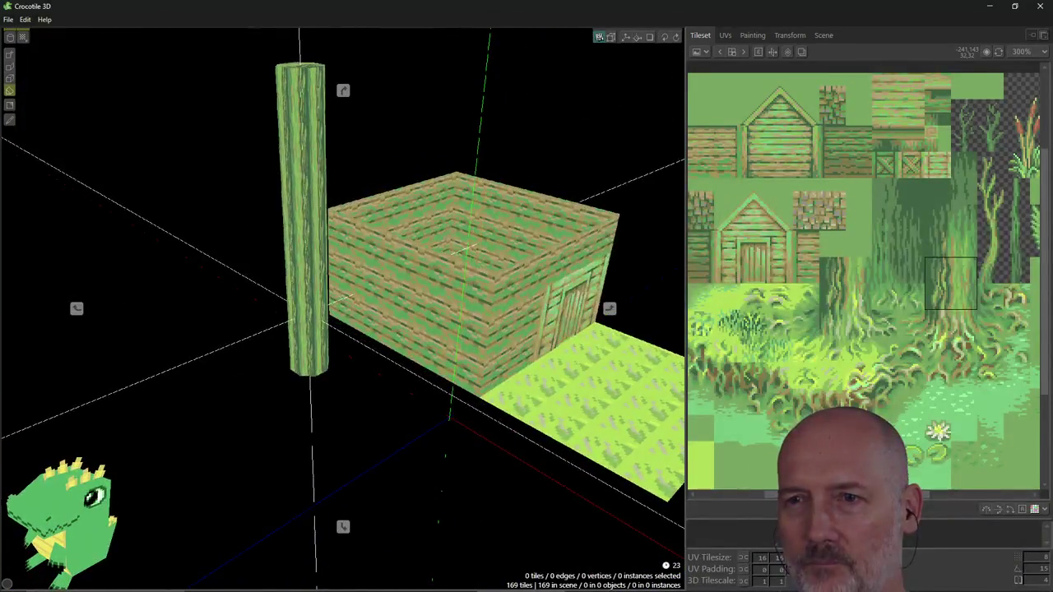
mouse_move(341, 308)
right_mouse_down()
mouse_move(395, 321)
mouse_move(386, 330)
mouse_move(294, 317)
right_mouse_up()
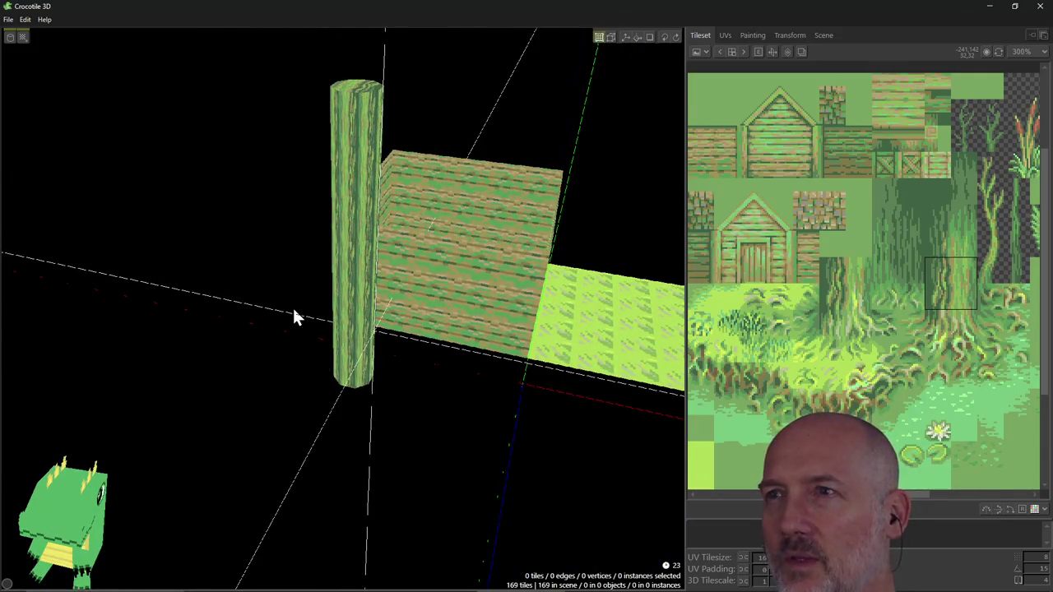
Place a short bark column piece floating above the hut, beside the trunk.
key("Tab")
key("Tab")
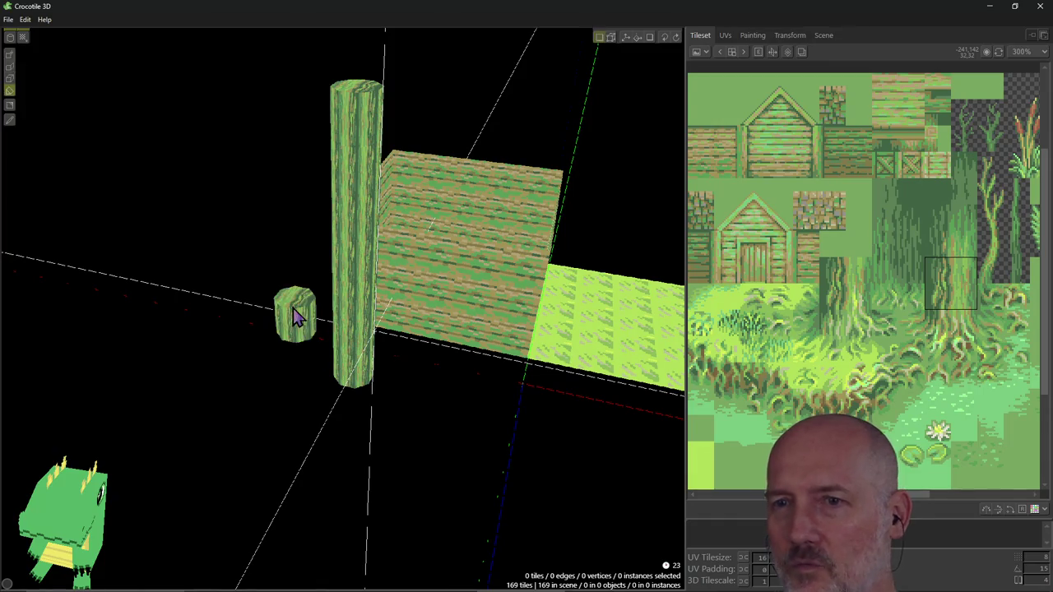
key("Tab")
key("Tab")
key("Tab")
key("Tab")
key("Tab")
key("Tab")
key("Tab")
key("Tab")
key("Tab")
key("Tab")
key("Tab")
key("Tab")
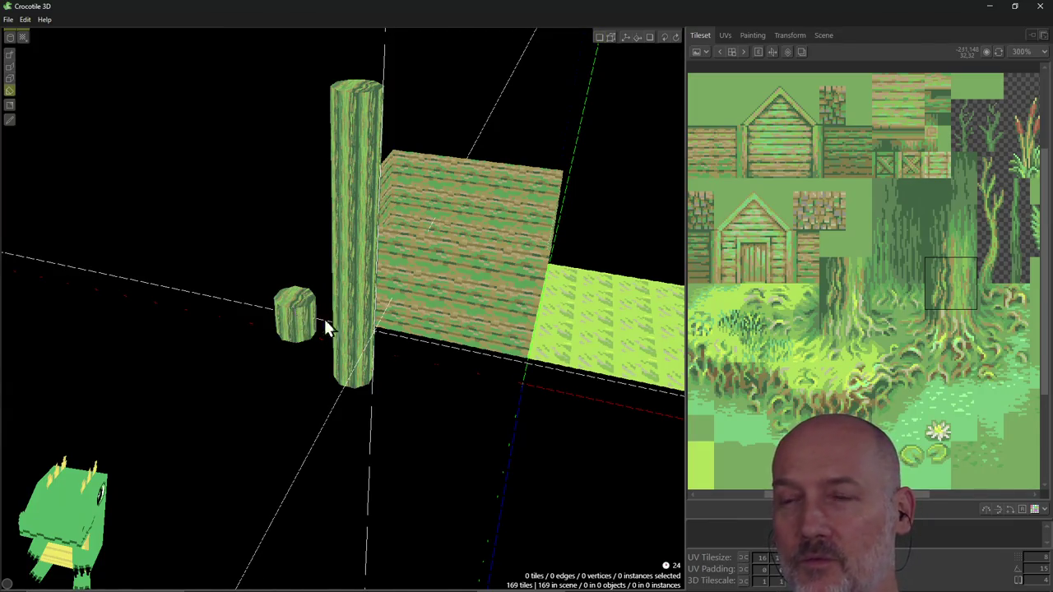
mouse_move(314, 318)
right_mouse_down()
mouse_move(343, 309)
mouse_move(329, 309)
mouse_move(427, 329)
right_mouse_up()
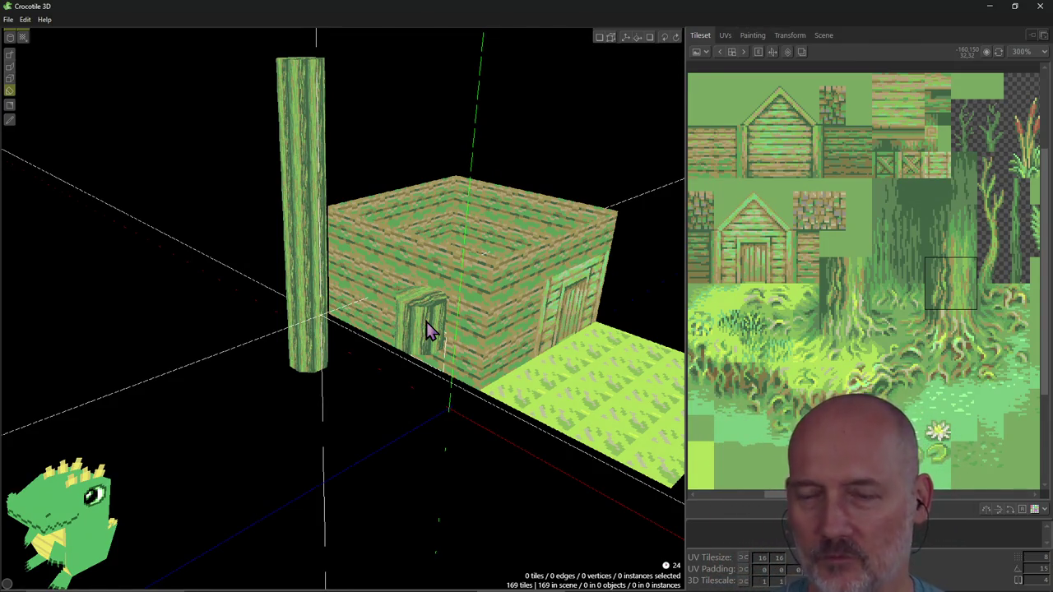
scroll(418, 304, "down", 1)
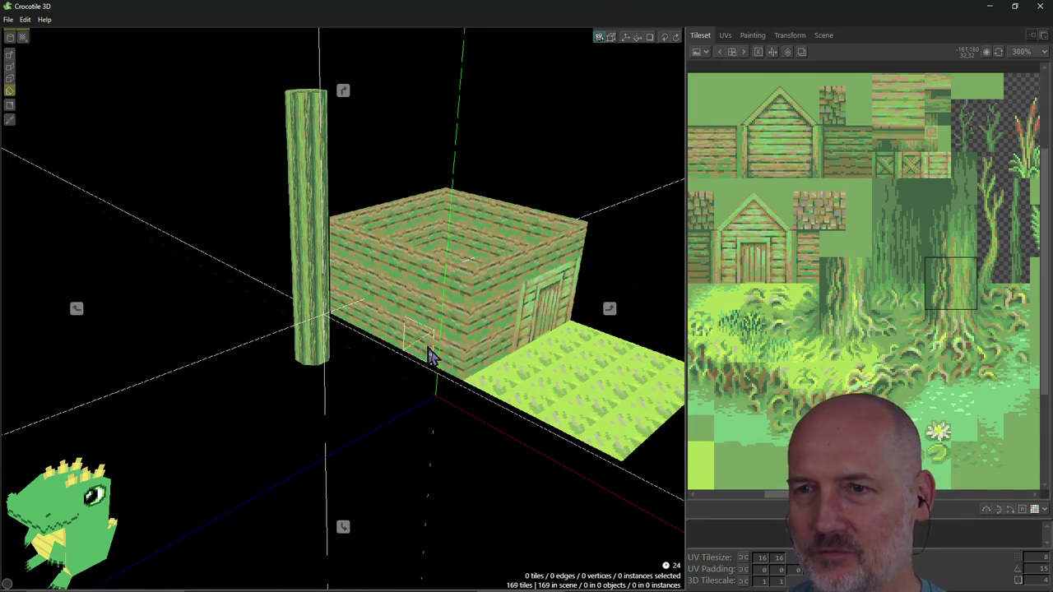
left_click(397, 161)
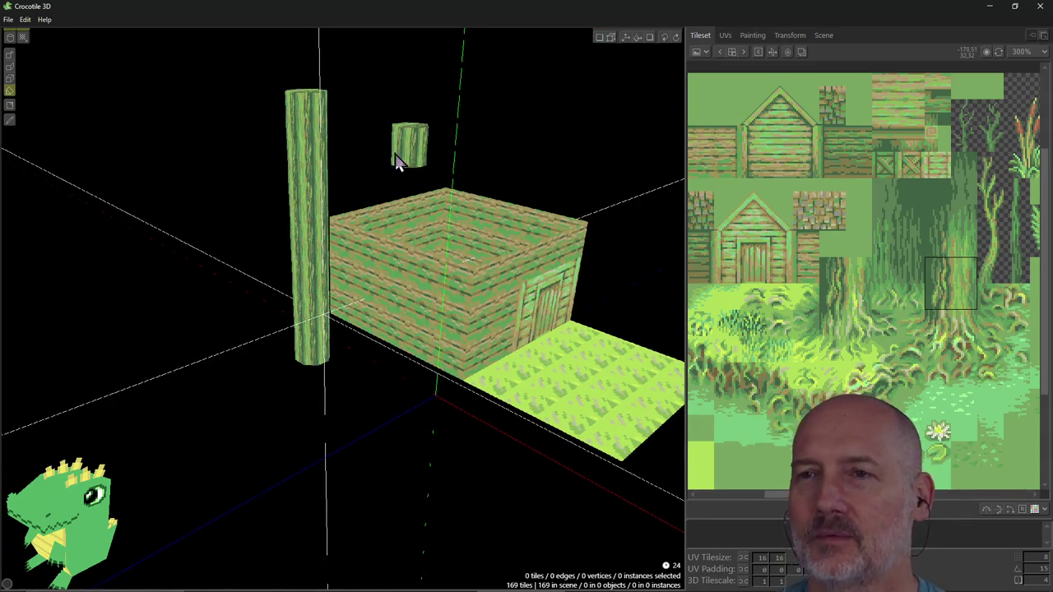
Box-select the tiles and vertices at the top of the bark trunk.
mouse_move(394, 143)
right_mouse_down()
mouse_move(437, 189)
mouse_move(395, 164)
mouse_move(387, 206)
mouse_move(444, 189)
mouse_move(428, 198)
right_mouse_up()
mouse_move(541, 447)
right_mouse_down()
mouse_move(543, 378)
mouse_move(576, 346)
mouse_move(599, 449)
right_mouse_up()
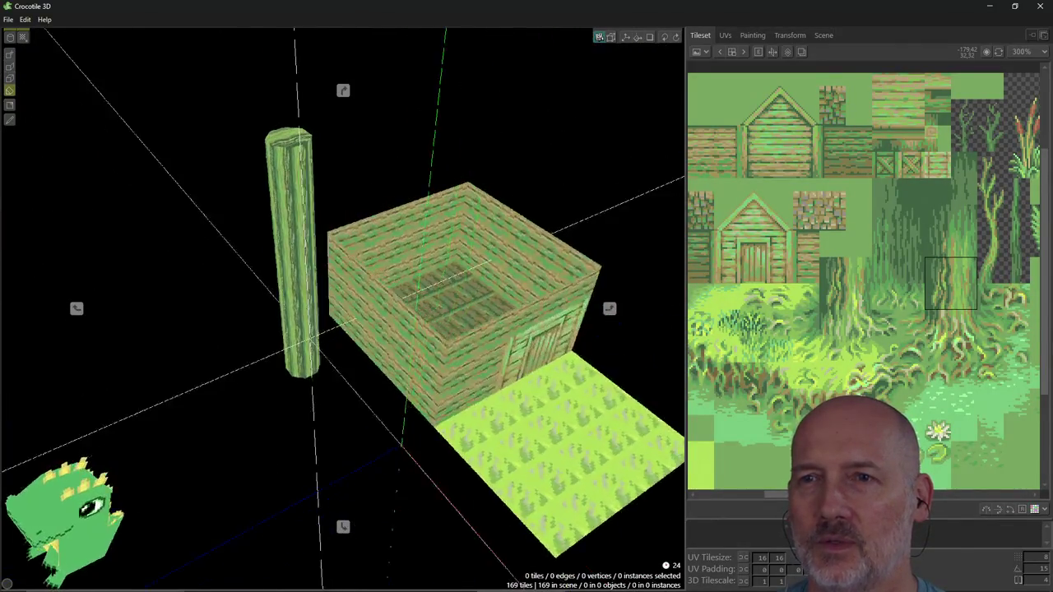
right_click_drag(412, 164, 387, 144)
left_click_drag(329, 142, 235, 162)
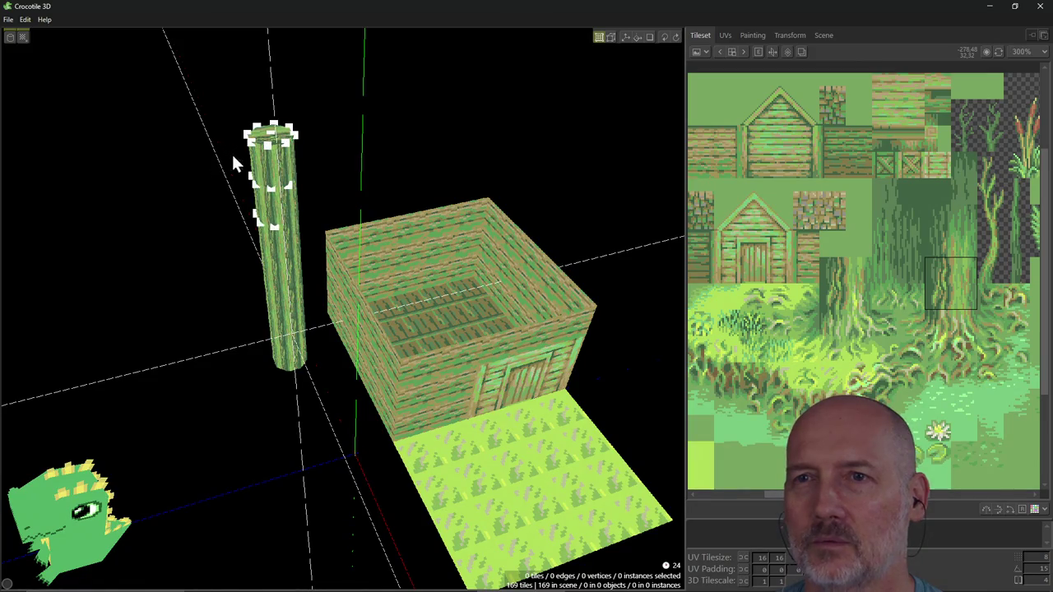
left_click_drag(230, 111, 304, 195)
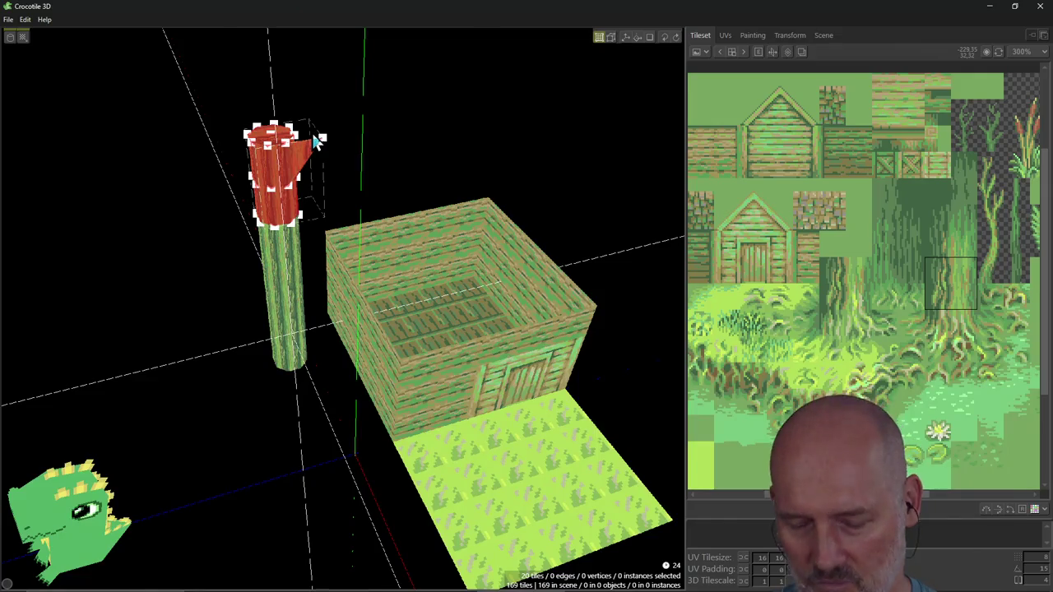
left_click(272, 141)
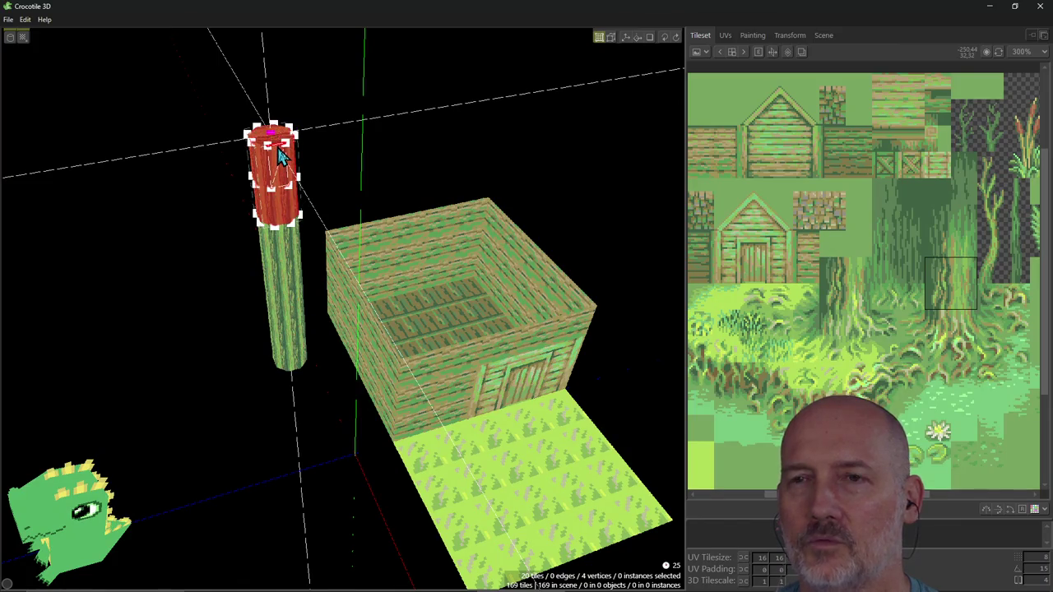
Reselect the trunk's top vertices, then drag-select its upper faces.
left_click(302, 129)
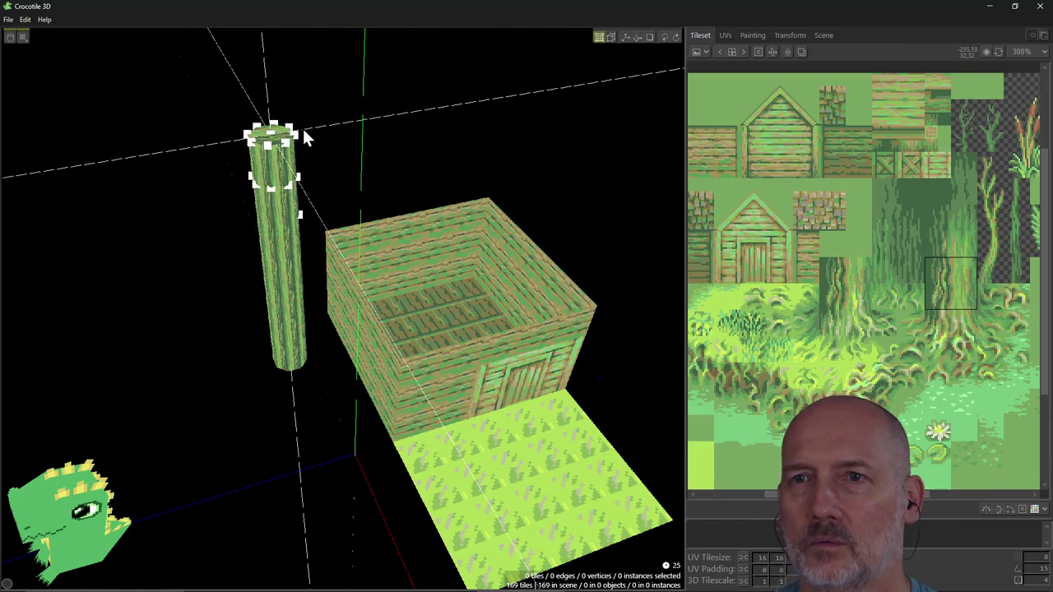
right_click_drag(302, 126, 302, 128)
left_click_drag(230, 219, 291, 281)
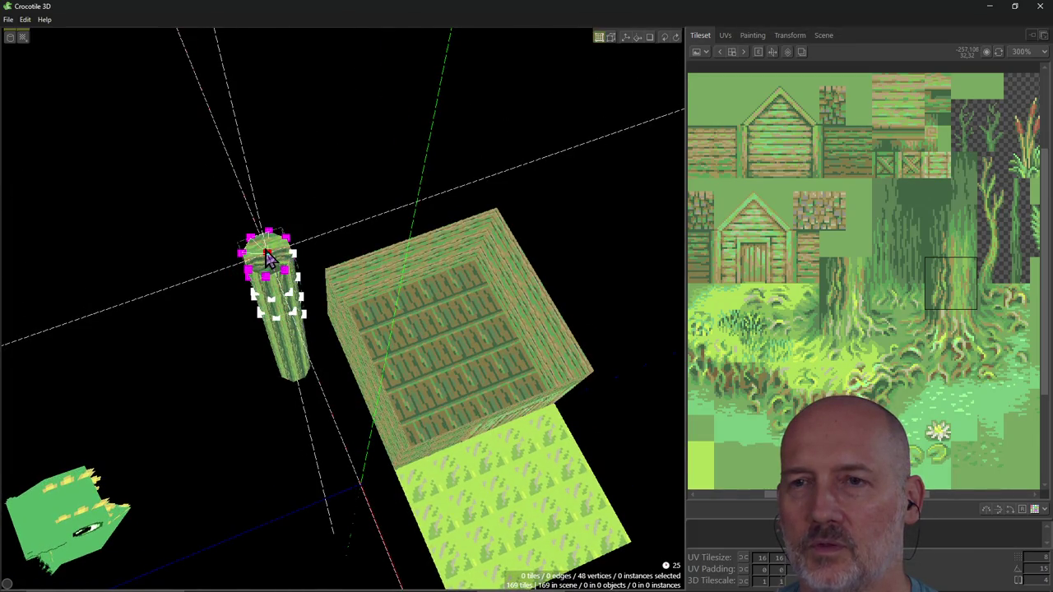
right_click_drag(268, 256, 270, 276)
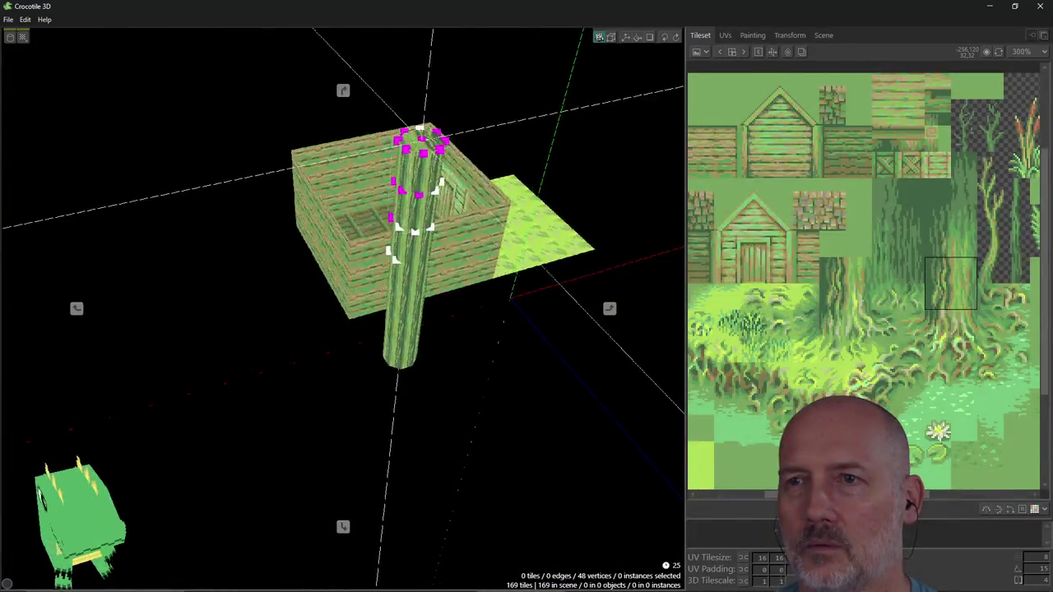
right_click_drag(338, 176, 374, 166)
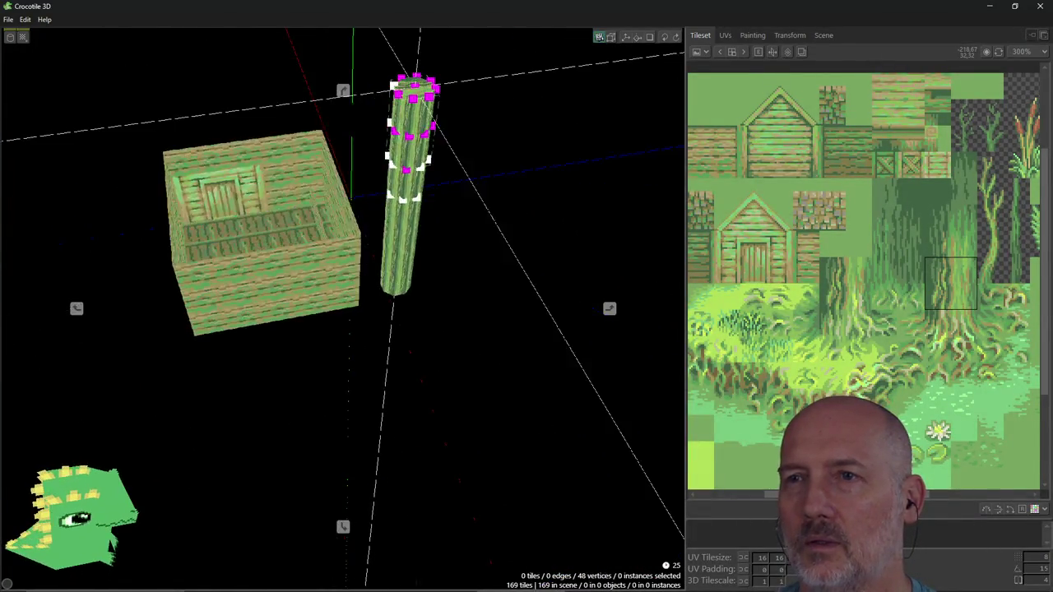
left_click_drag(387, 127, 426, 186)
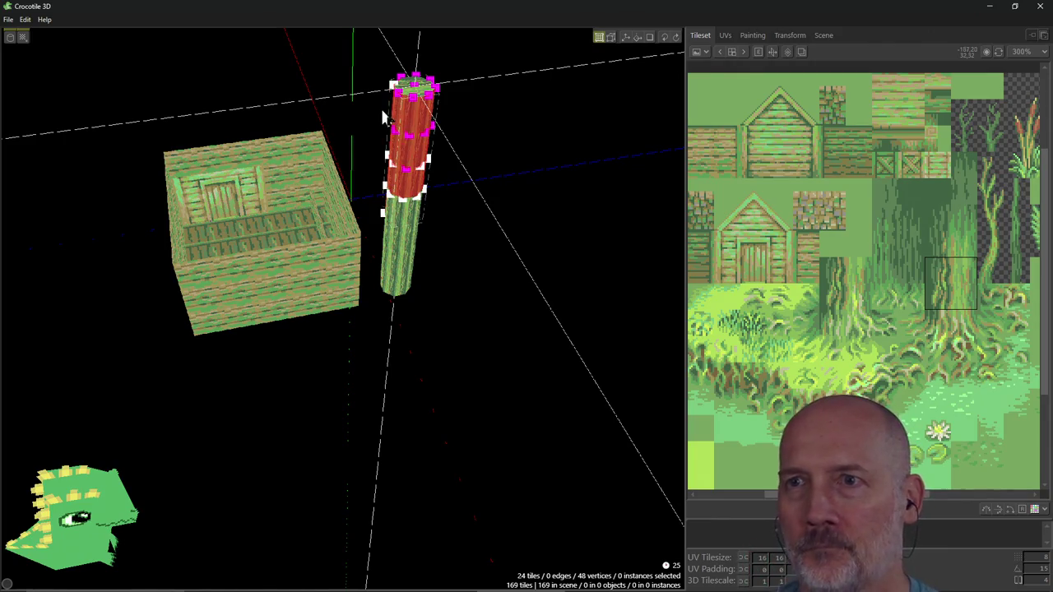
right_click(436, 168)
right_click(408, 127)
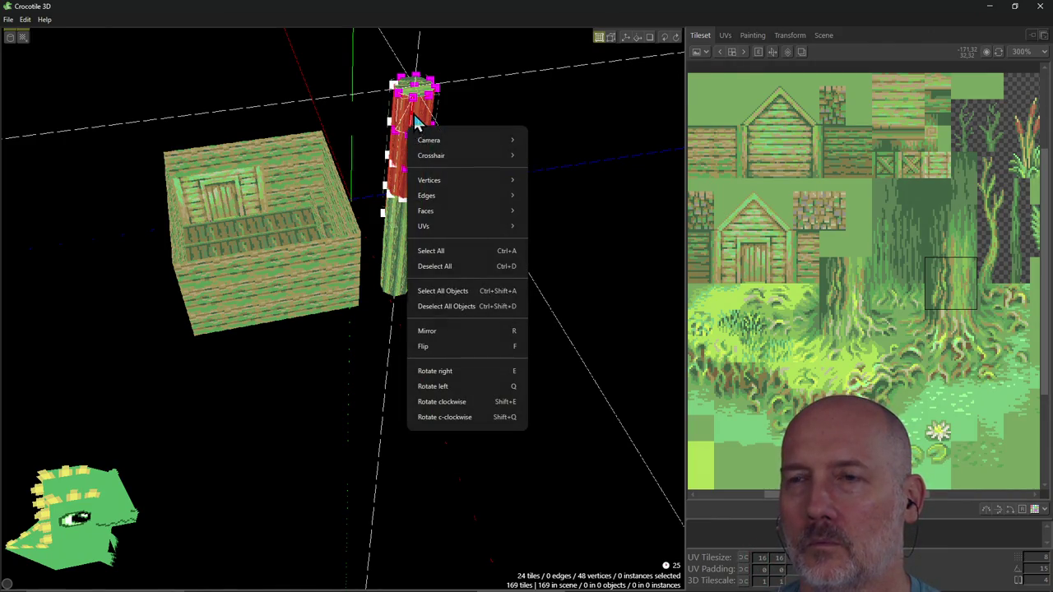
left_click(415, 122)
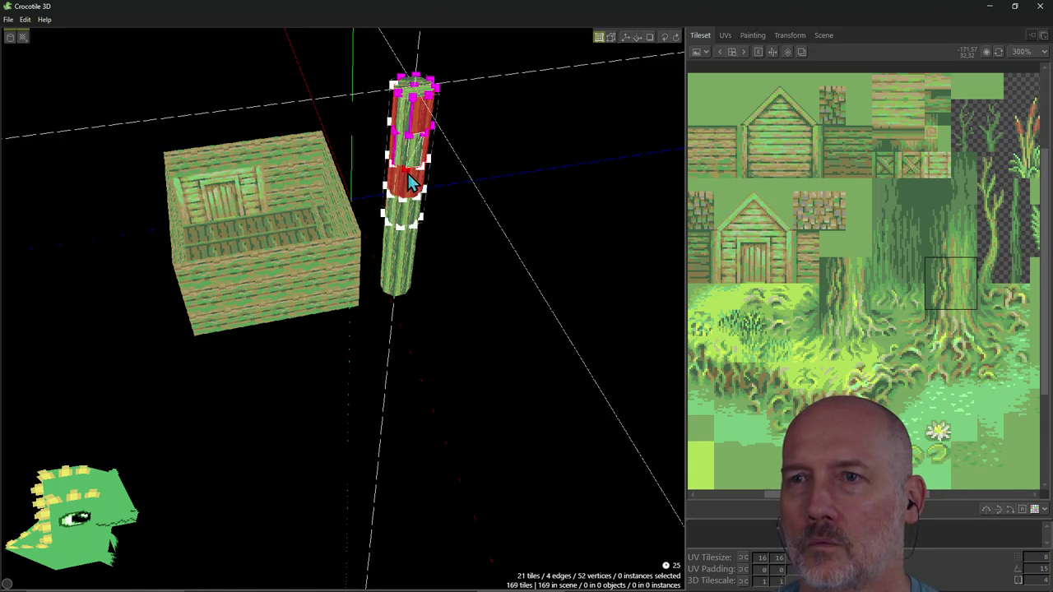
left_click(405, 140, "shift")
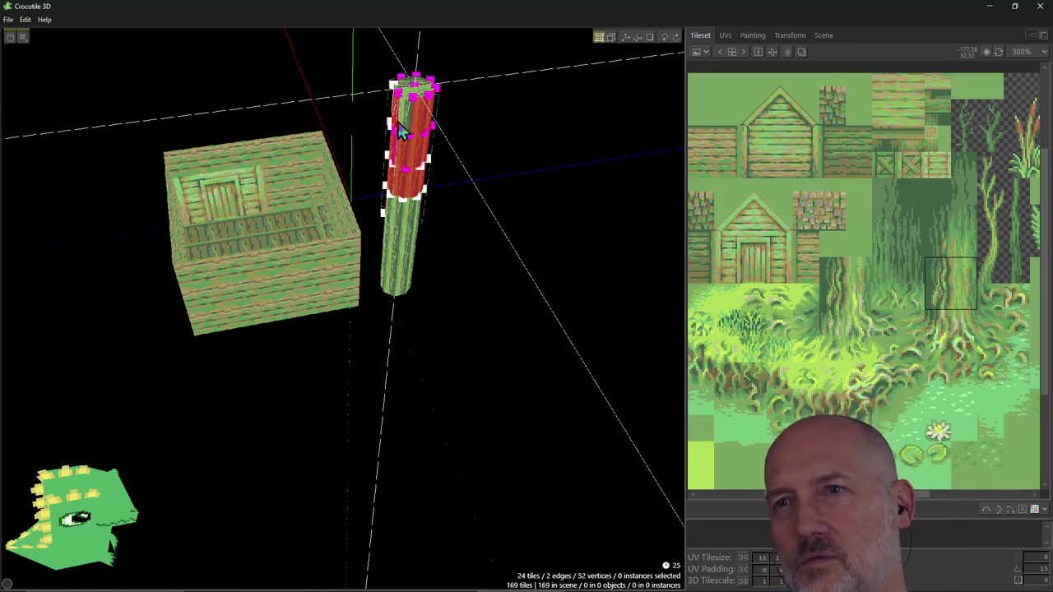
mouse_move(403, 131)
middle_mouse_down()
mouse_move(362, 139)
mouse_move(494, 144)
middle_mouse_up()
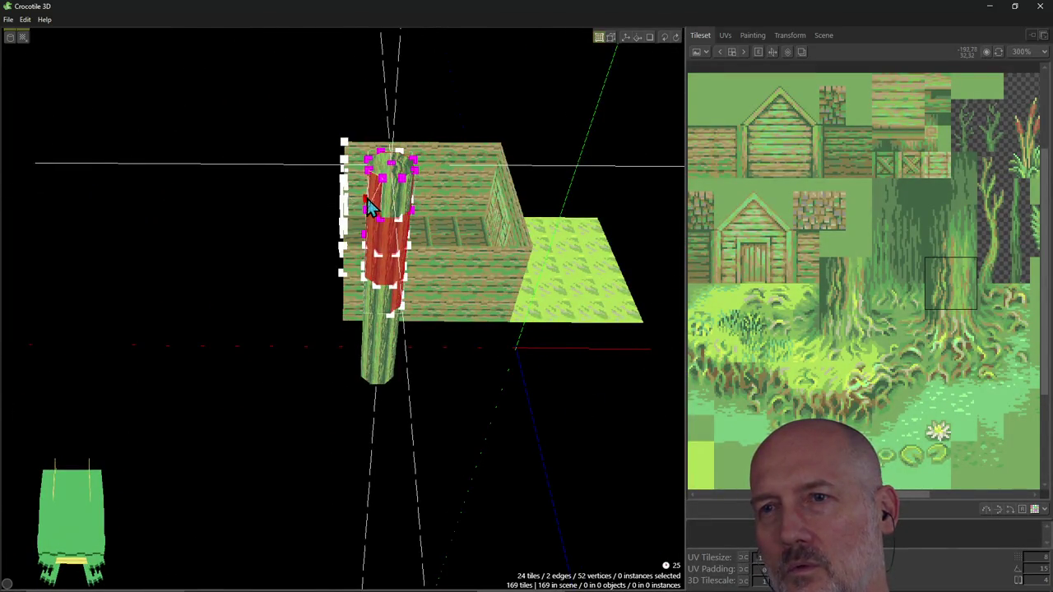
left_click(385, 245, "ctrl")
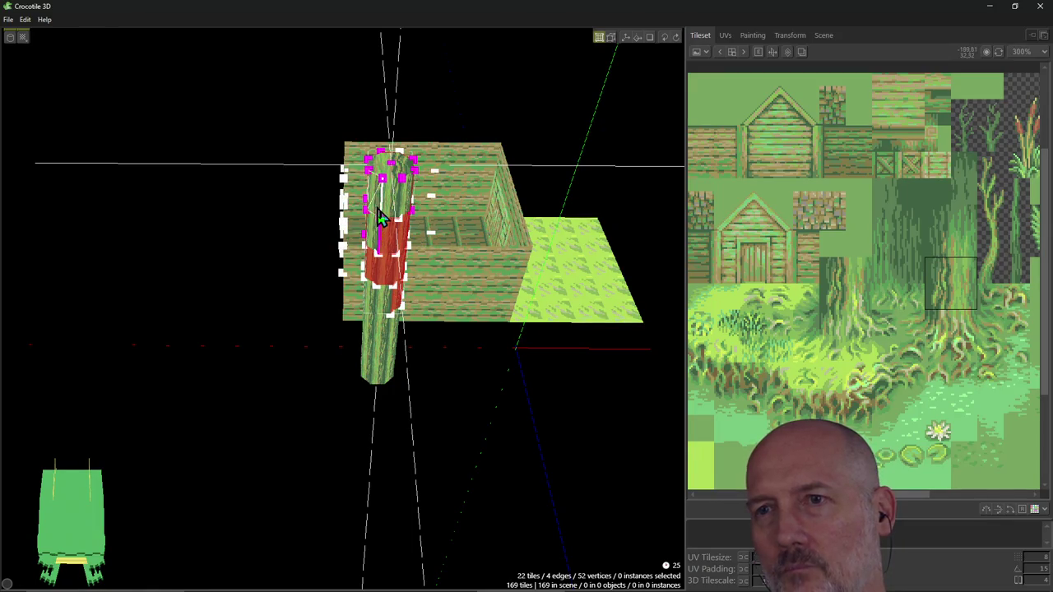
left_click(388, 274, "ctrl")
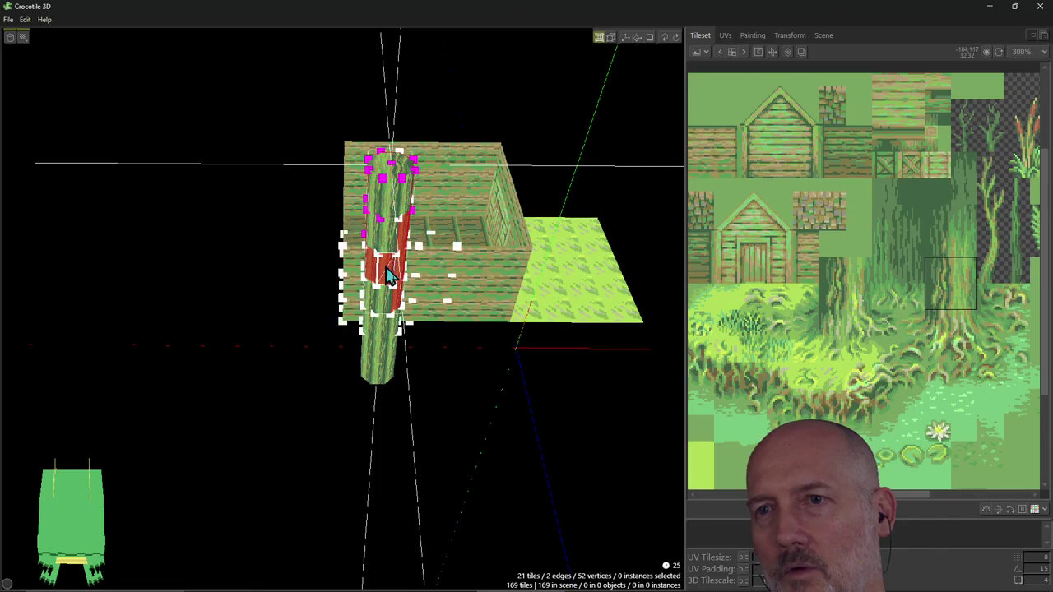
right_click_drag(388, 274, 434, 233)
left_click(434, 233, "ctrl")
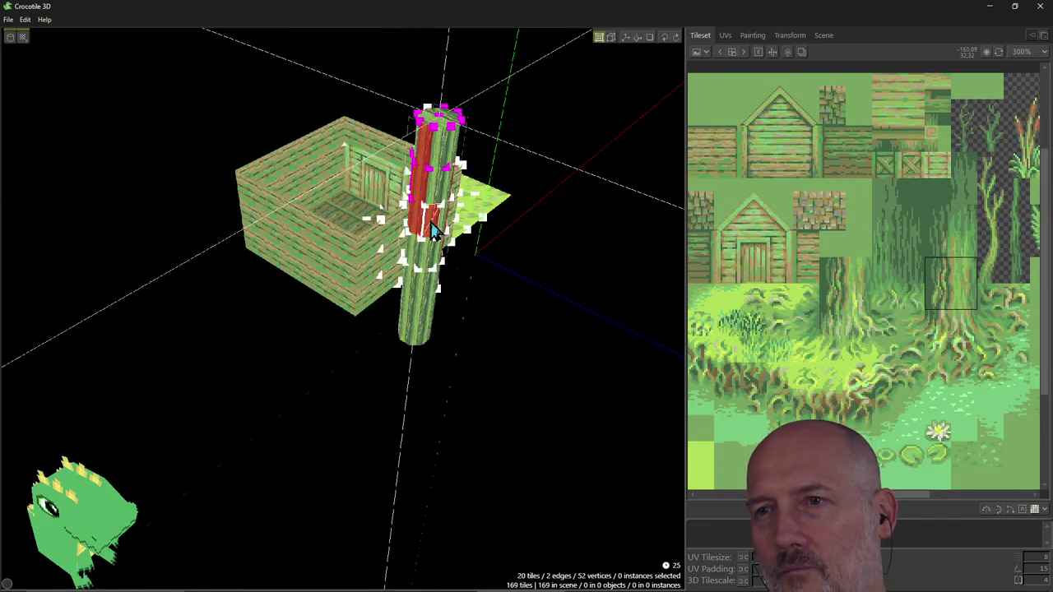
left_click_drag(433, 232, 393, 218, "ctrl")
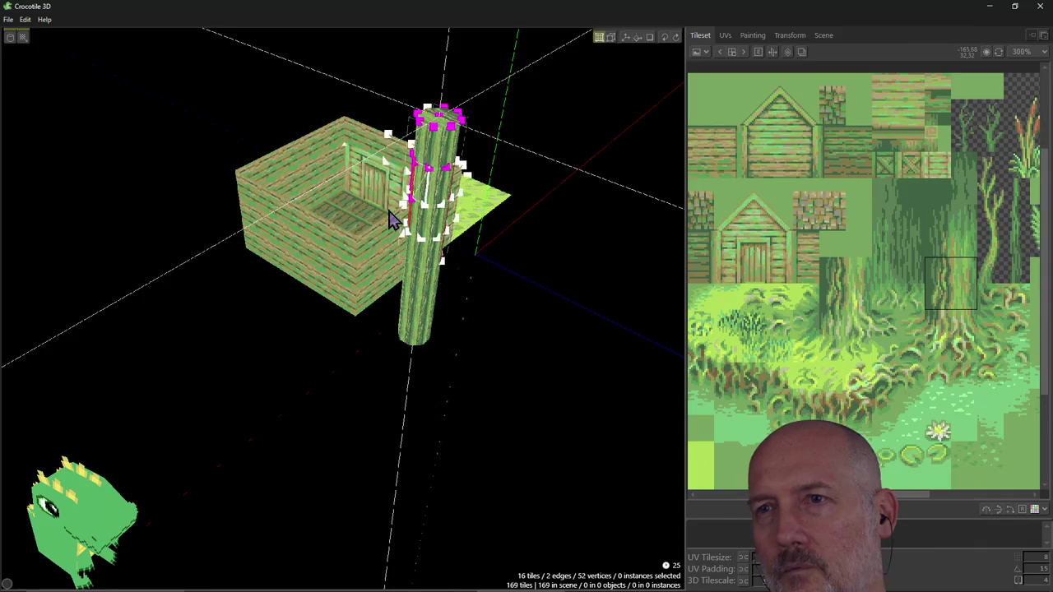
right_click_drag(393, 217, 483, 209)
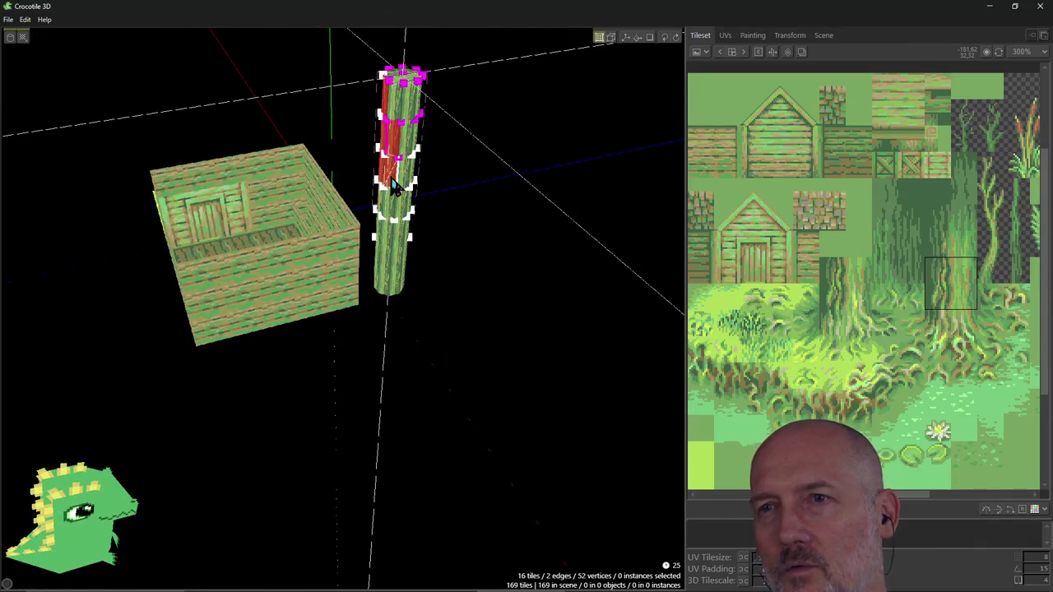
right_click_drag(402, 156, 305, 158)
left_click(333, 177, "ctrl")
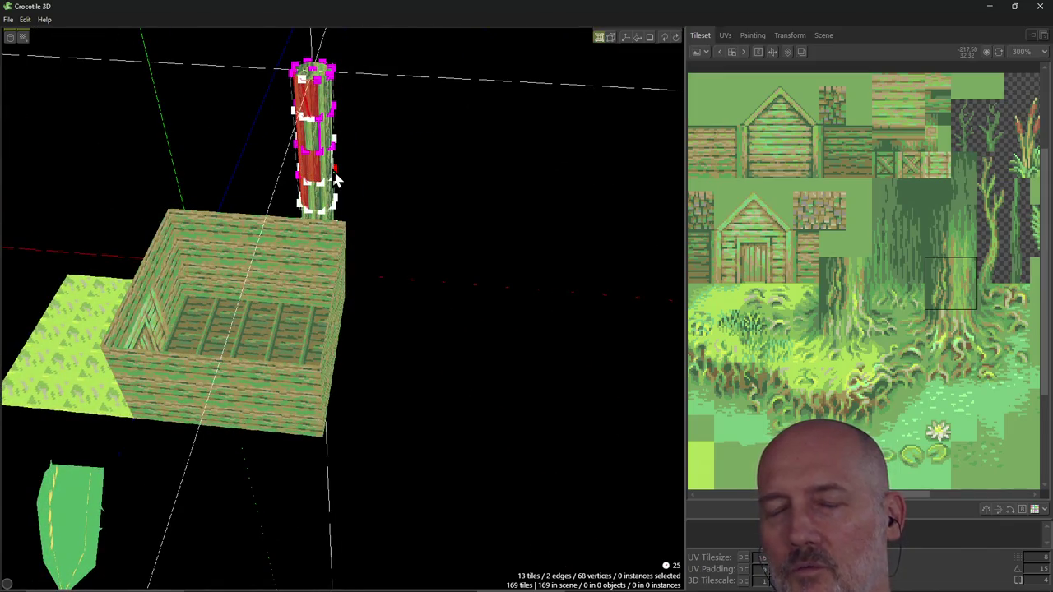
left_click(336, 126)
right_click_drag(350, 113, 296, 134)
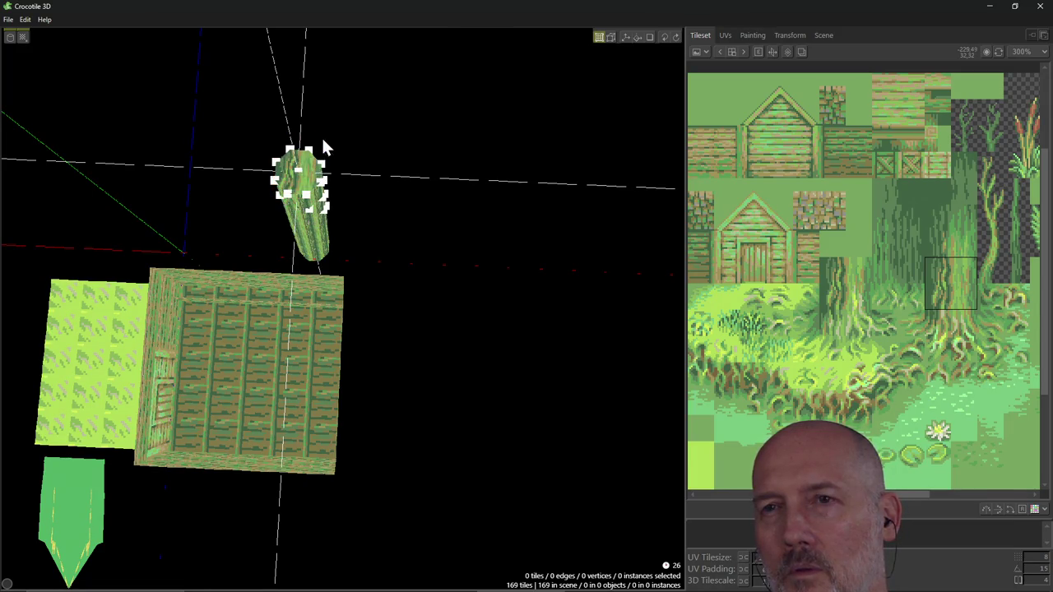
right_click_drag(321, 148, 269, 201)
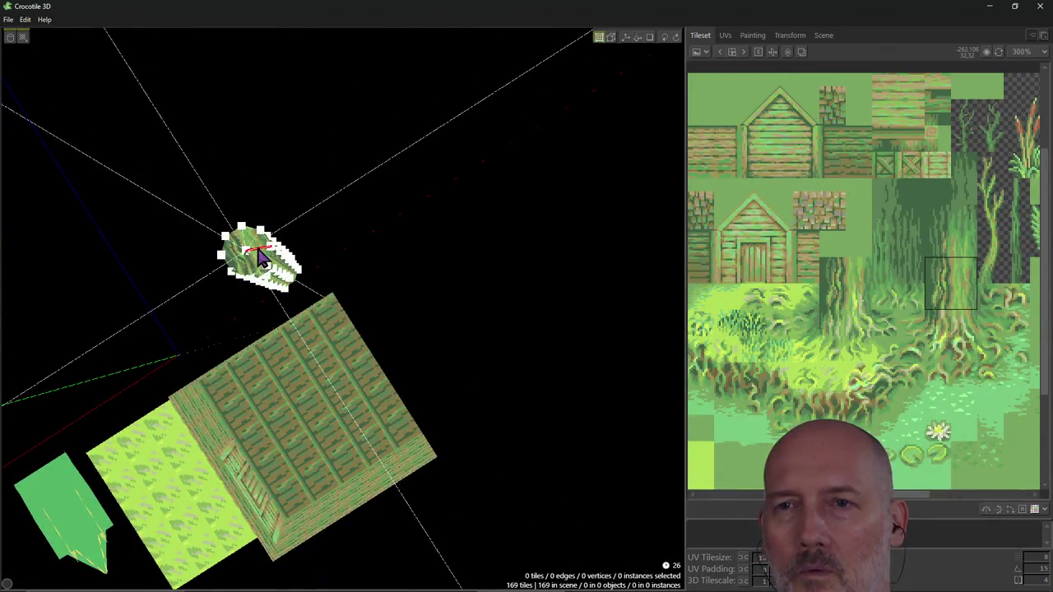
left_click(260, 255)
left_click(252, 247, "shift")
left_click(246, 262, "shift")
left_click(243, 251, "ctrl")
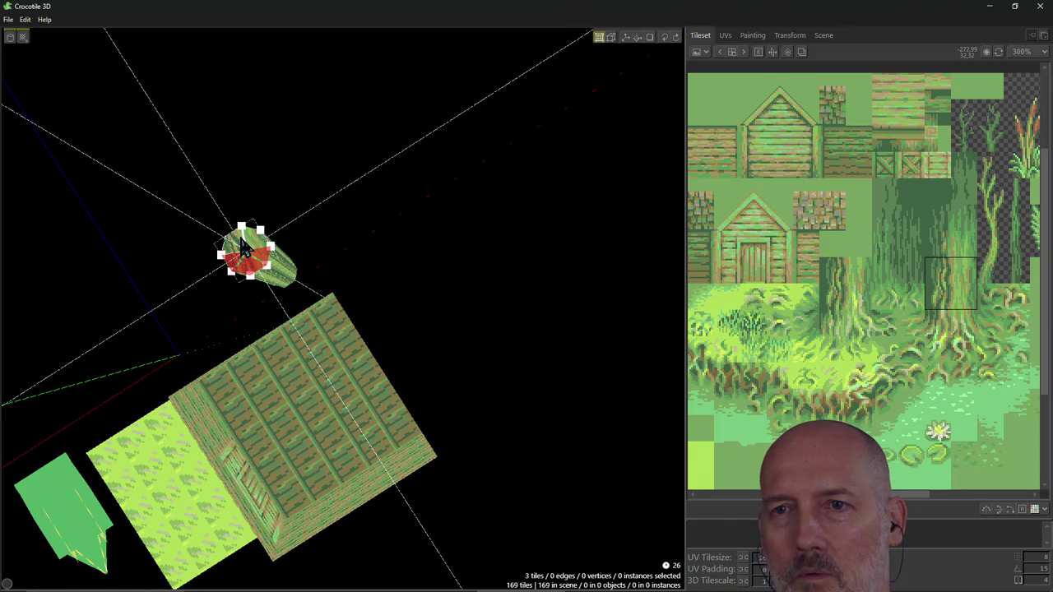
left_click(245, 250, "shift")
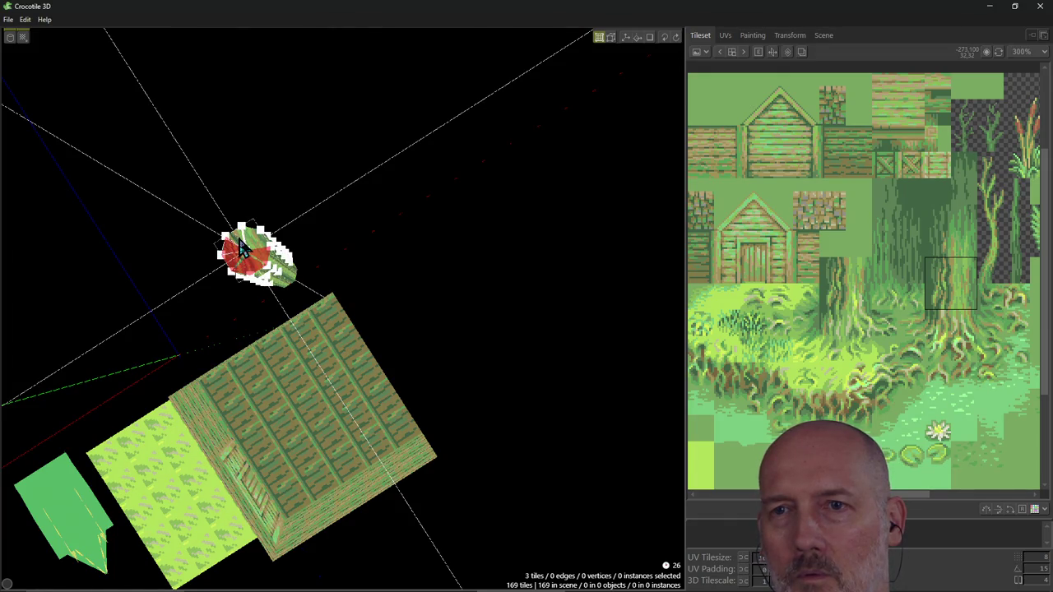
left_click(255, 247)
left_click(258, 253, "shift")
mouse_move(341, 204)
right_mouse_down()
mouse_move(445, 214)
mouse_move(454, 258)
right_mouse_up()
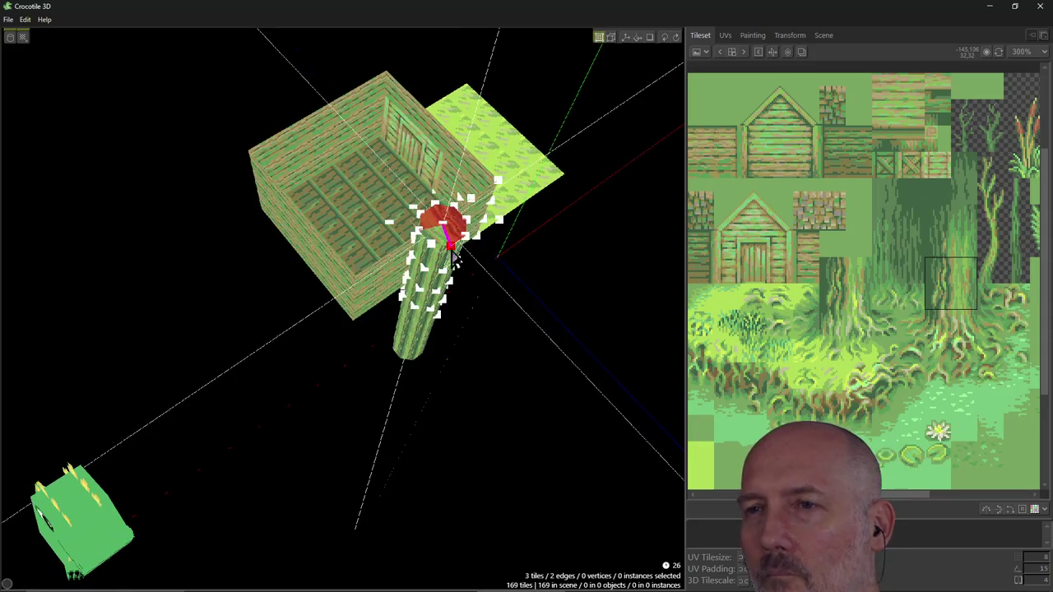
left_click(442, 224, "shift")
mouse_move(510, 238)
right_mouse_down()
mouse_move(527, 247)
mouse_move(498, 252)
right_mouse_up()
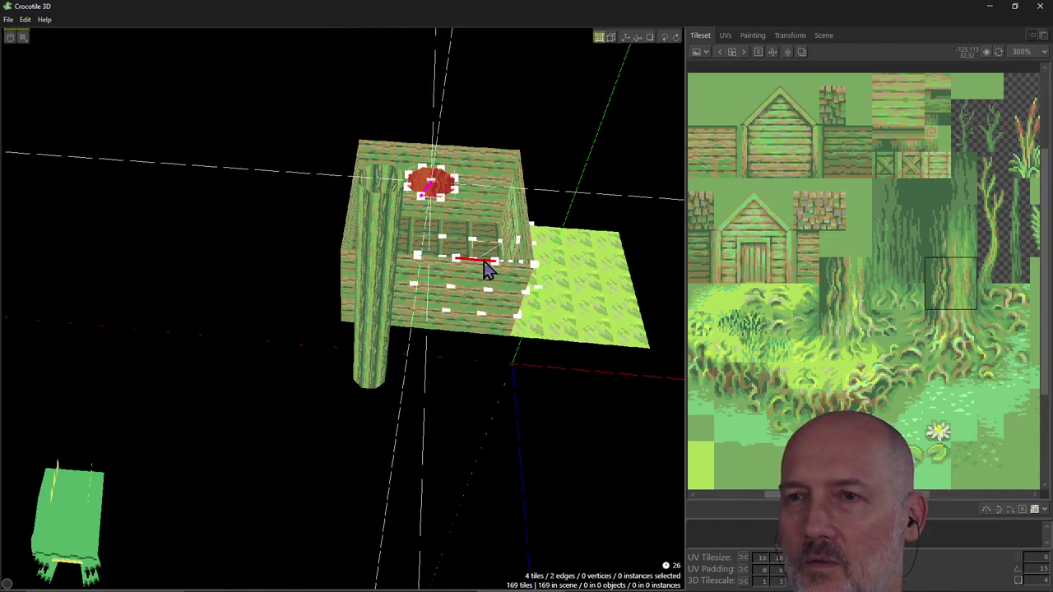
right_click_drag(404, 249, 393, 190)
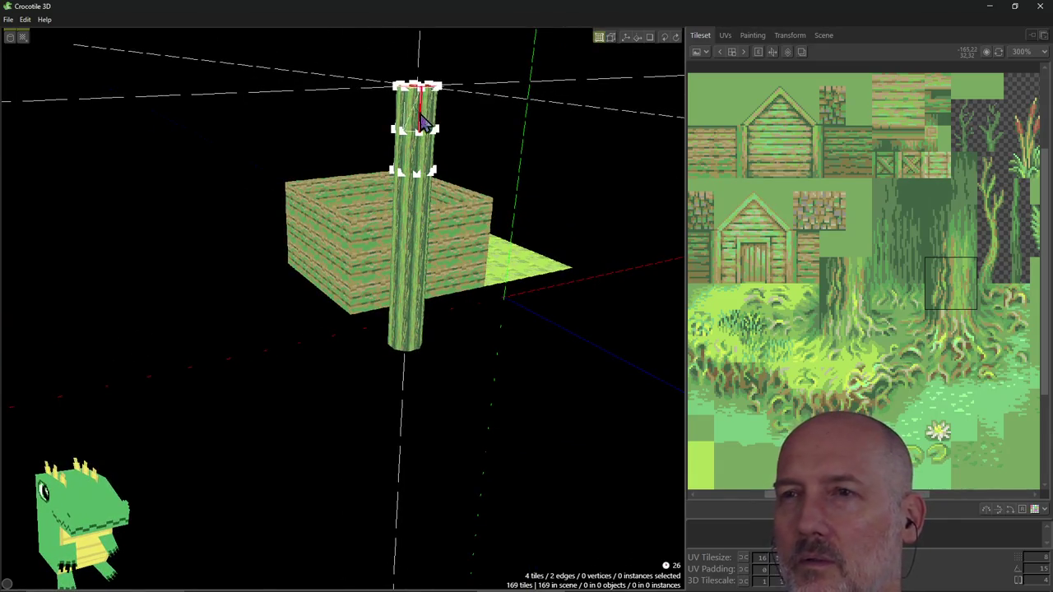
right_click_drag(470, 105, 512, 400)
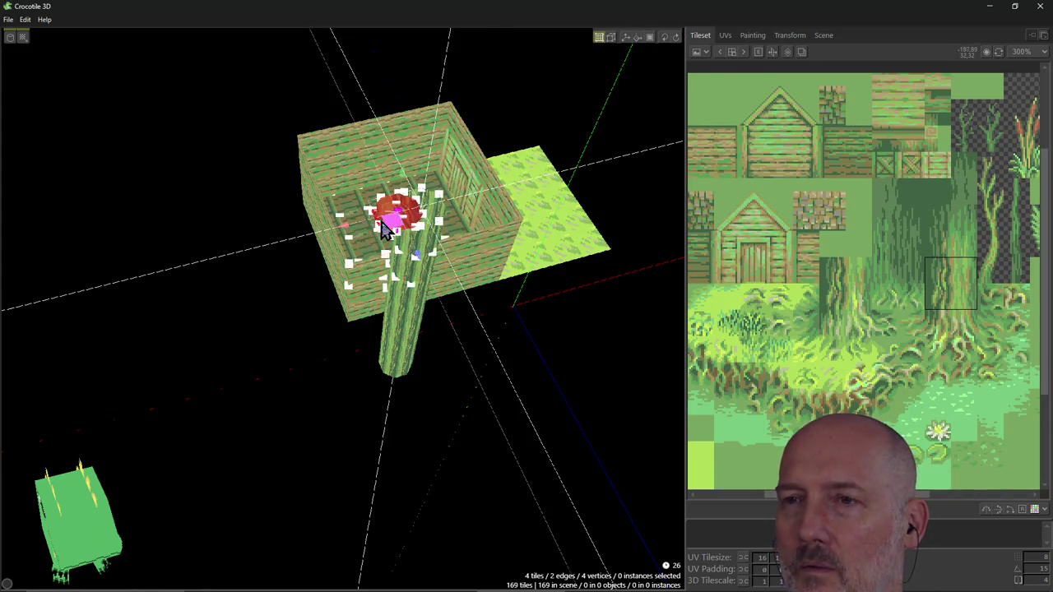
Switch to rotation handles and turn the red trunk cap slightly.
mouse_move(354, 230)
right_mouse_down()
mouse_move(387, 198)
mouse_move(605, 132)
right_mouse_up()
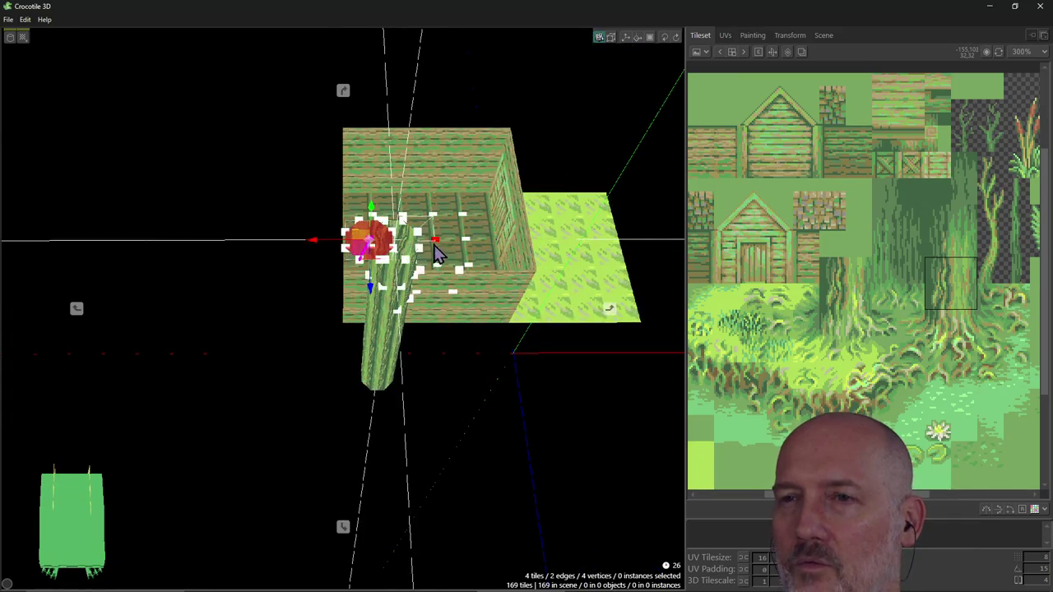
left_click(651, 39)
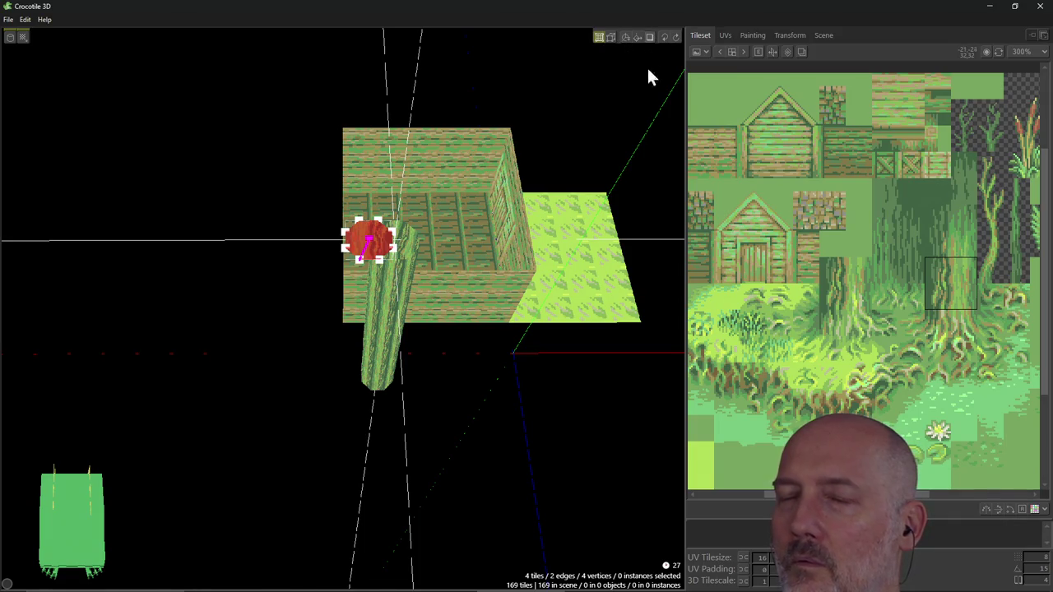
left_click(650, 37)
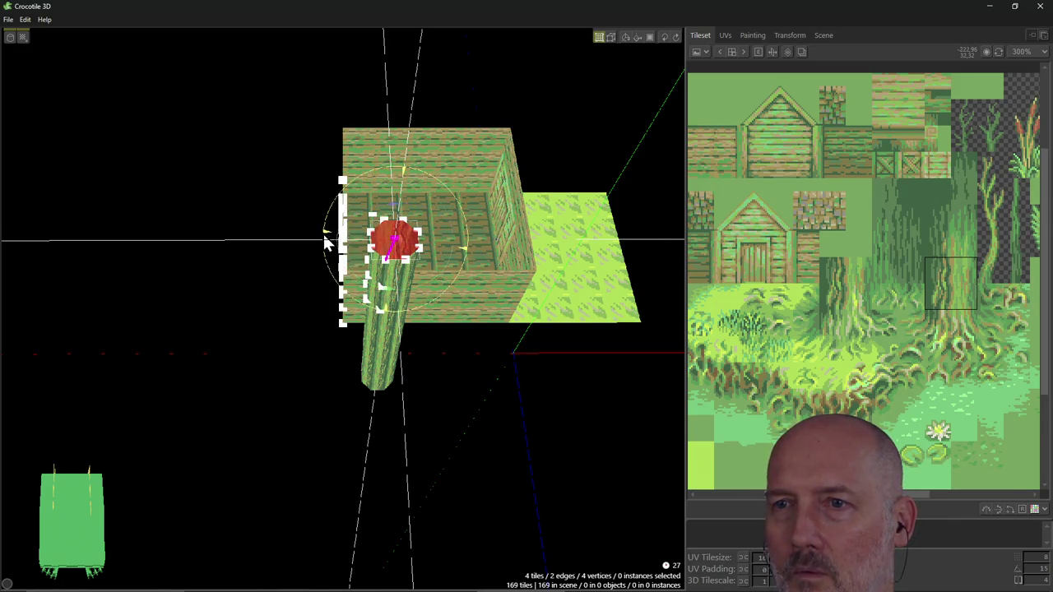
left_click_drag(326, 241, 323, 256)
Reselect the trunk's upper faces and return the gizmo to move mode.
mouse_move(324, 256)
right_mouse_down()
mouse_move(272, 296)
mouse_move(475, 350)
right_mouse_up()
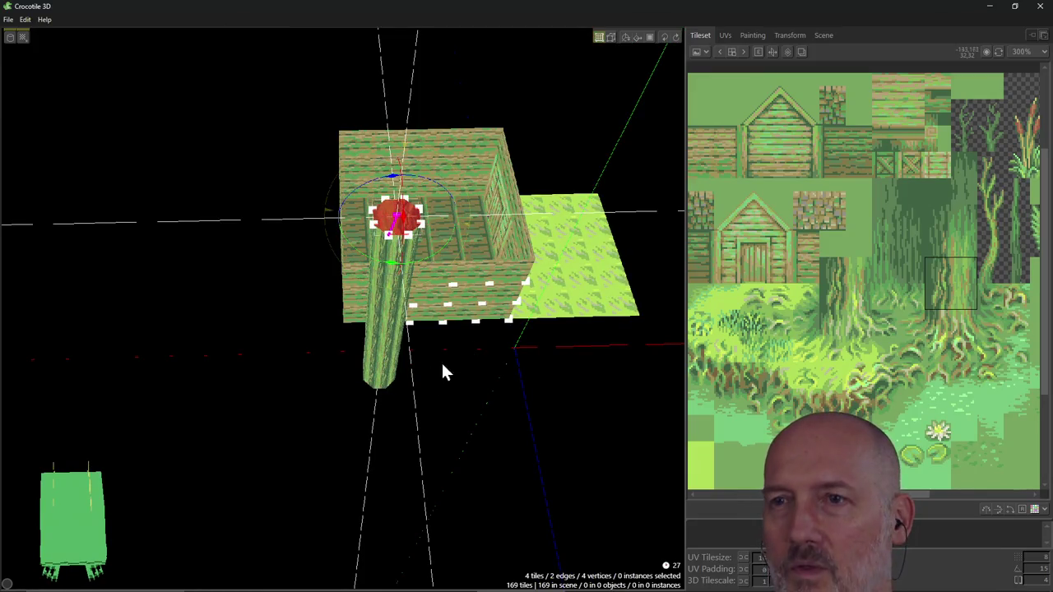
left_click(382, 329)
right_click_drag(383, 330, 367, 88)
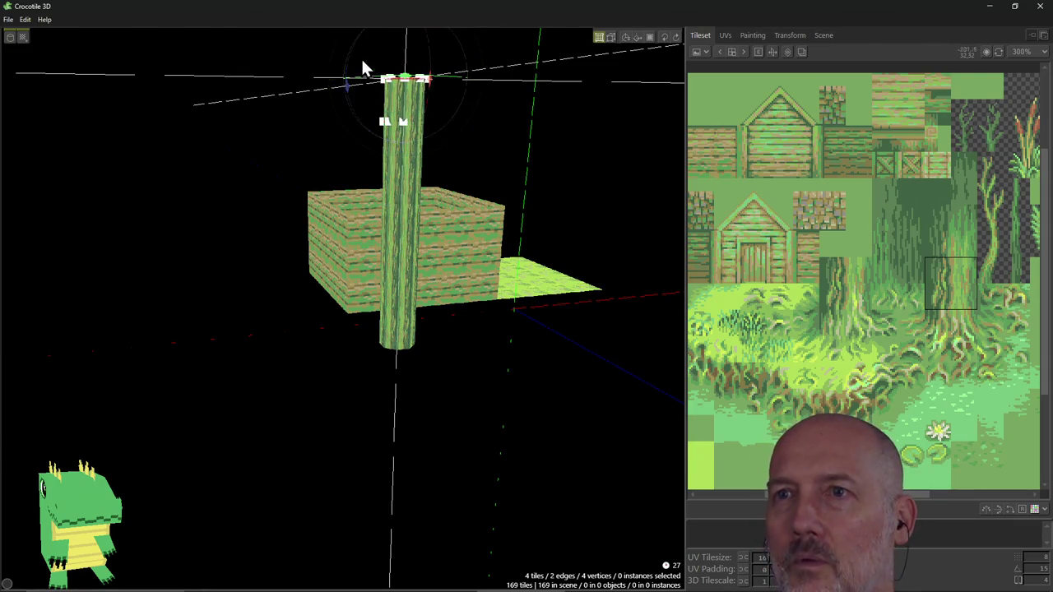
left_click(416, 79)
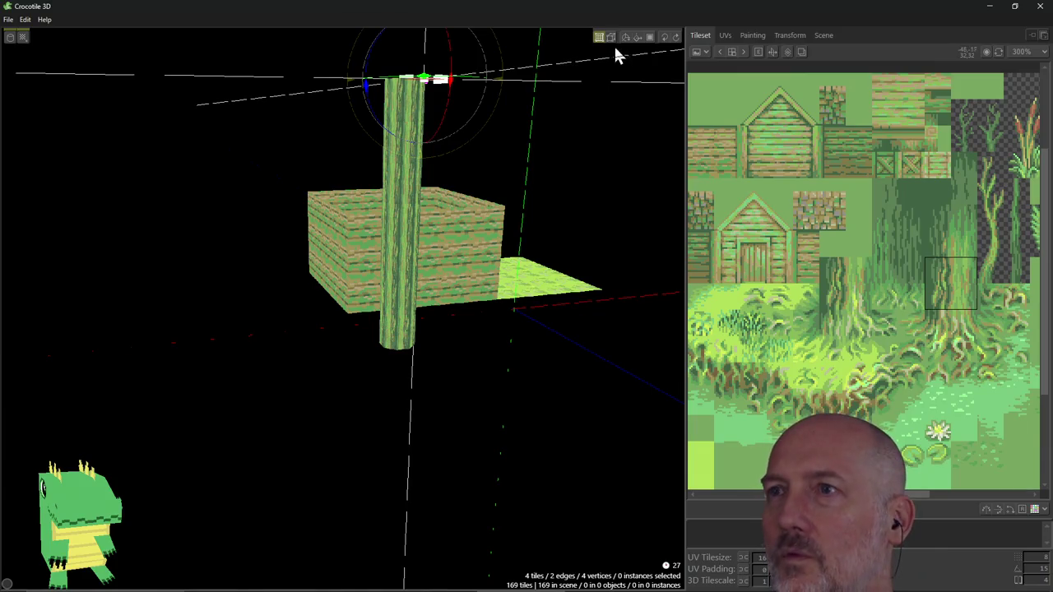
left_click(649, 41)
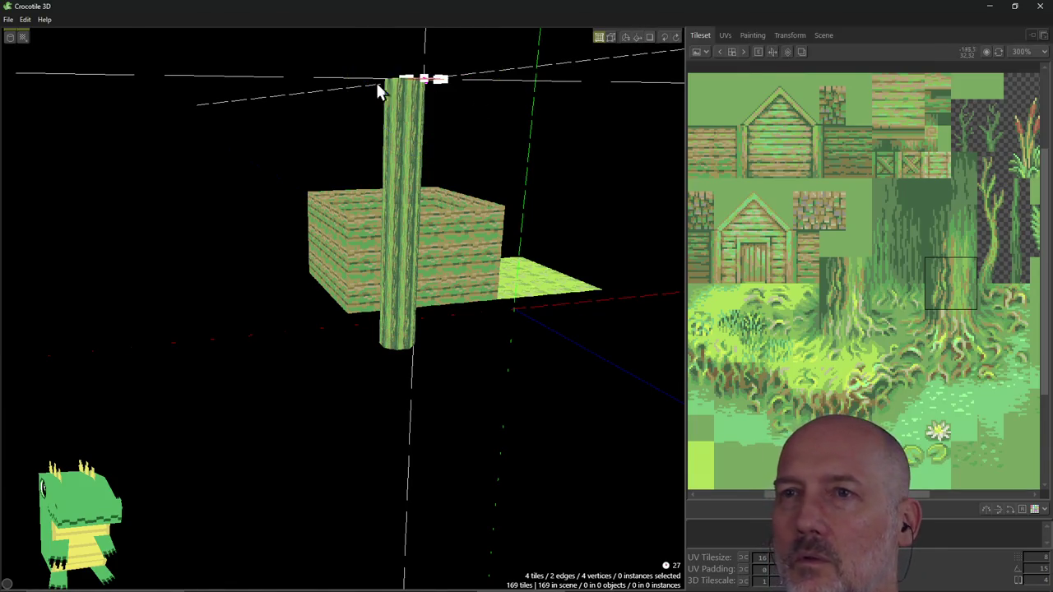
Select the trunk's top vertex ring and shift it sideways to bend the trunk.
mouse_move(334, 38)
left_mouse_down()
mouse_move(443, 120)
mouse_move(463, 118)
left_mouse_up()
mouse_move(469, 100)
right_mouse_down()
mouse_move(494, 164)
mouse_move(485, 140)
mouse_move(436, 115)
right_mouse_up()
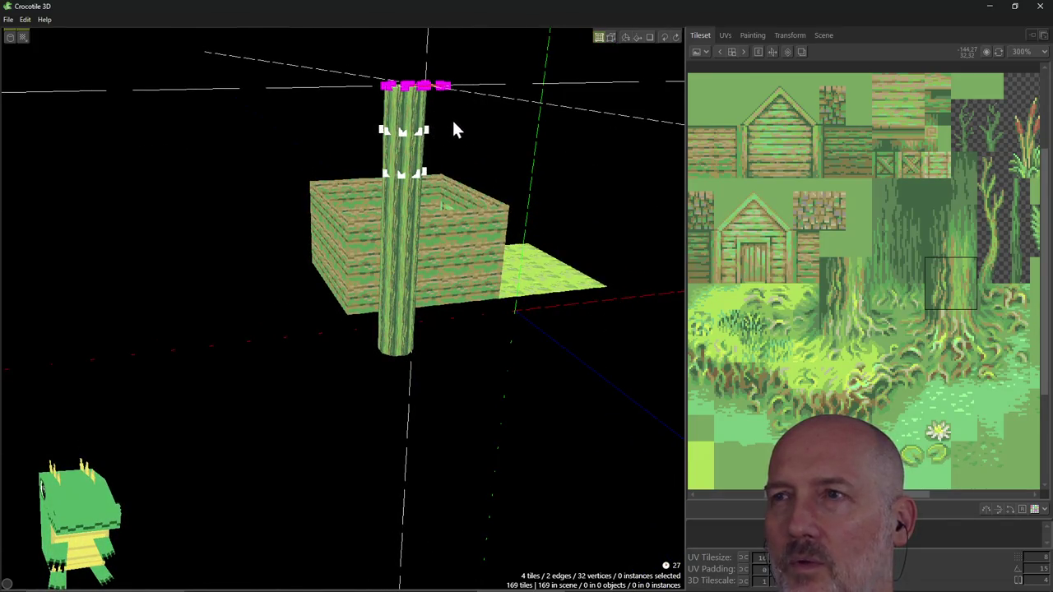
left_click_drag(428, 102, 428, 103)
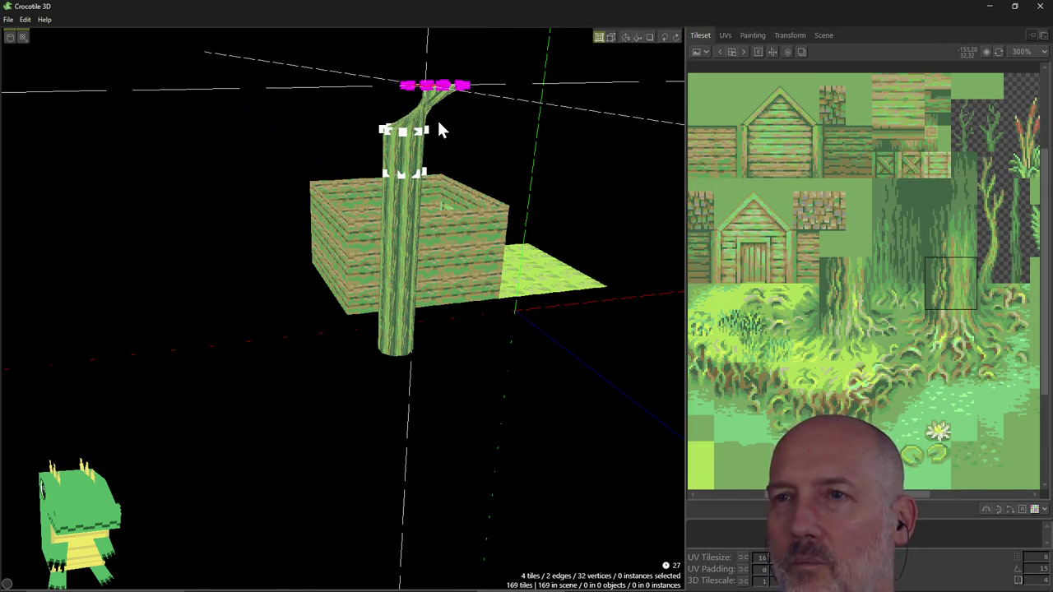
key("ctrl+z")
right_click_drag(442, 129, 626, 144)
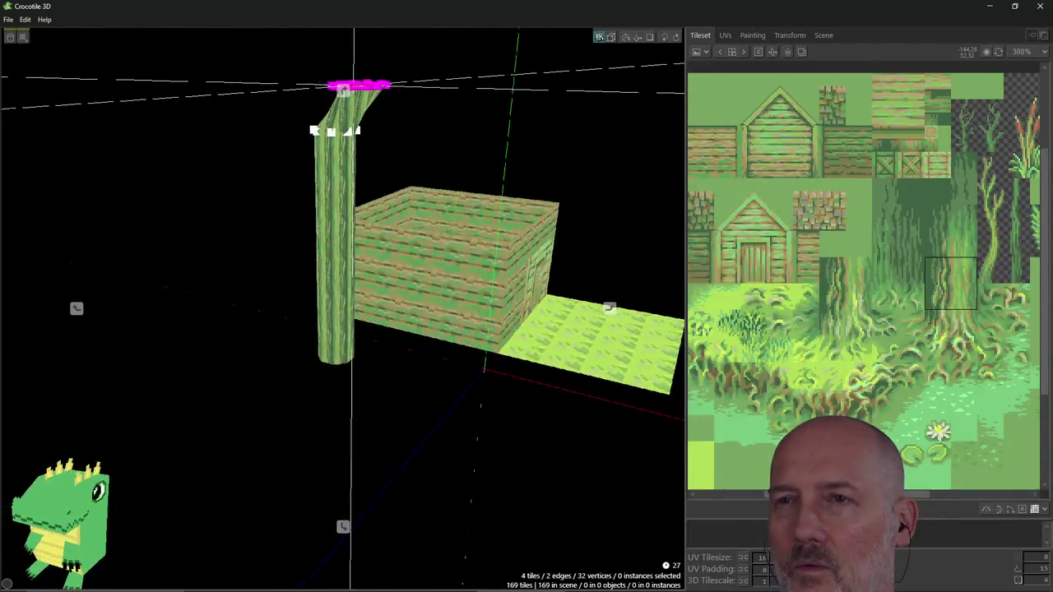
right_click_drag(451, 115, 451, 115)
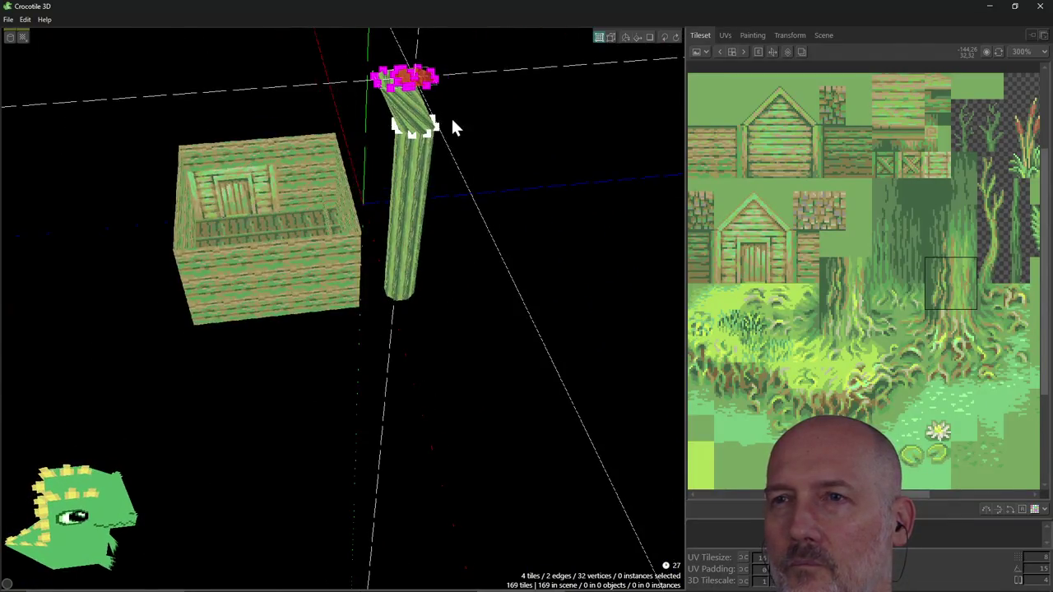
Compare bent and straight versions with undo/redo, keeping the sideways bend.
key("ctrl+z")
key("ctrl+y")
key("ctrl+z")
key("ctrl+y")
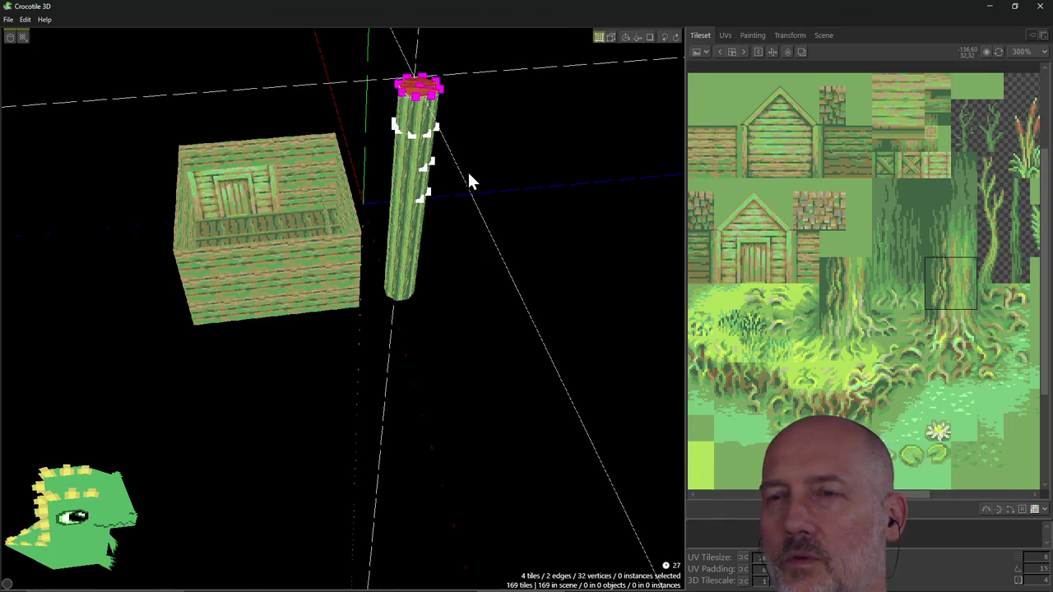
key("ctrl+y")
mouse_move(513, 130)
right_mouse_down()
mouse_move(572, 162)
mouse_move(465, 247)
right_mouse_up()
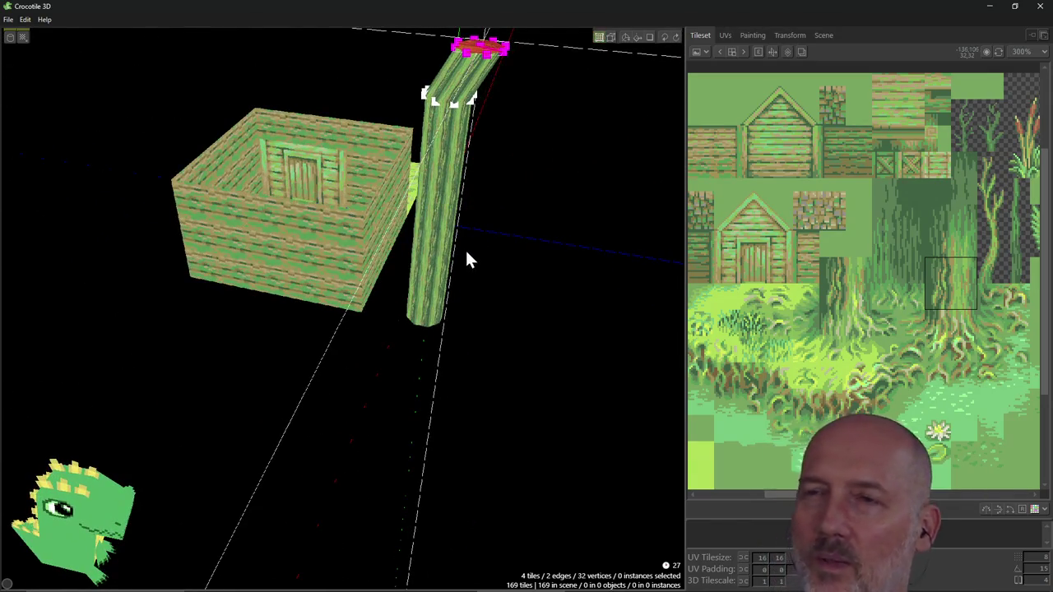
left_click_drag(446, 183, 496, 107)
mouse_move(496, 107)
right_mouse_down()
mouse_move(445, 165)
mouse_move(565, 153)
right_mouse_up()
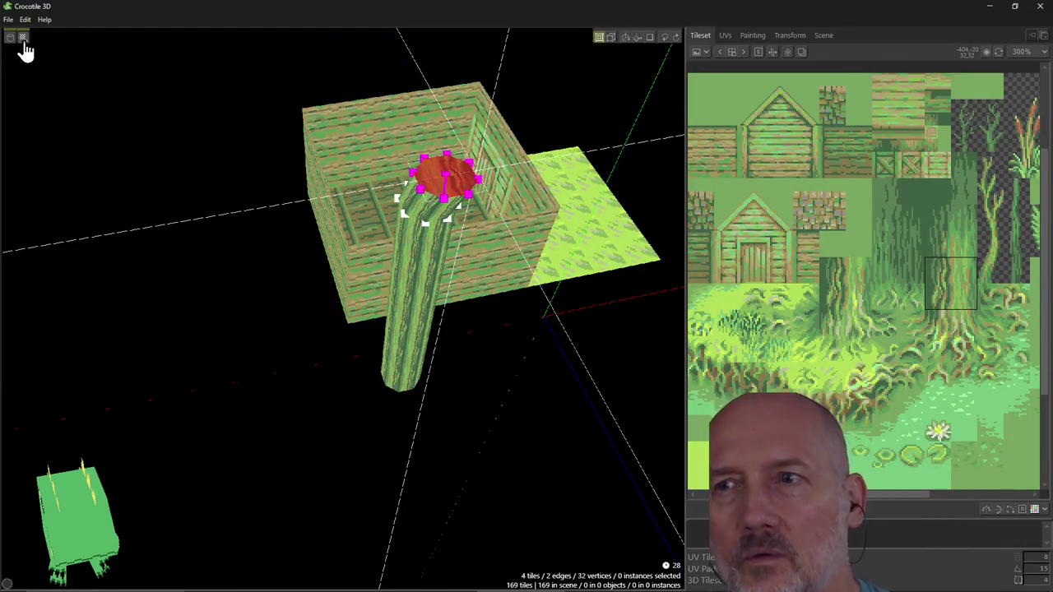
Show the Draw Mode keygroup in the Keys dialog.
left_click(23, 38)
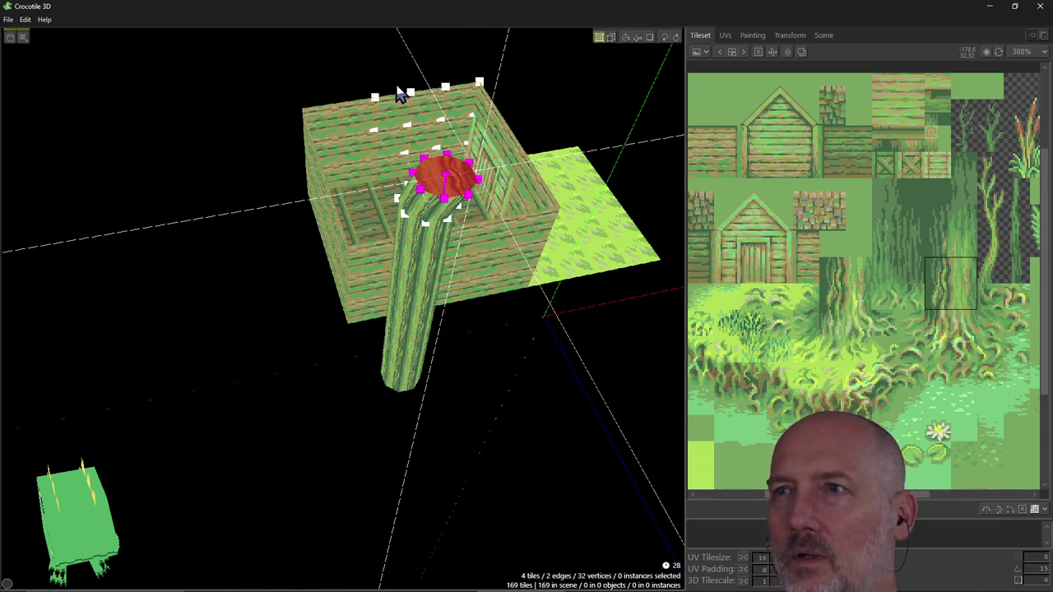
left_click(23, 39)
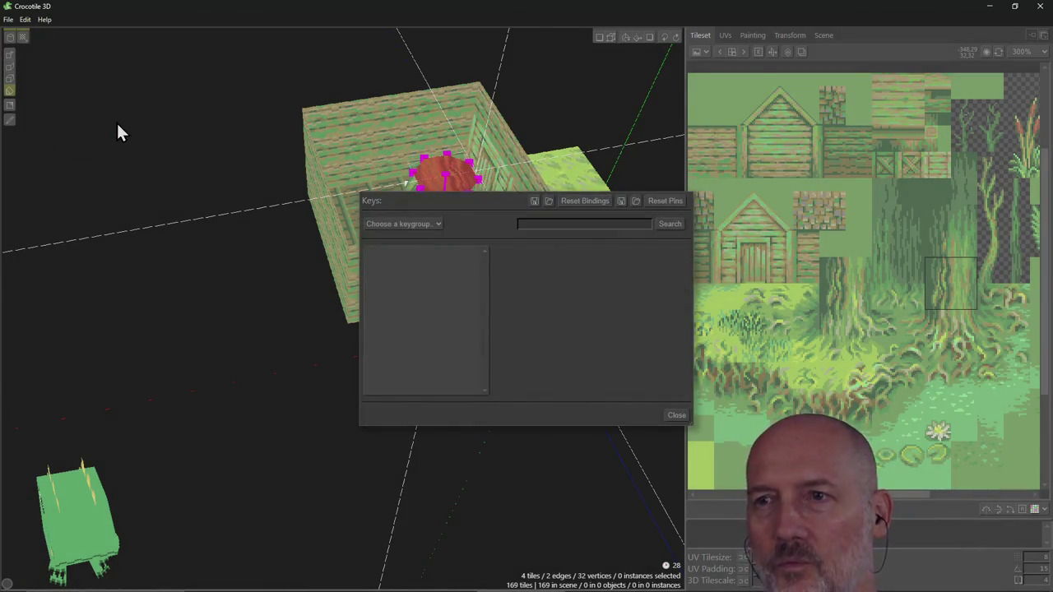
left_click_drag(448, 208, 296, 175)
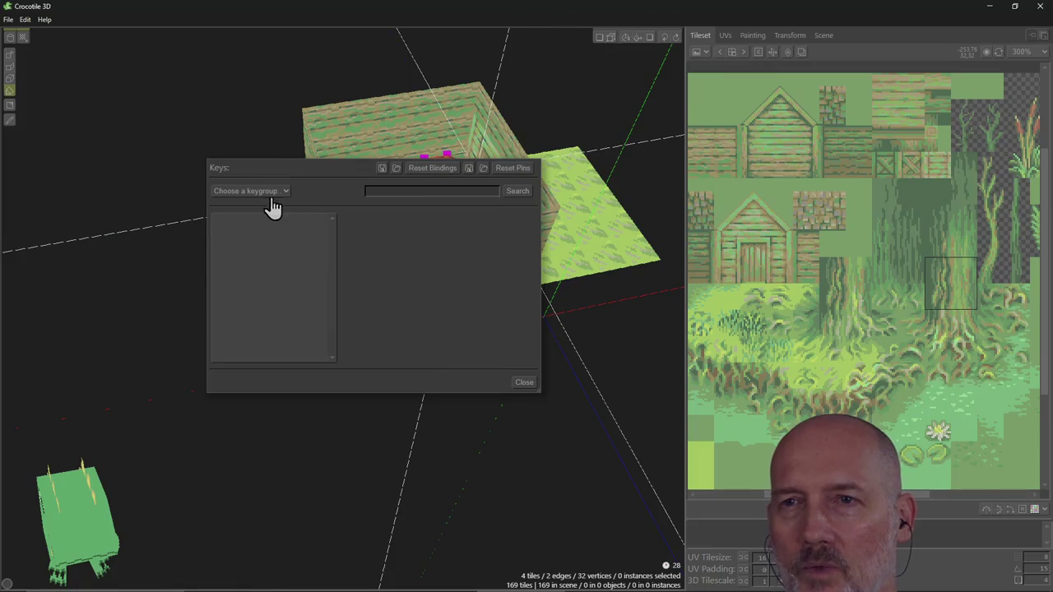
left_click(272, 195)
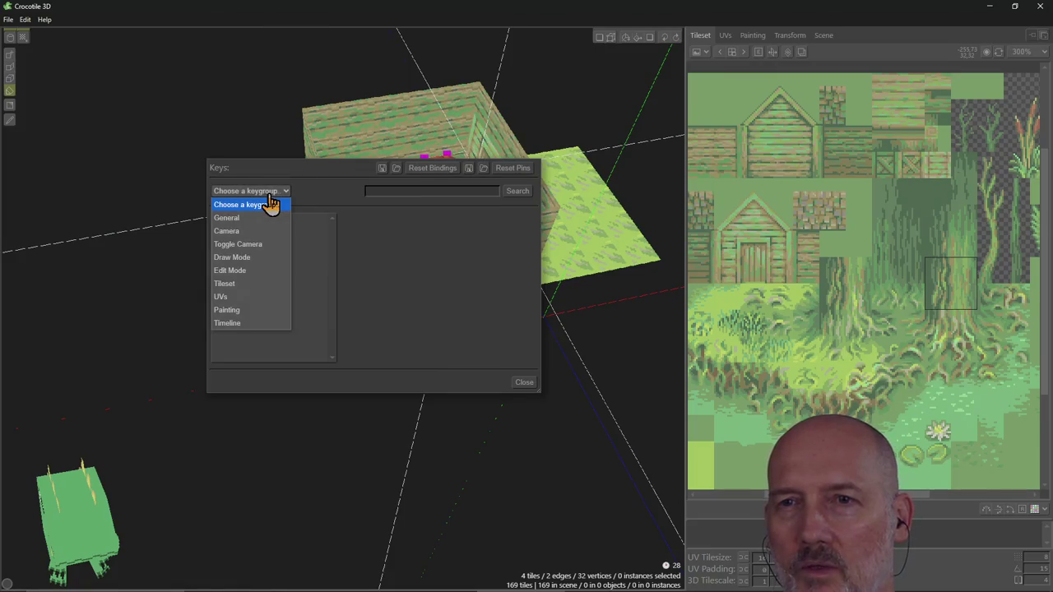
left_click(261, 257)
Pin Select Primitive Sphere among the primitive commands and check Rectangle Fill's binding.
scroll(274, 304, "down", 4)
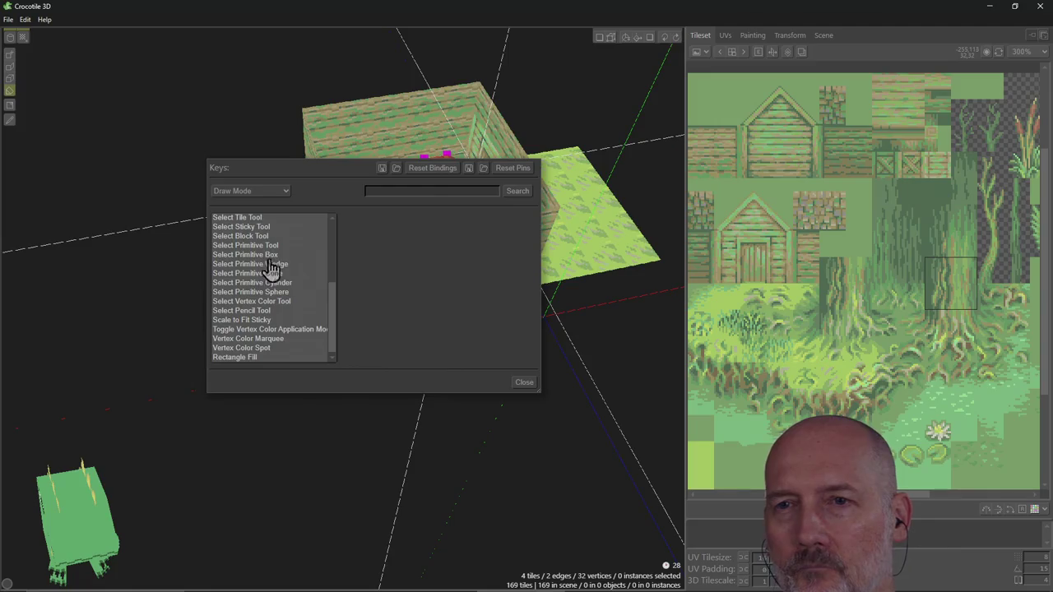
left_click(271, 257)
left_click(278, 274)
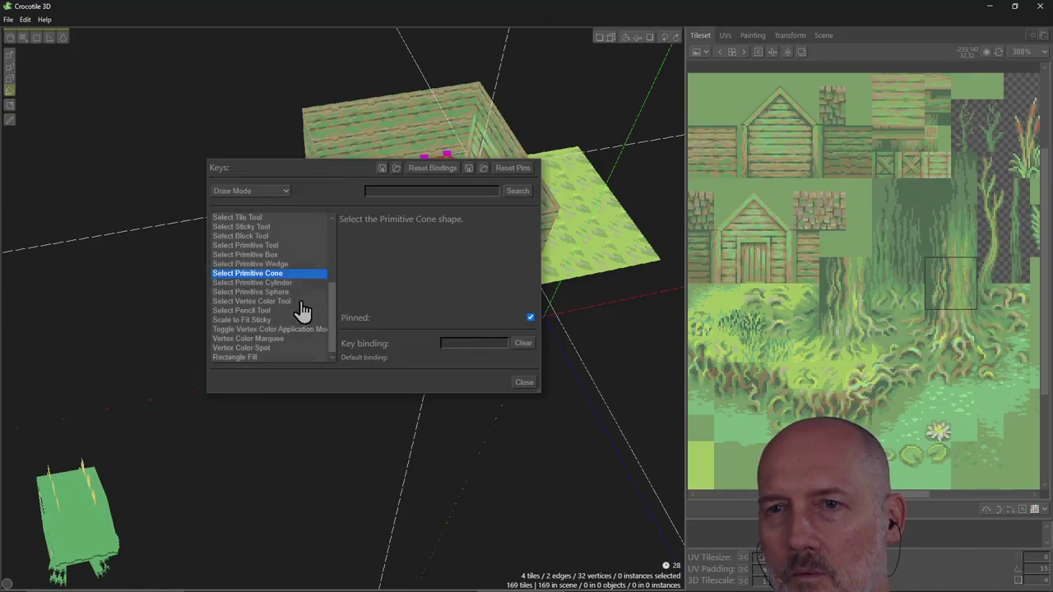
left_click(287, 283)
left_click(291, 293)
left_click(529, 319)
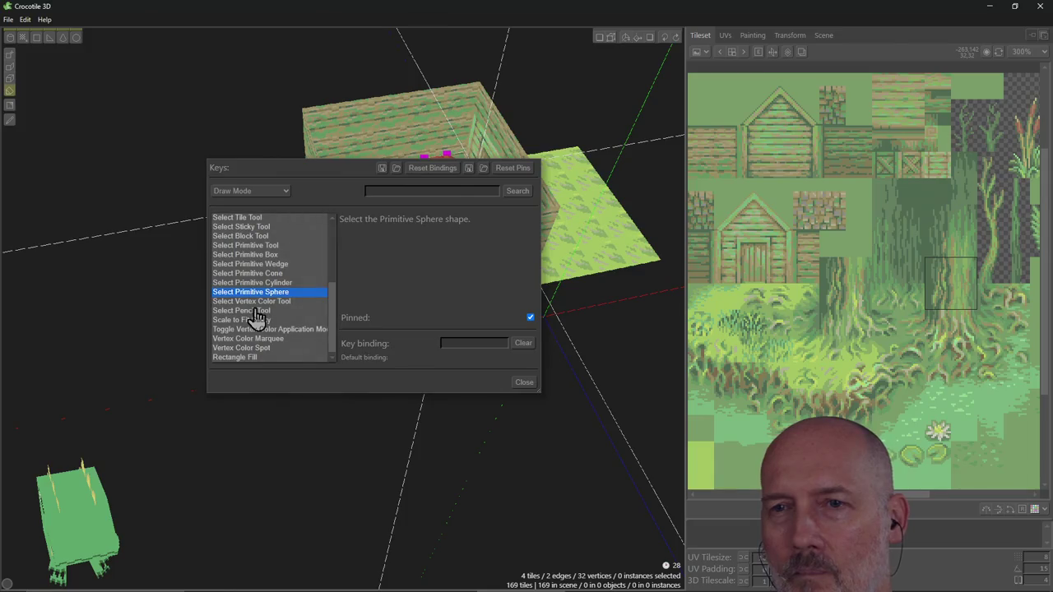
left_click(518, 384)
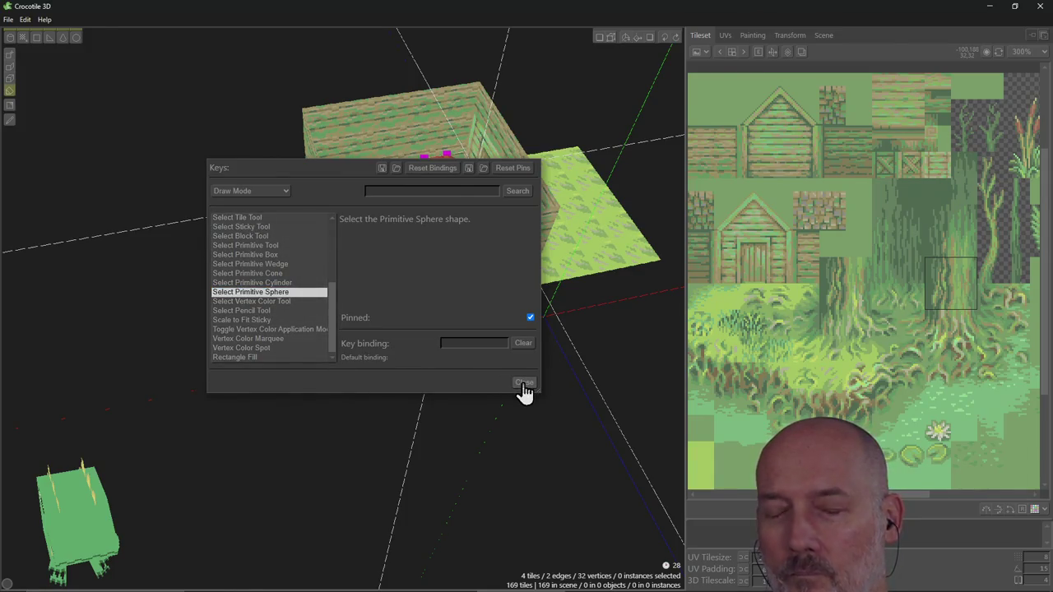
left_click(260, 358)
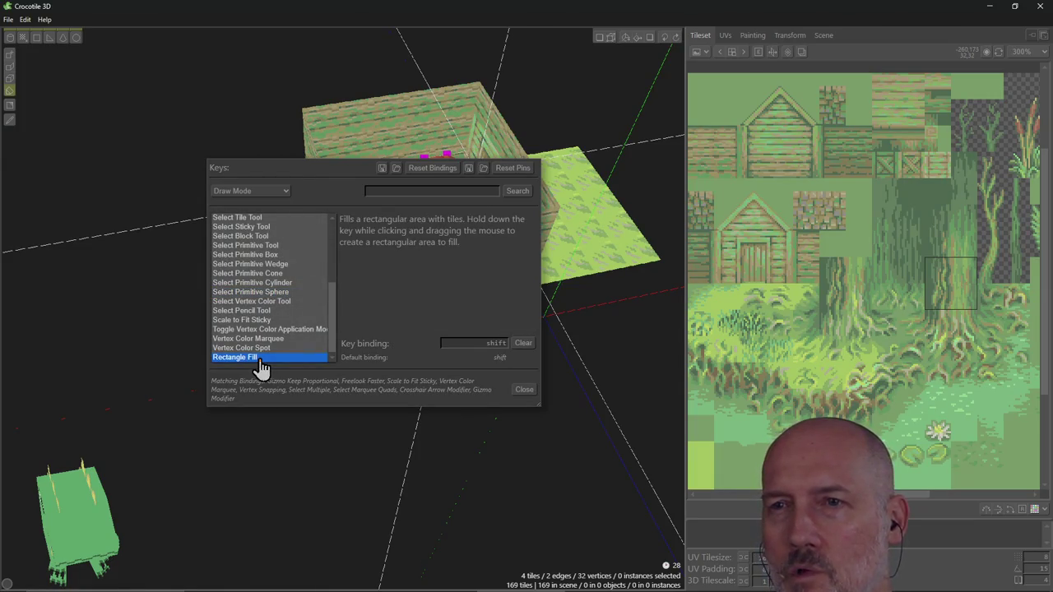
left_click(354, 384)
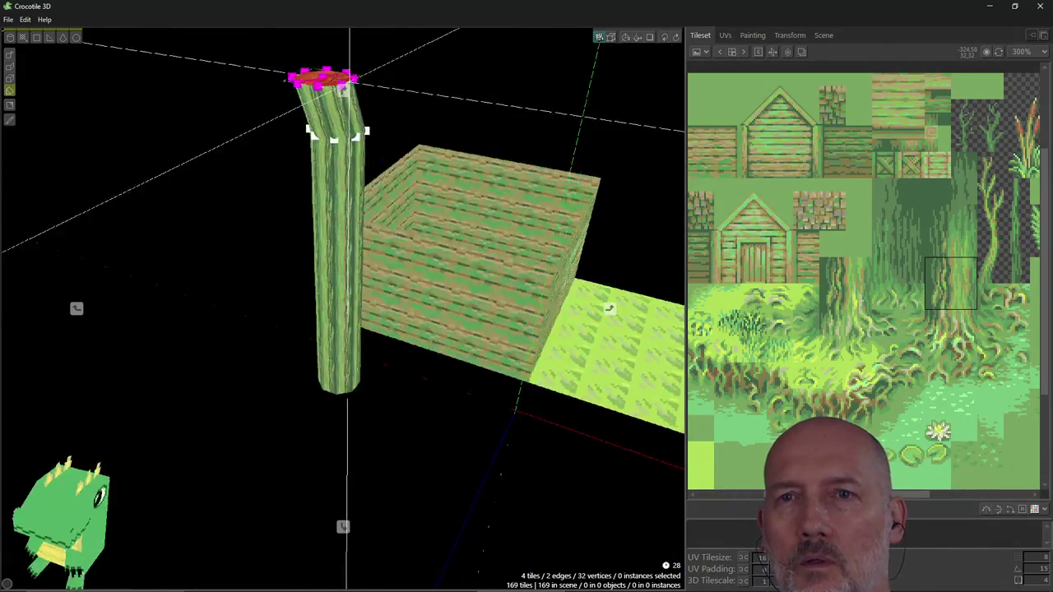
Orbit around the trunk and hut to look down on the trunk top.
right_click_drag(609, 309, 153, 141)
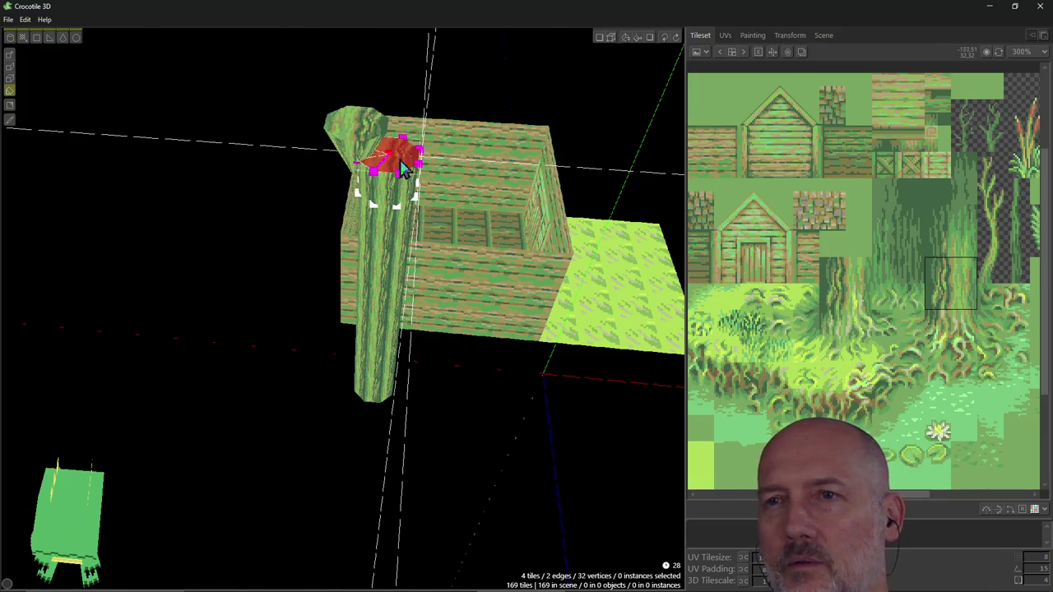
right_click_drag(393, 169, 345, 159)
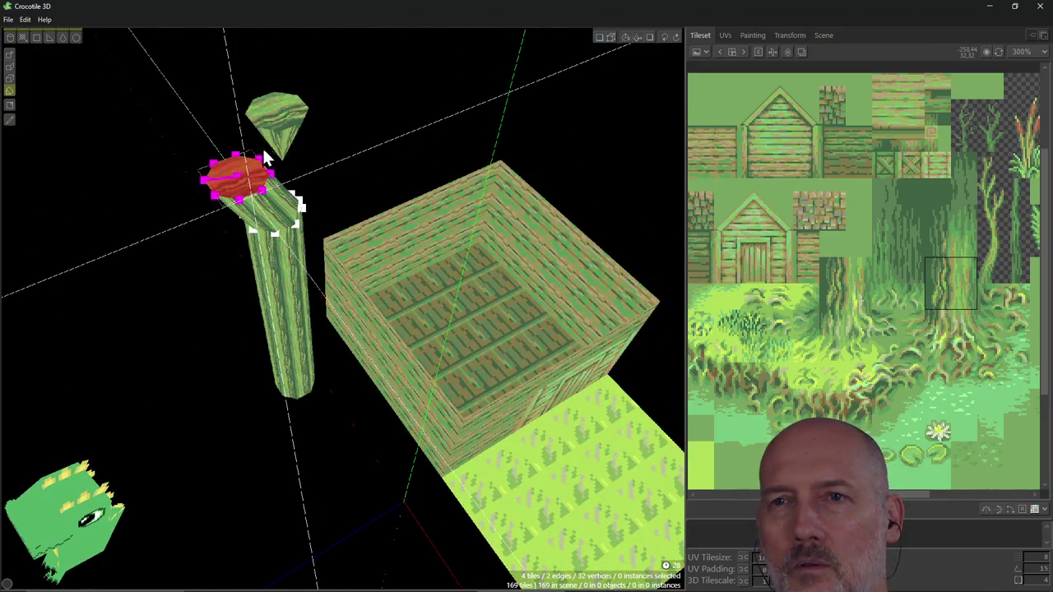
right_click_drag(237, 163, 236, 160)
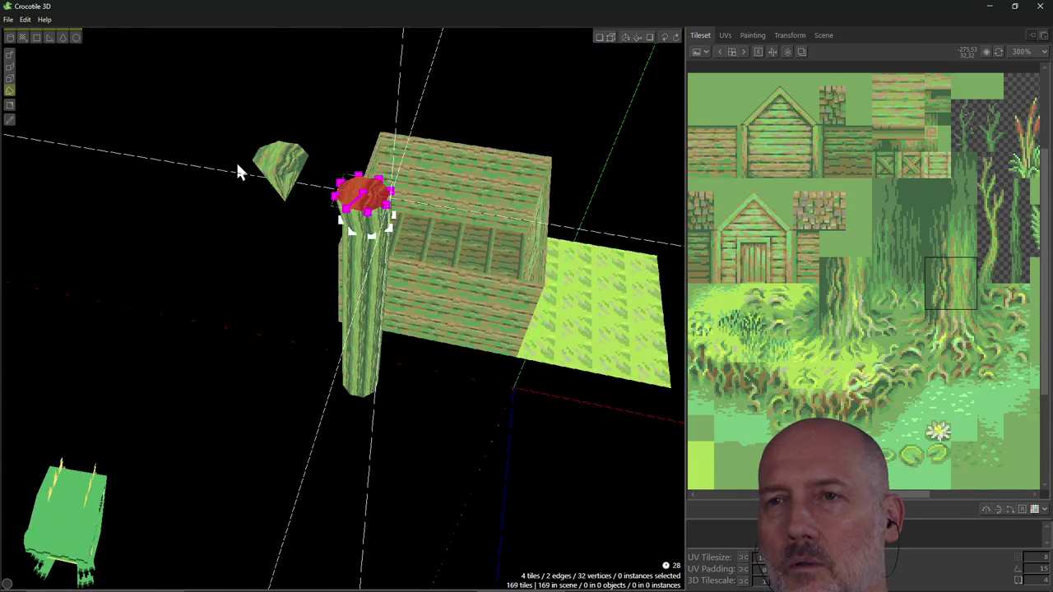
right_click_drag(320, 219, 344, 311)
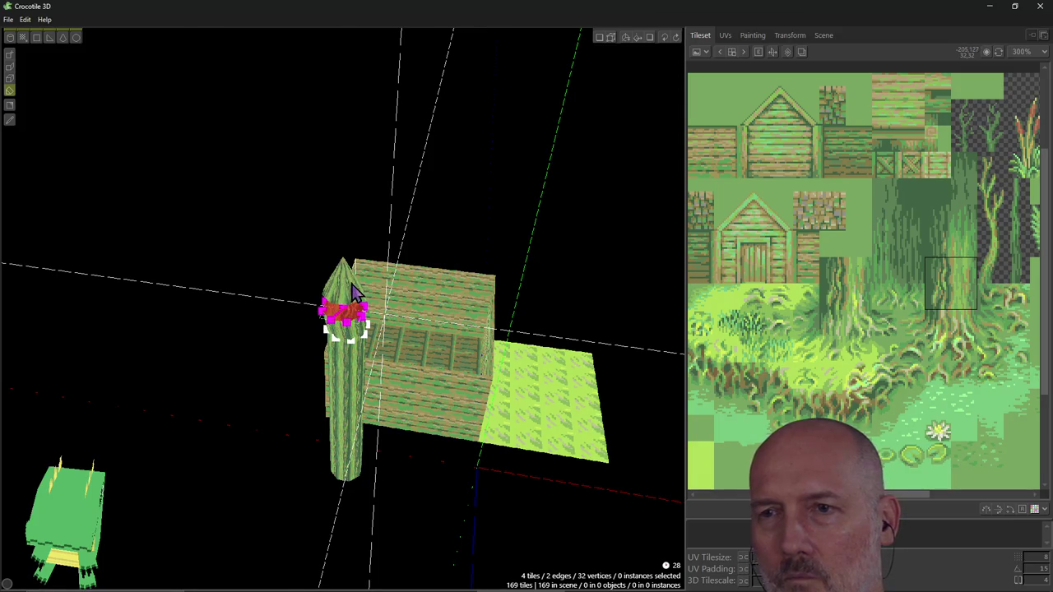
right_click_drag(354, 292, 354, 346)
mouse_move(342, 329)
right_mouse_down()
mouse_move(356, 296)
mouse_move(229, 309)
right_mouse_up()
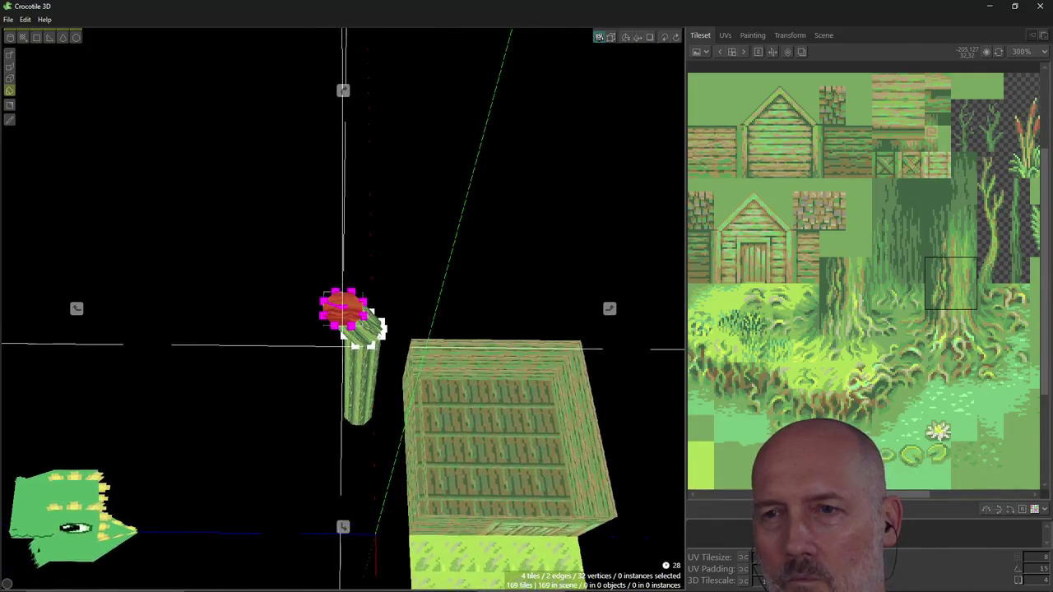
Pull the trunk's top vertex up into a tall tip and cap it with a cone.
key("shift")
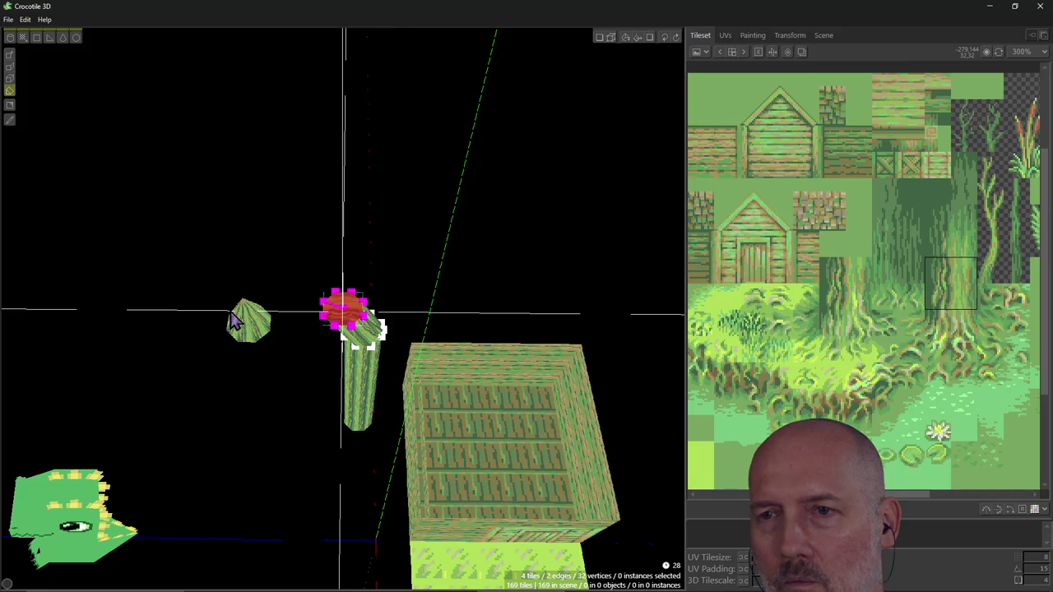
mouse_move(374, 333)
right_mouse_down()
mouse_move(374, 352)
mouse_move(346, 329)
right_mouse_up()
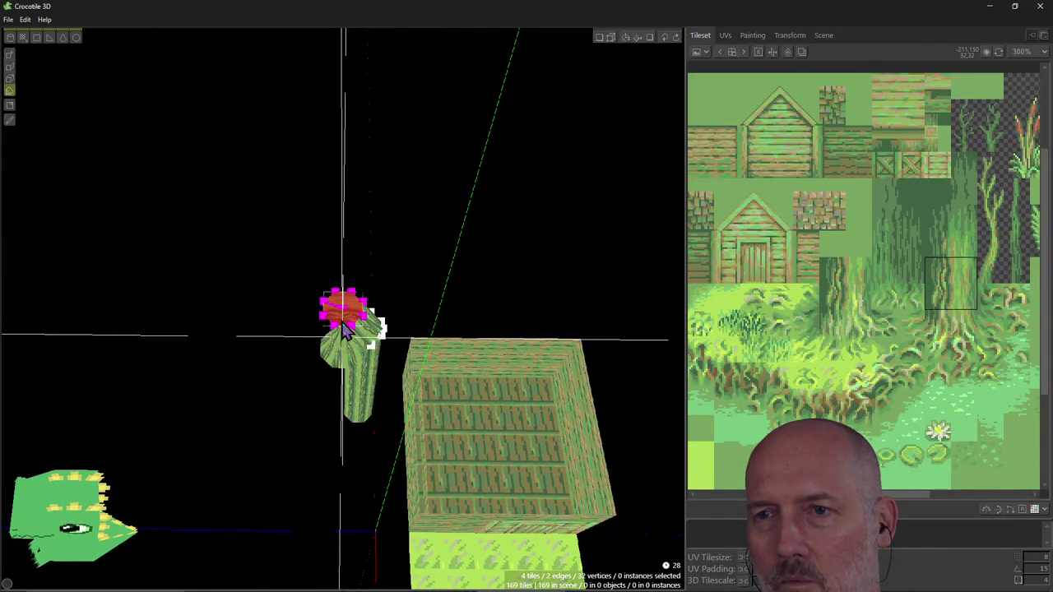
right_click_drag(344, 329, 354, 354)
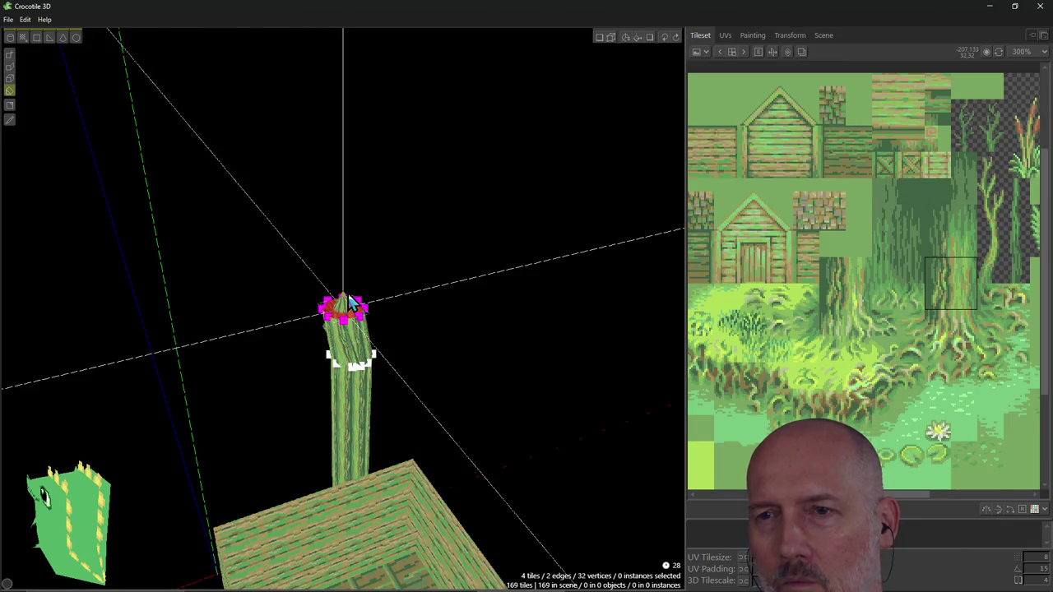
left_click_drag(350, 301, 349, 291)
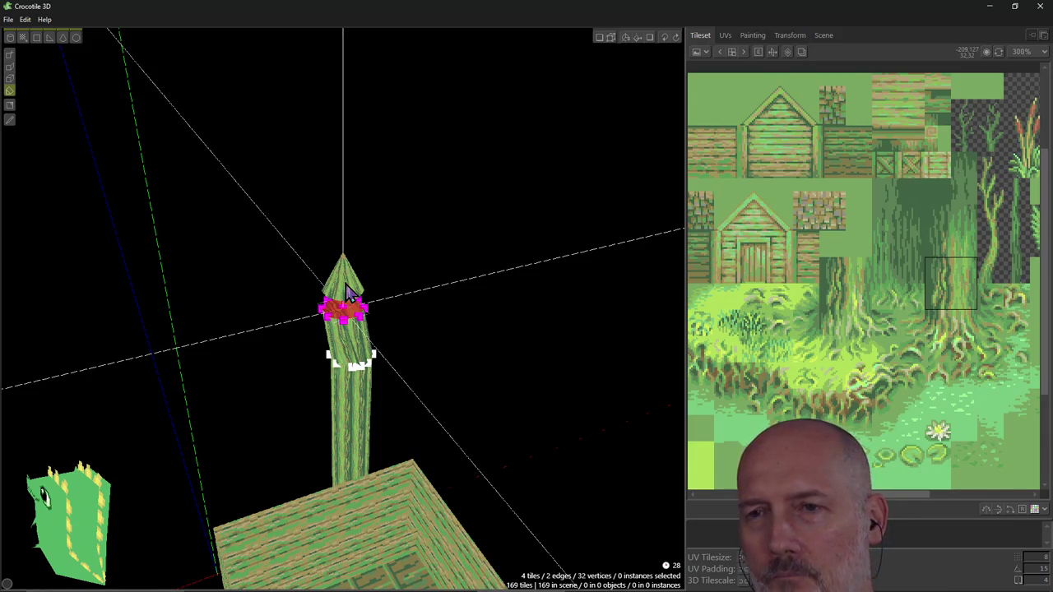
left_click_drag(347, 292, 386, 284)
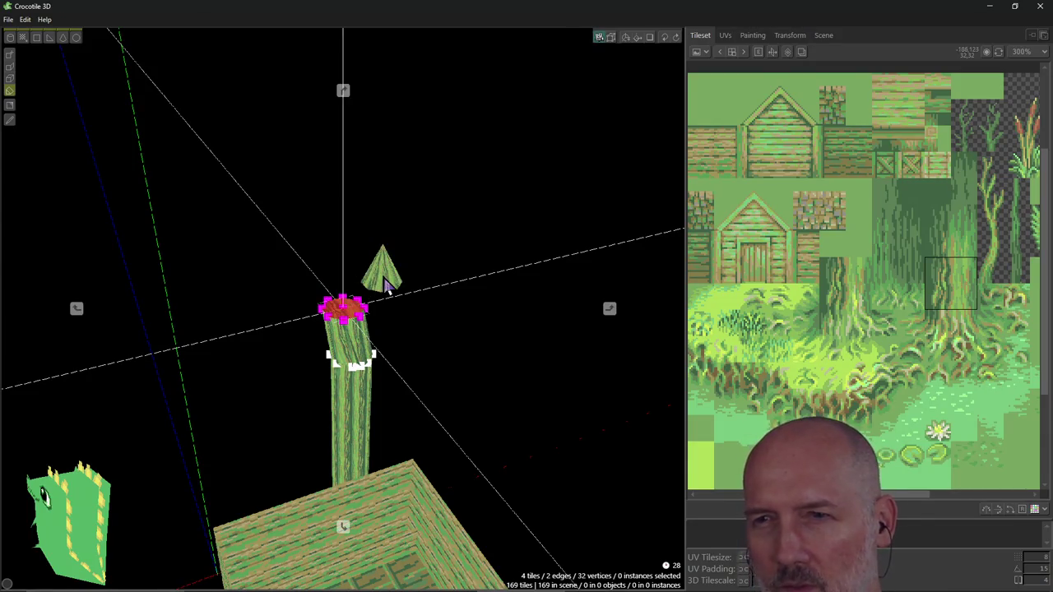
left_click(359, 292)
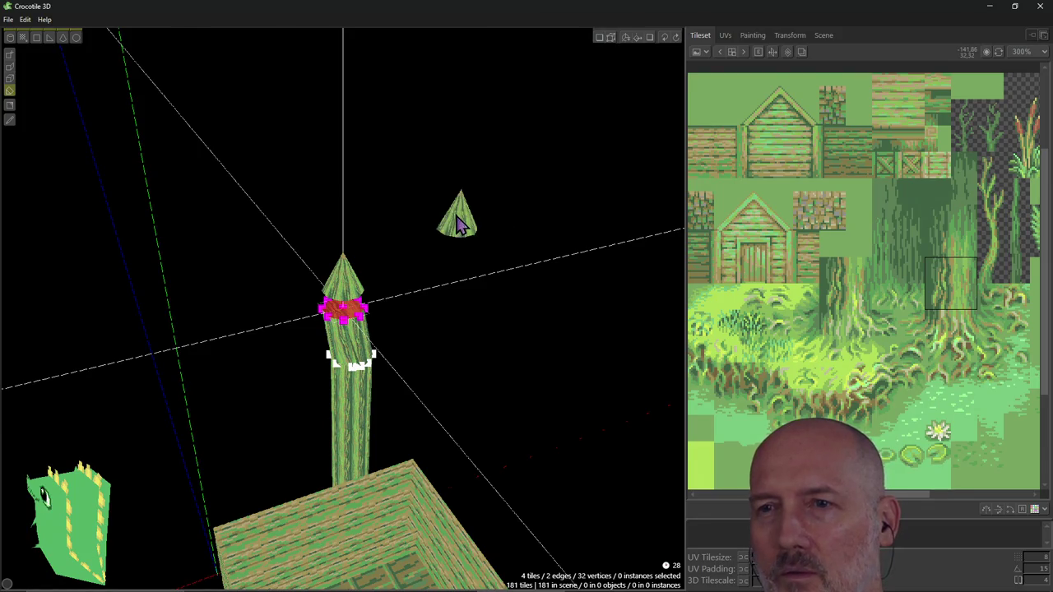
key("Tab")
Shift the selected upper trunk ring down and sideways so the trunk kinks below the cap.
mouse_move(404, 329)
right_mouse_down()
mouse_move(296, 322)
mouse_move(363, 308)
mouse_move(350, 304)
right_mouse_up()
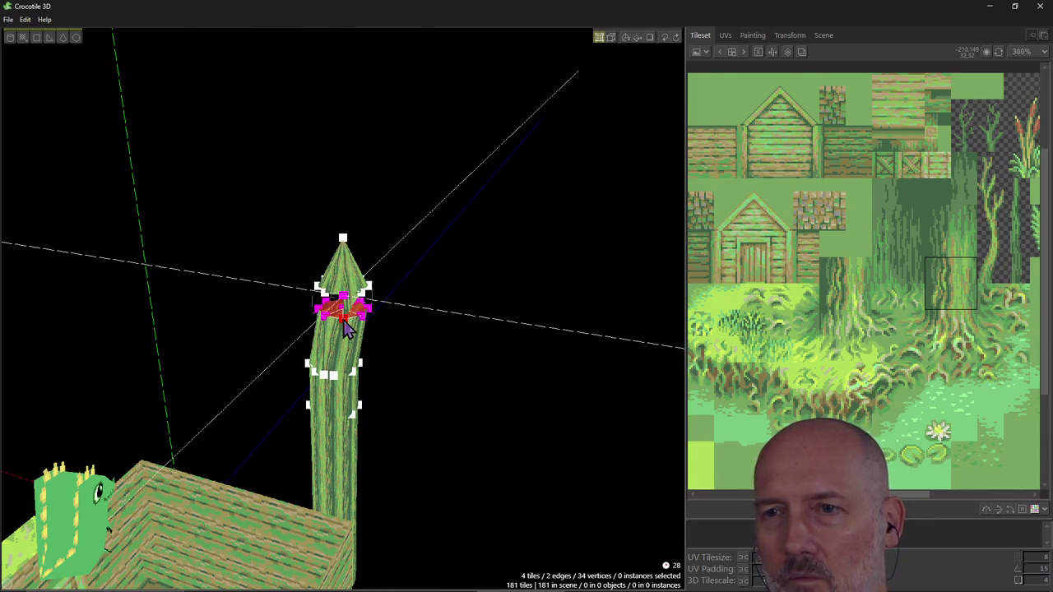
right_click_drag(372, 331, 476, 321)
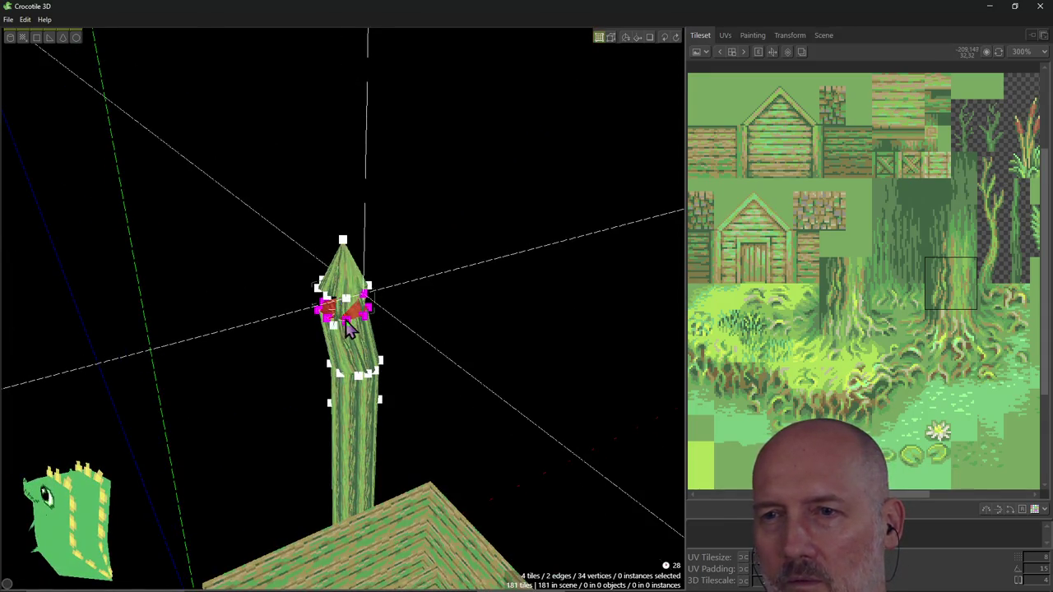
mouse_move(393, 308)
right_mouse_down()
mouse_move(445, 306)
mouse_move(401, 310)
right_mouse_up()
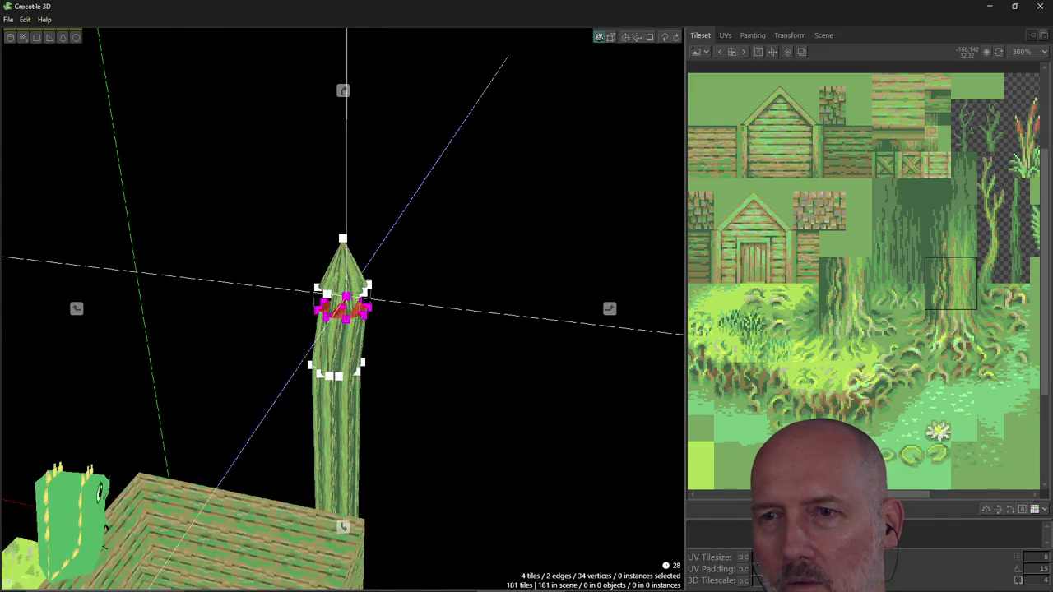
left_click_drag(350, 306, 350, 329)
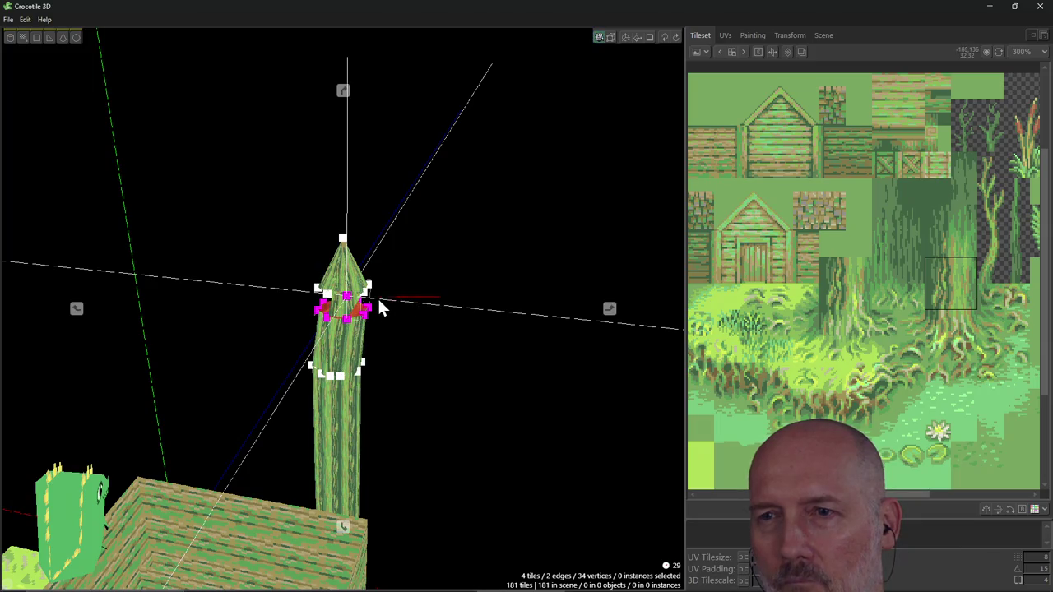
right_click_drag(487, 304, 436, 306)
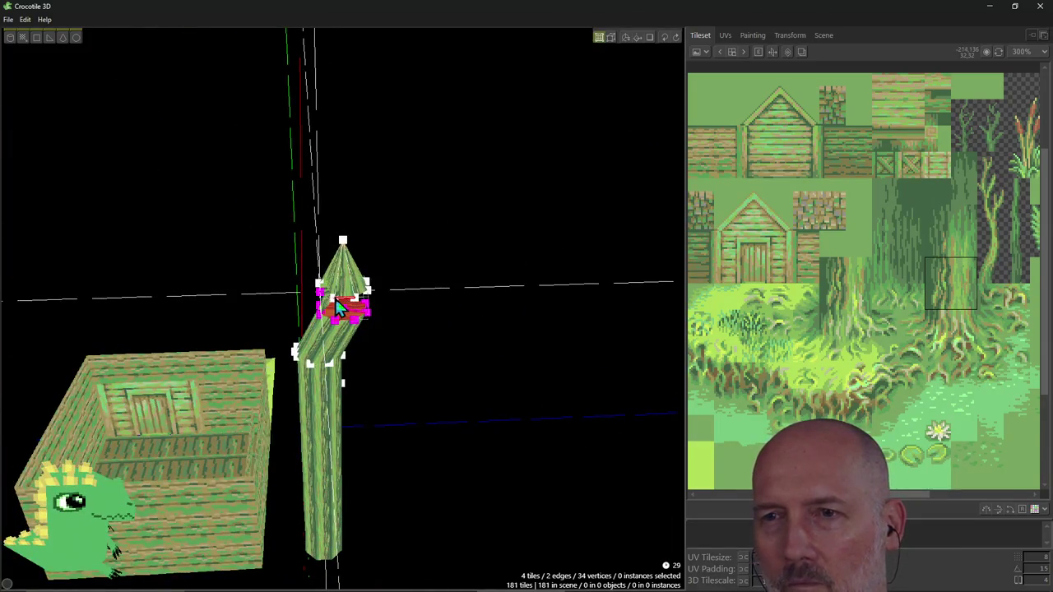
mouse_move(335, 299)
left_mouse_down()
mouse_move(337, 324)
mouse_move(335, 303)
mouse_move(361, 300)
left_mouse_up()
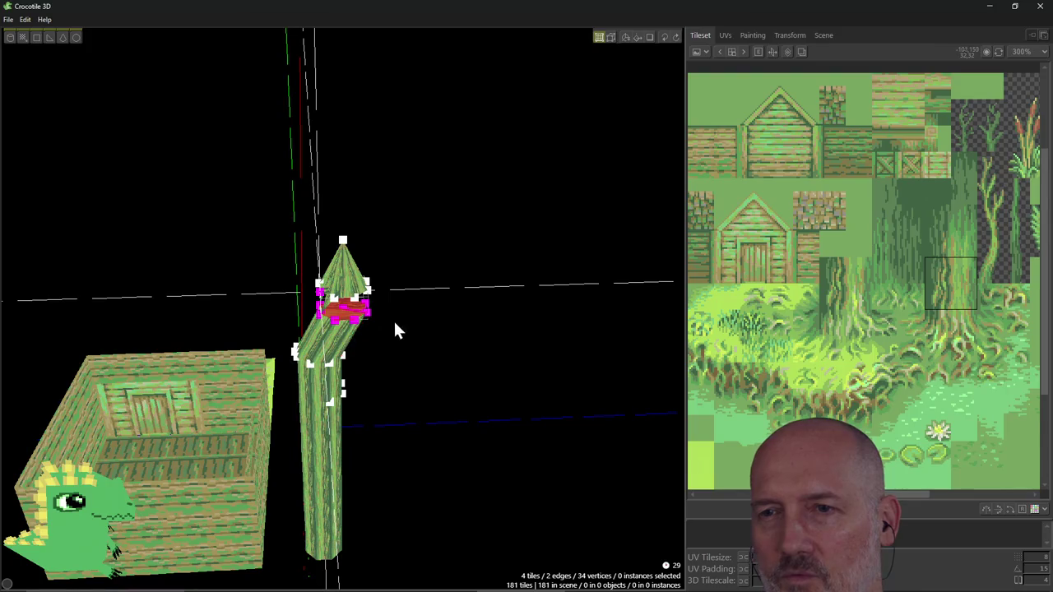
mouse_move(391, 325)
right_mouse_down()
mouse_move(428, 362)
mouse_move(372, 313)
right_mouse_up()
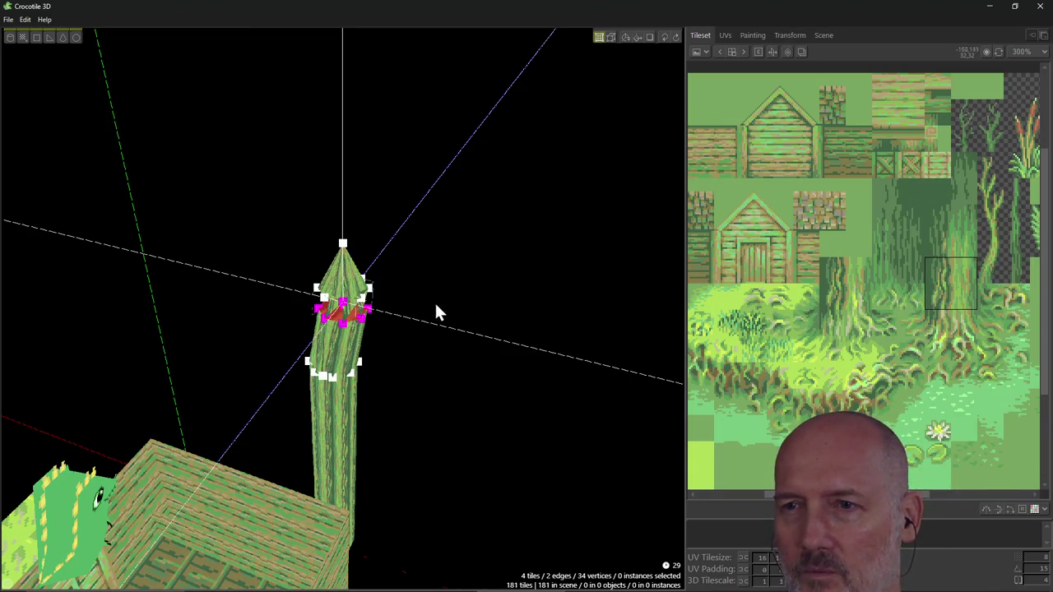
right_click_drag(477, 305, 411, 312)
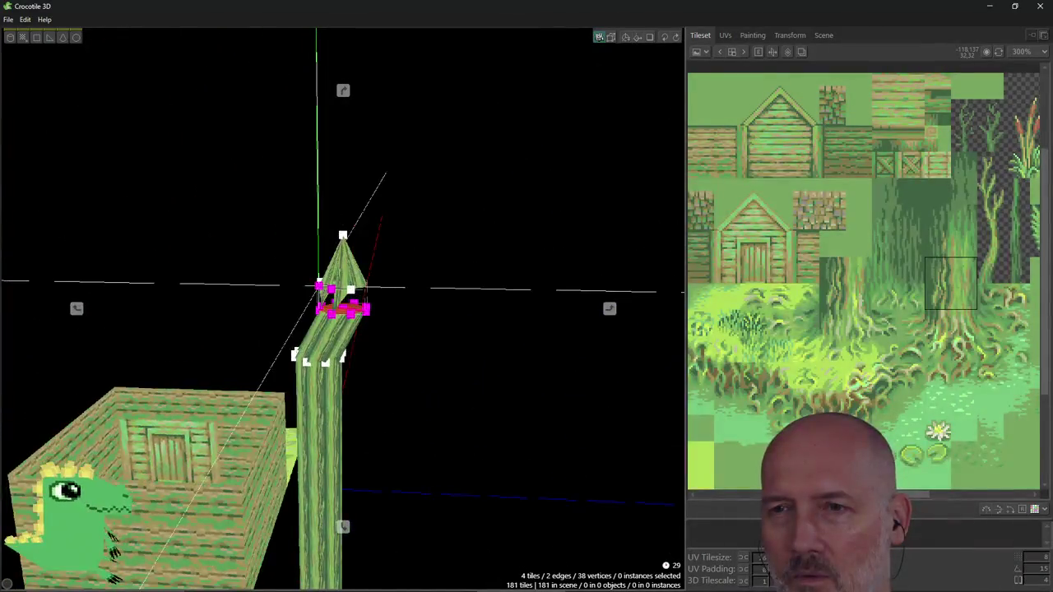
Zoom in and pull a cone vertex down to reshape the cone cap.
scroll(493, 298, "up", 2)
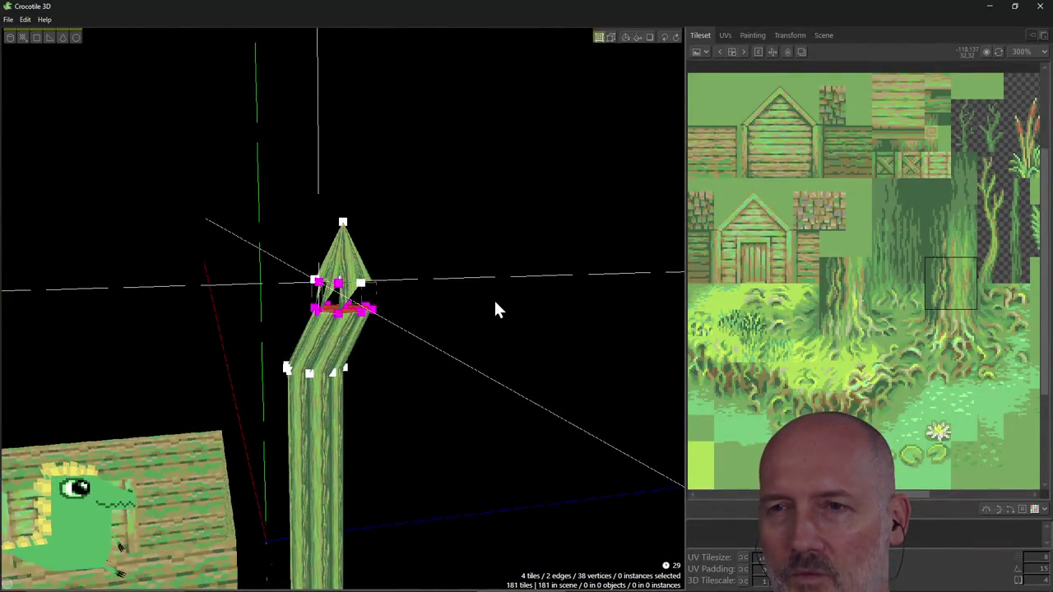
scroll(493, 298, "up", 2)
scroll(494, 298, "up", 2)
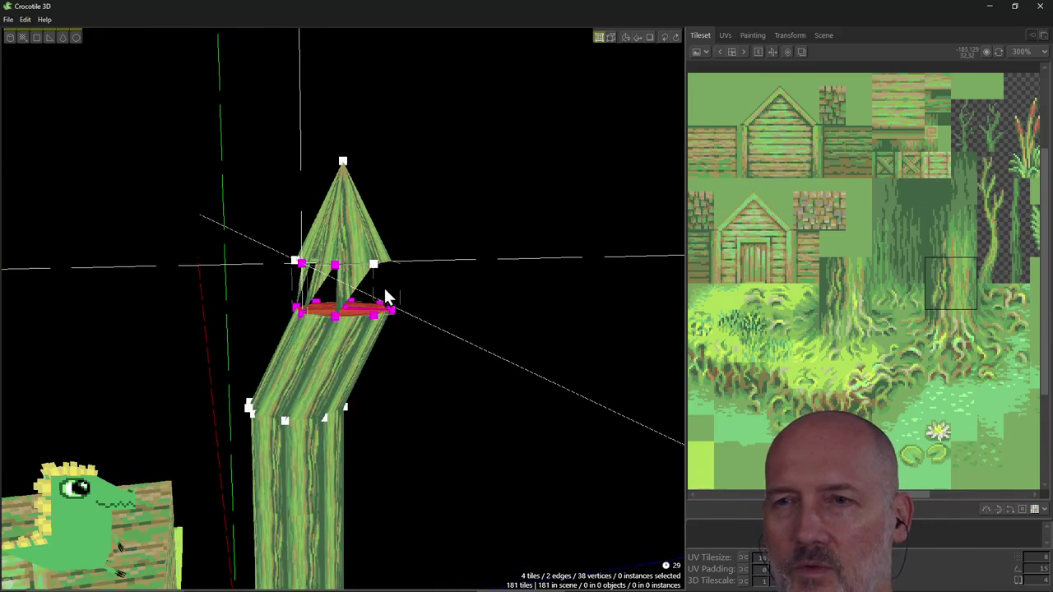
left_click(336, 268)
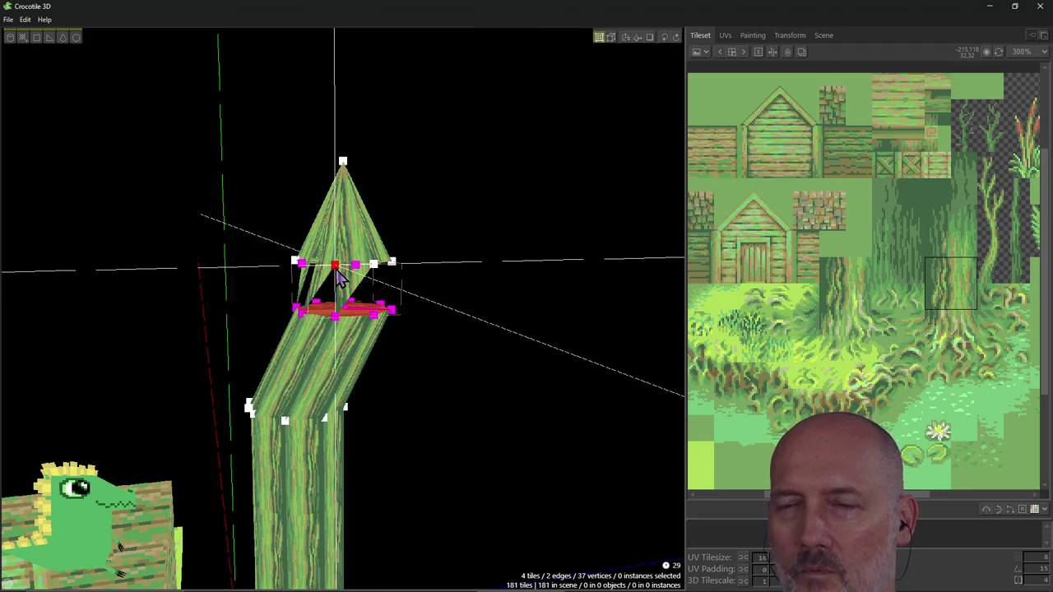
key("Escape")
left_click_drag(335, 265, 334, 315)
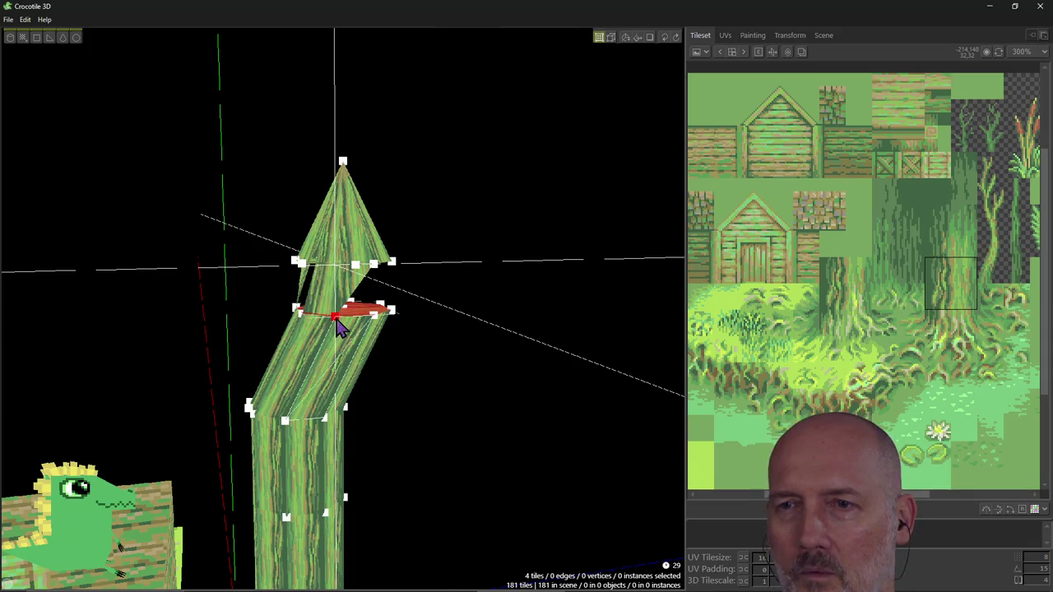
Nudge the selected top-ring tiles with arrow keys back into the trunk ring.
key("r")
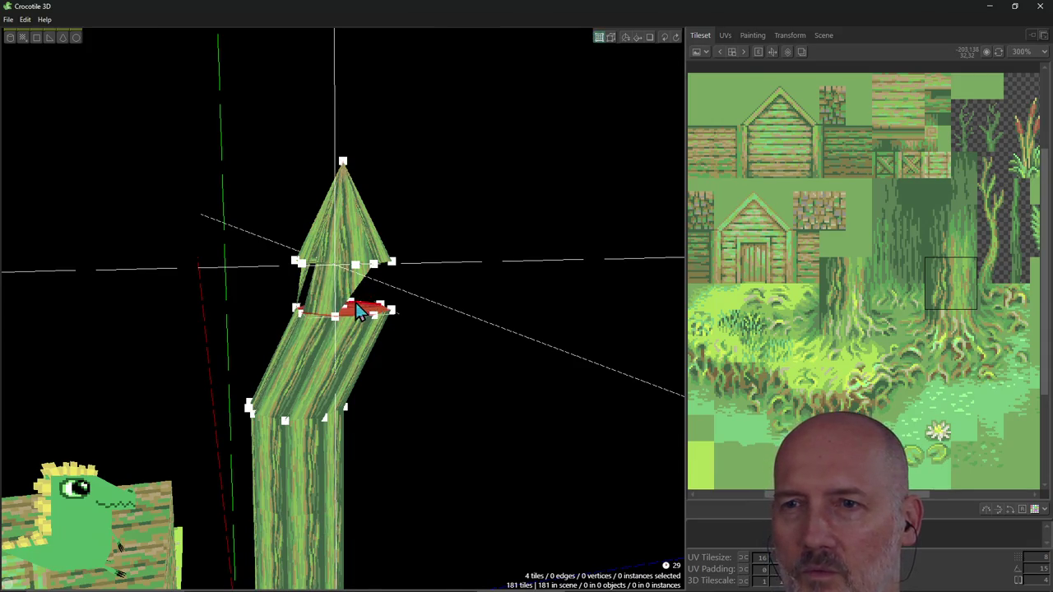
right_click_drag(335, 315, 350, 284)
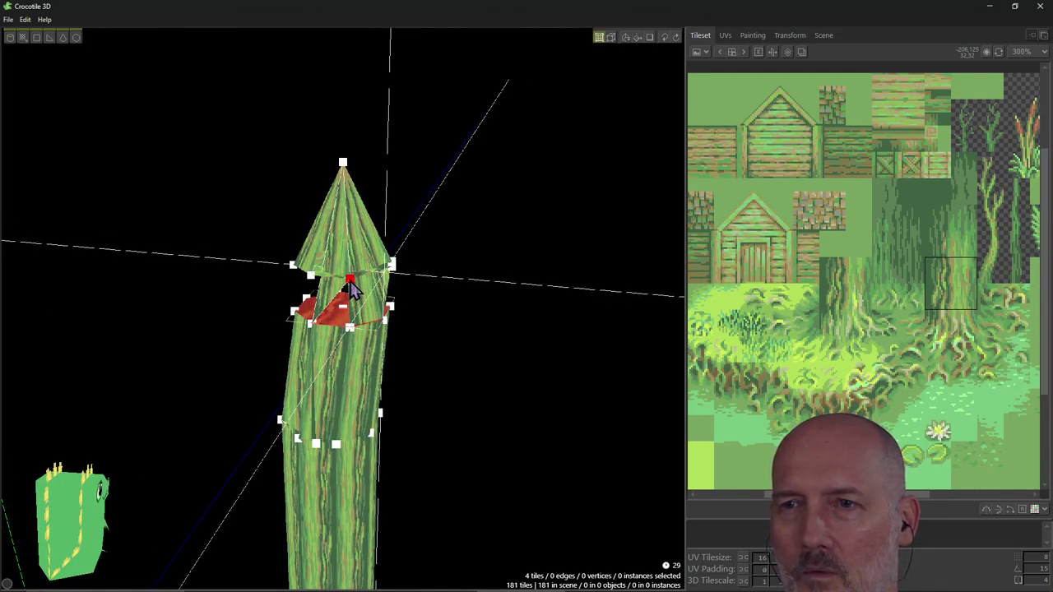
left_click(350, 281)
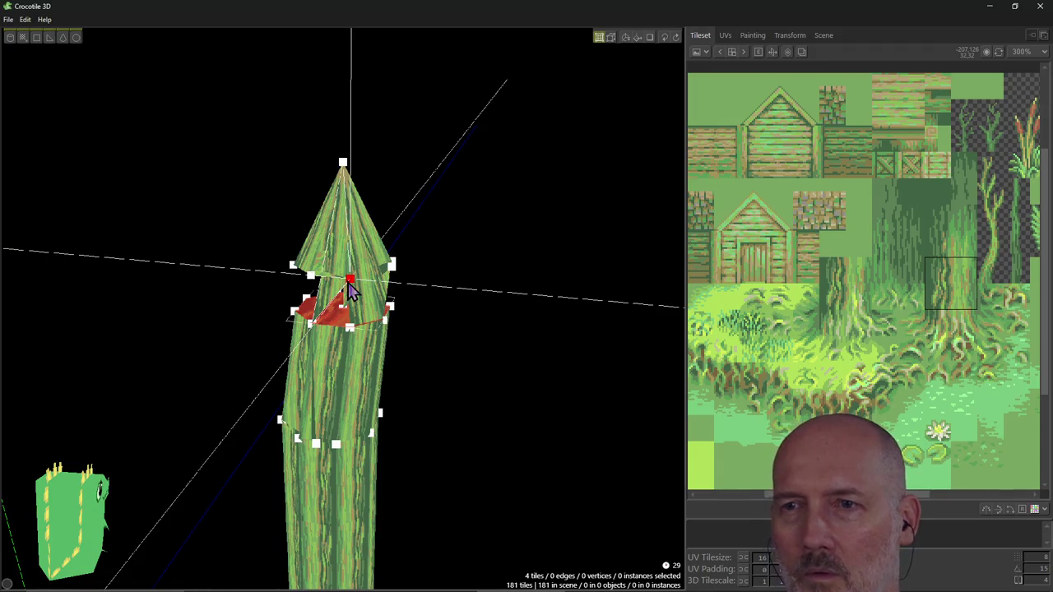
key("Right")
key("Left")
key("Left")
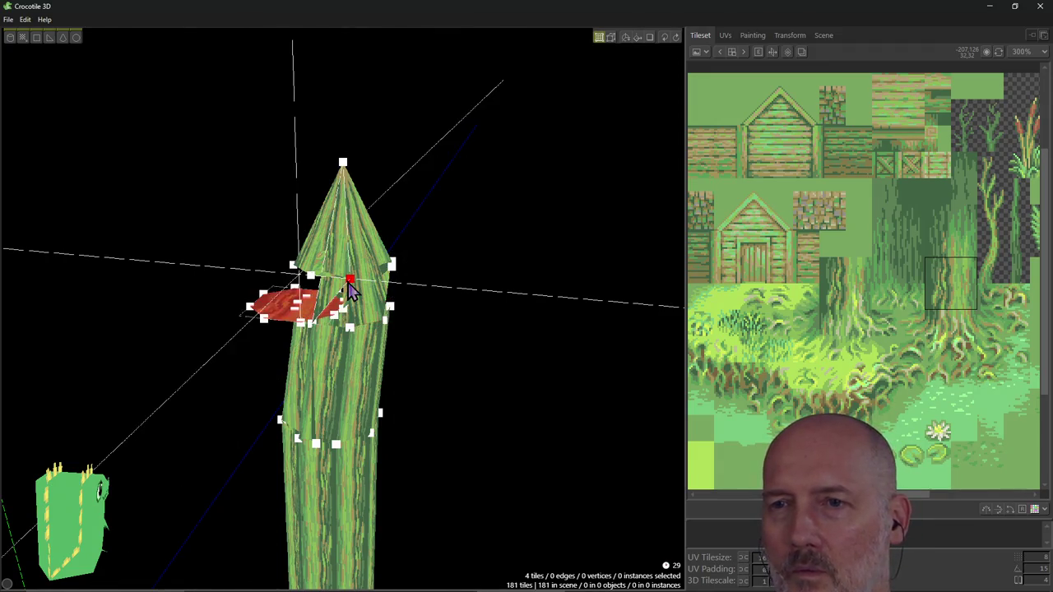
key("Right")
key("Escape")
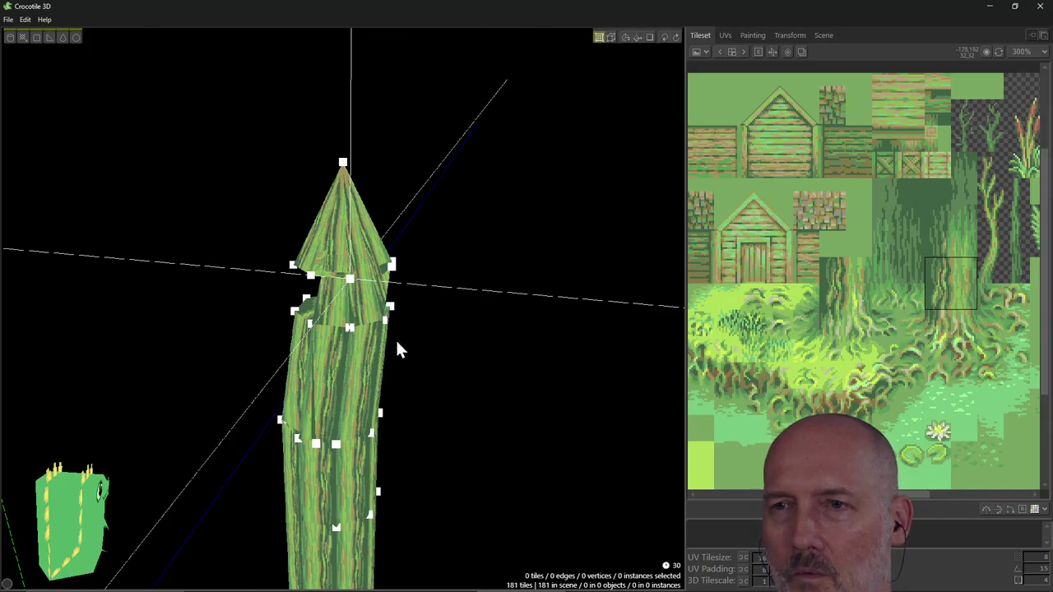
key("Tab")
mouse_move(341, 329)
right_mouse_down()
mouse_move(387, 330)
mouse_move(346, 329)
mouse_move(370, 395)
mouse_move(85, 194)
right_mouse_up()
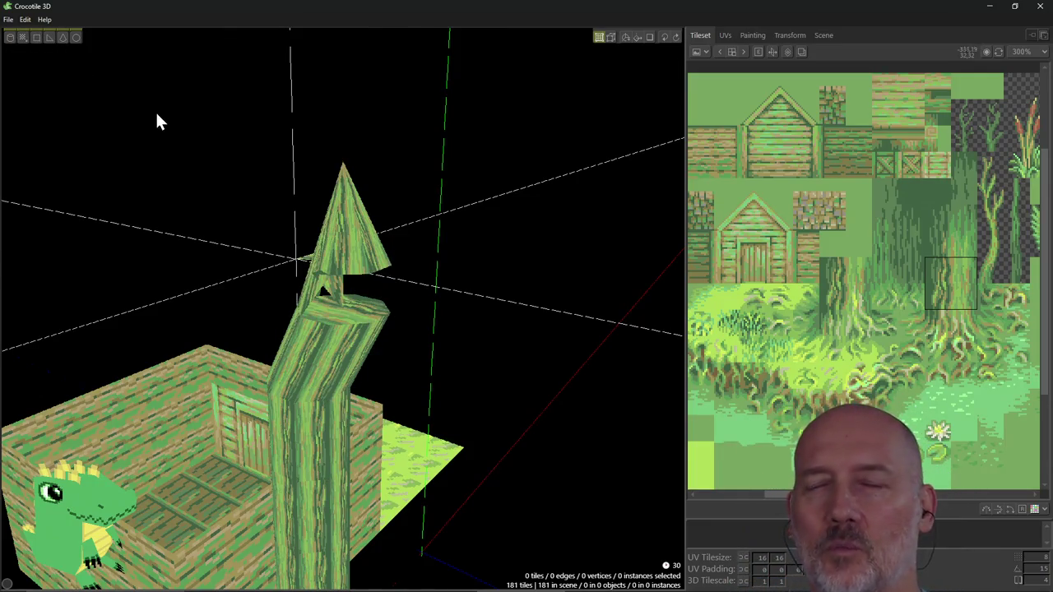
mouse_move(374, 288)
right_mouse_down()
mouse_move(412, 309)
mouse_move(343, 309)
right_mouse_up()
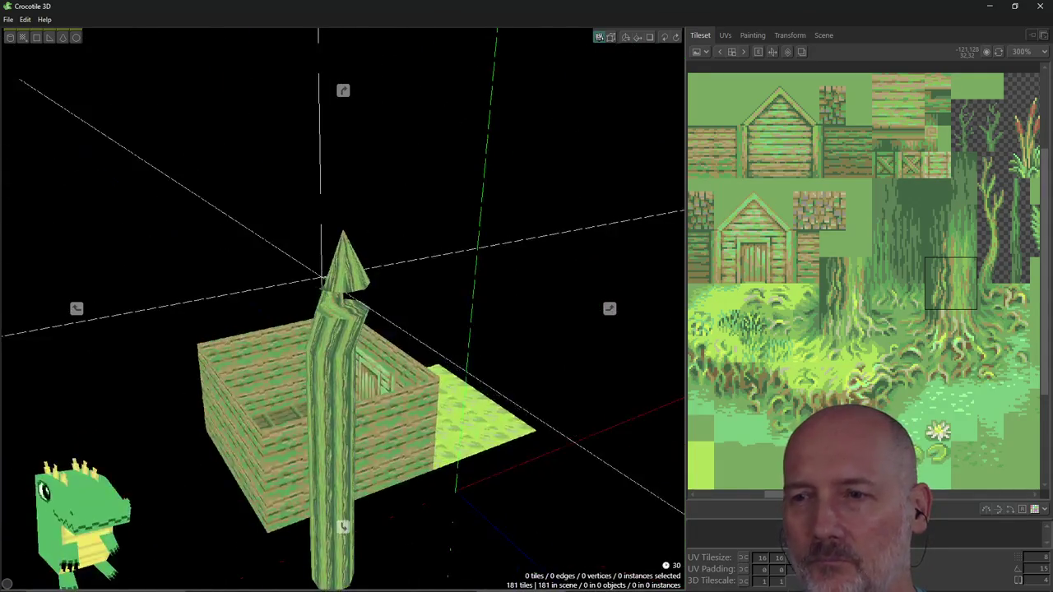
mouse_move(343, 308)
right_mouse_down()
mouse_move(476, 253)
mouse_move(498, 325)
right_mouse_up()
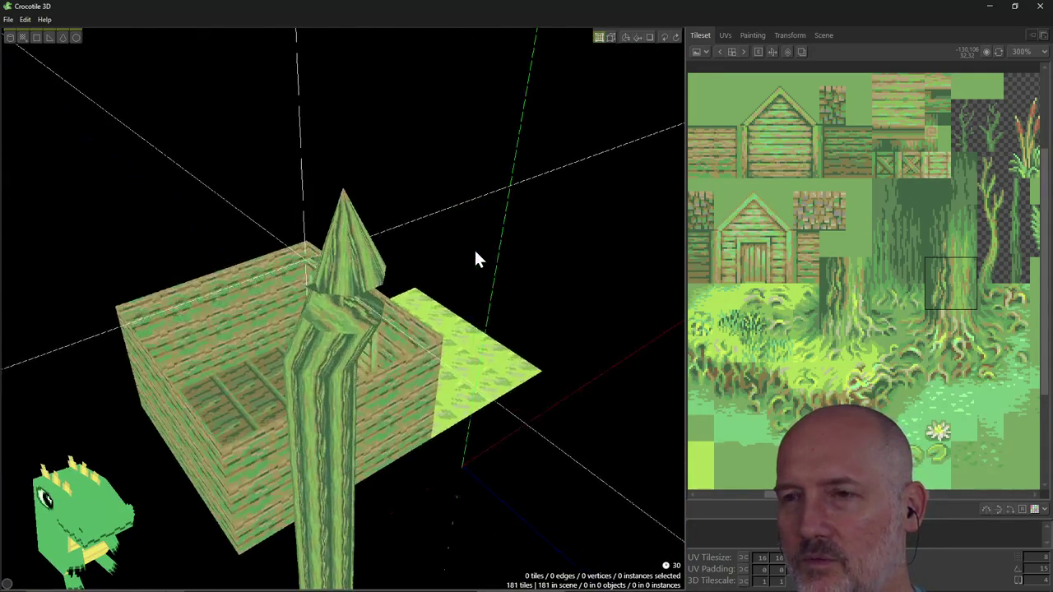
scroll(499, 336, "down", 3)
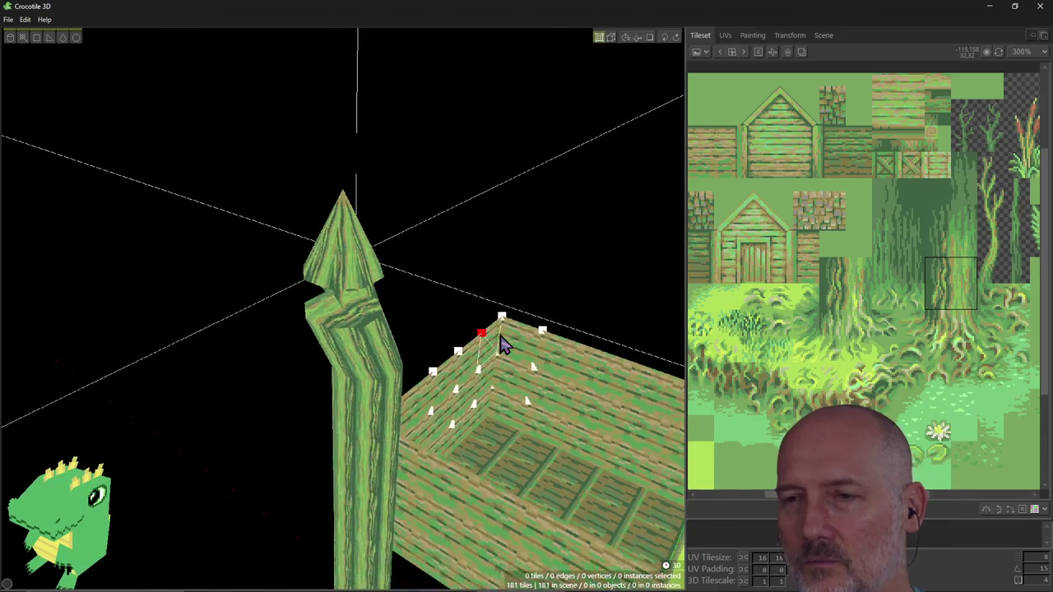
scroll(502, 341, "down", 3)
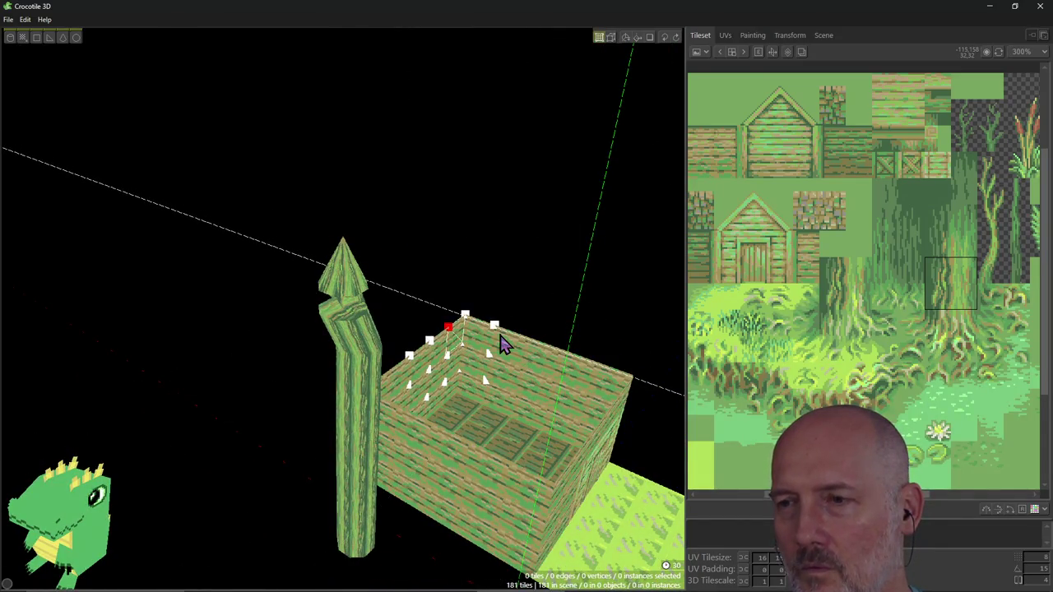
mouse_move(450, 359)
right_mouse_down()
mouse_move(344, 309)
mouse_move(447, 364)
right_mouse_up()
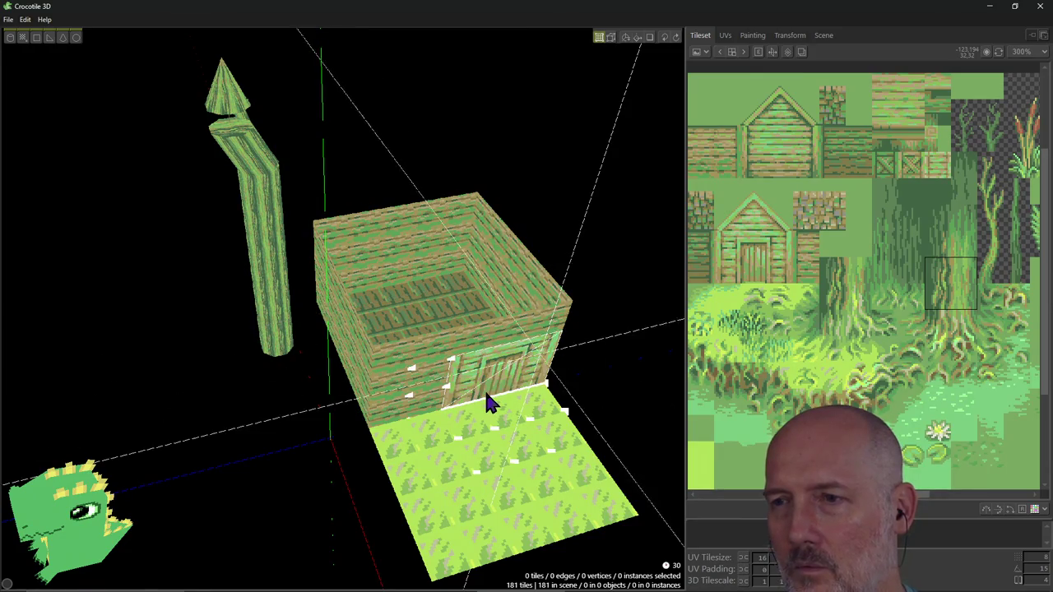
mouse_move(557, 426)
right_mouse_down()
mouse_move(343, 308)
mouse_move(271, 313)
mouse_move(487, 418)
right_mouse_up()
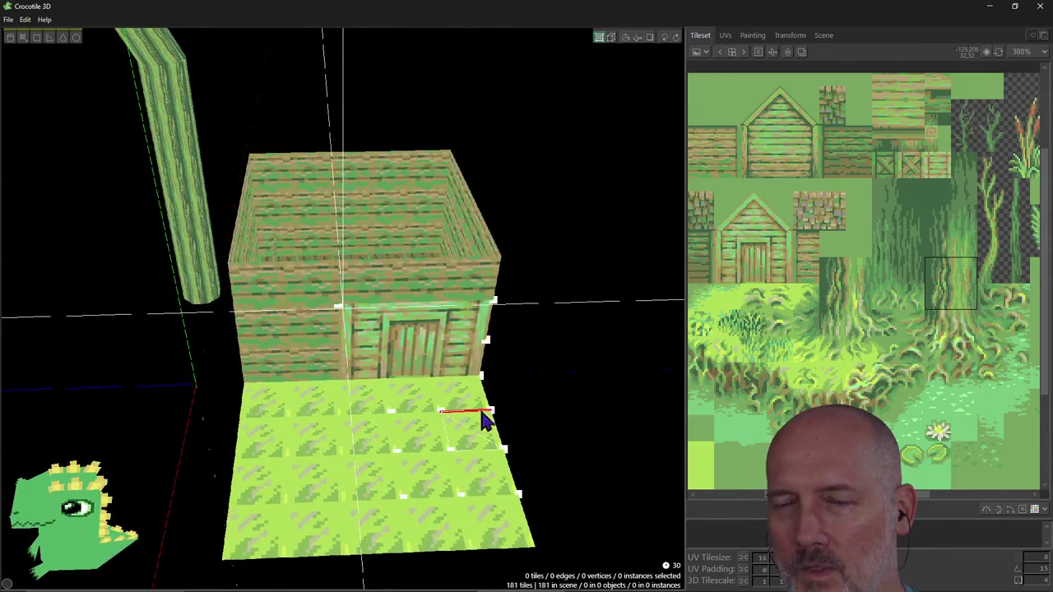
right_click_drag(414, 405, 344, 522)
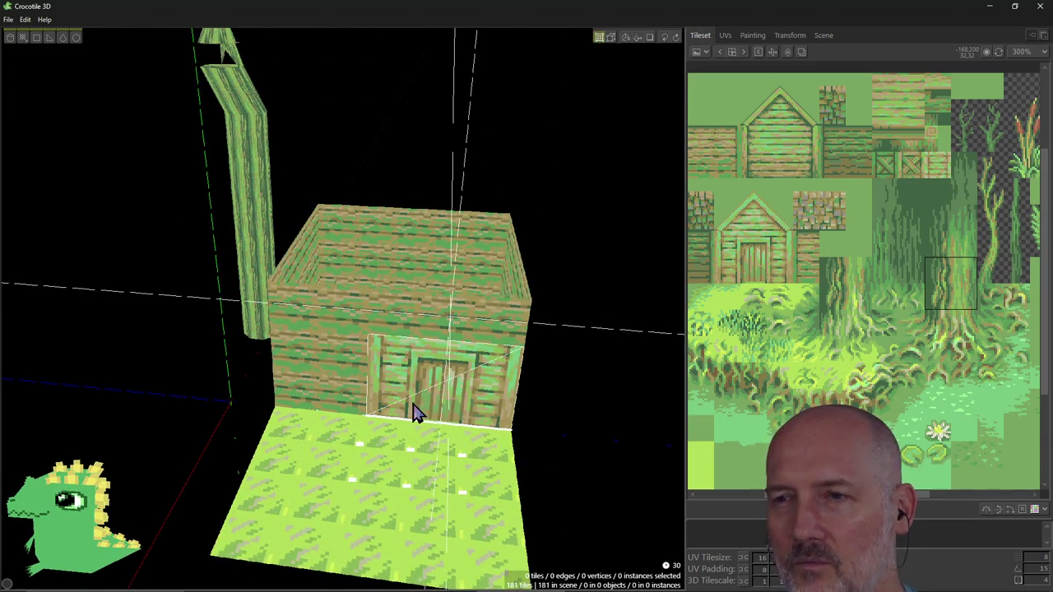
mouse_move(414, 411)
right_mouse_down()
mouse_move(344, 309)
mouse_move(341, 529)
right_mouse_up()
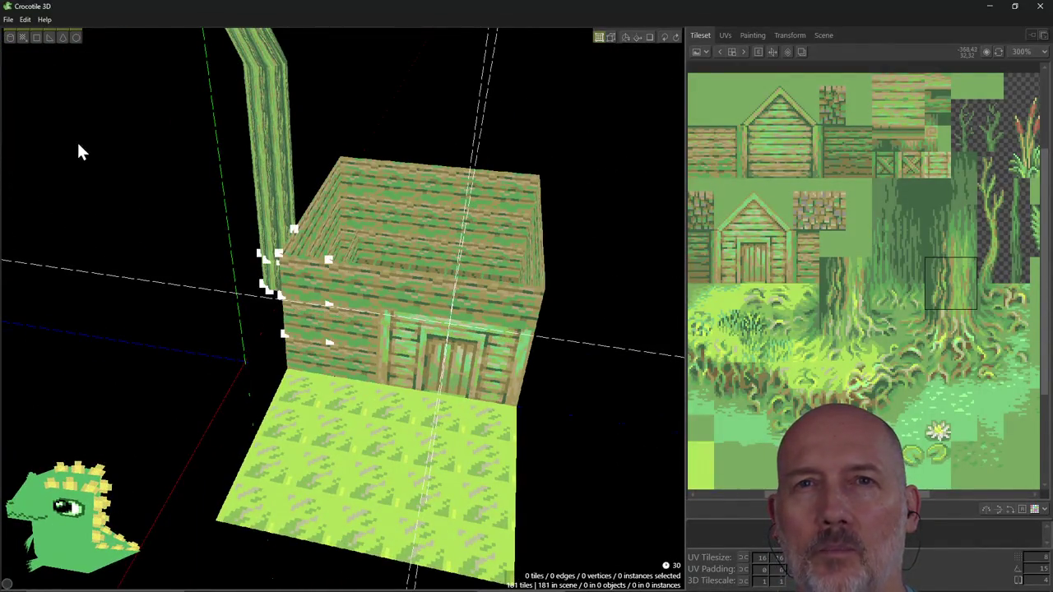
left_click(75, 45)
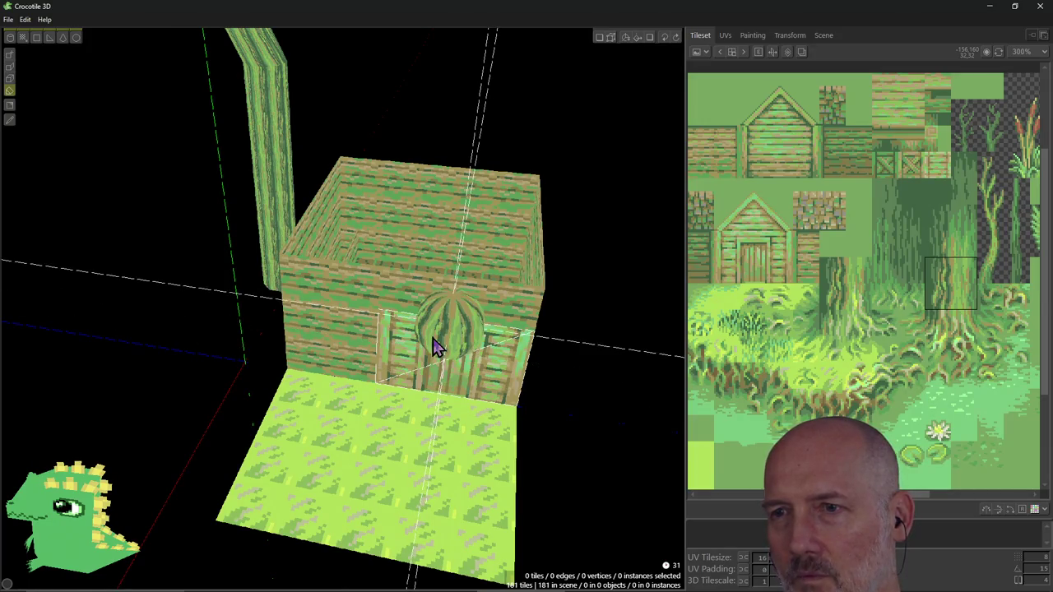
Place a bark sphere in front of the hut door.
left_click(437, 348)
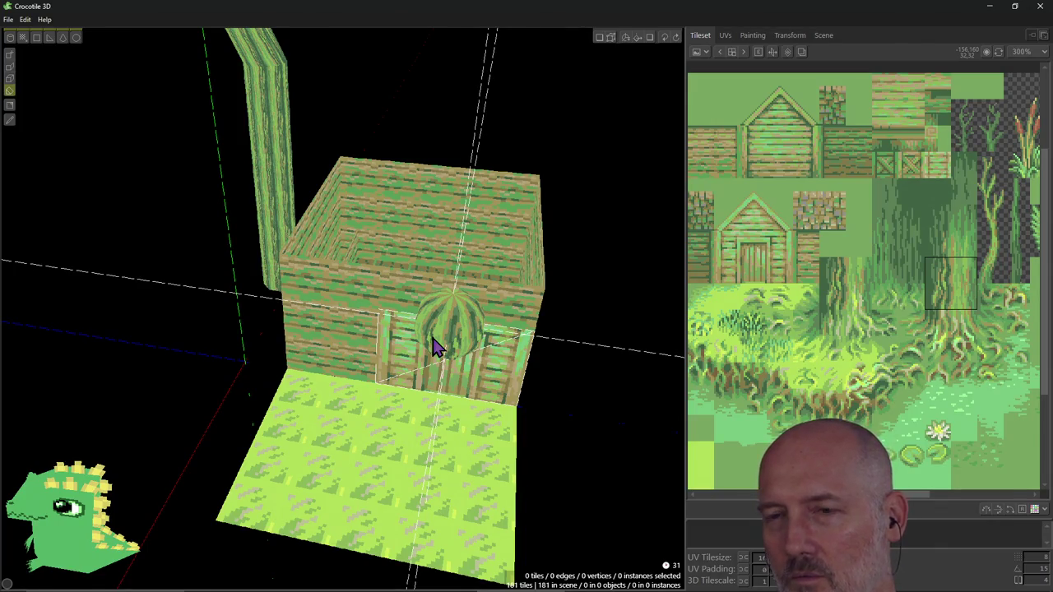
left_click(436, 347)
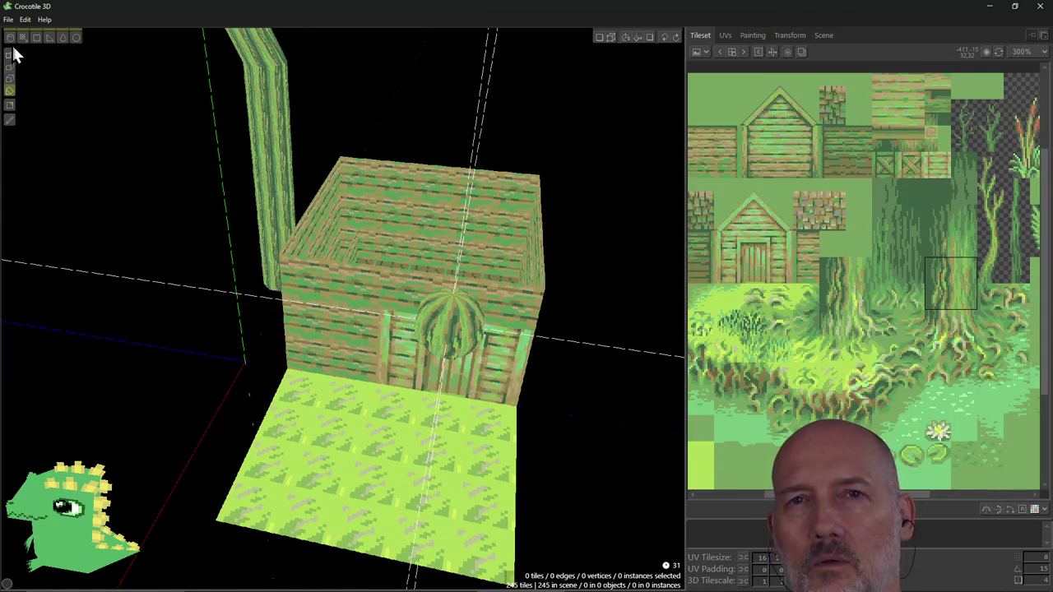
mouse_move(442, 418)
right_mouse_down()
mouse_move(436, 362)
mouse_move(442, 389)
right_mouse_up()
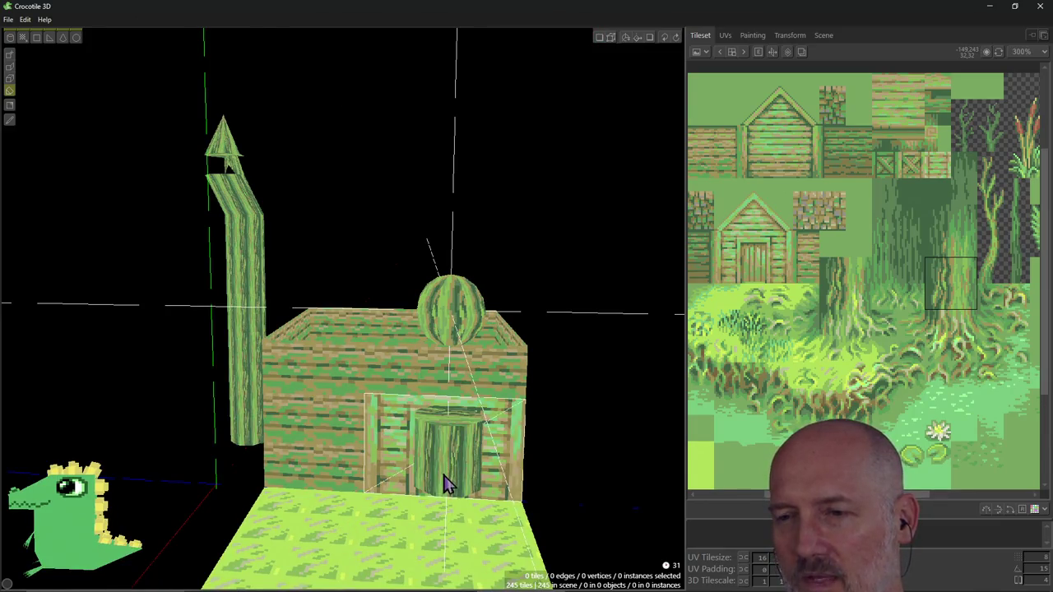
Draw a tall bark cylinder pillar from the floor up to the sphere.
left_click_drag(442, 502, 447, 404)
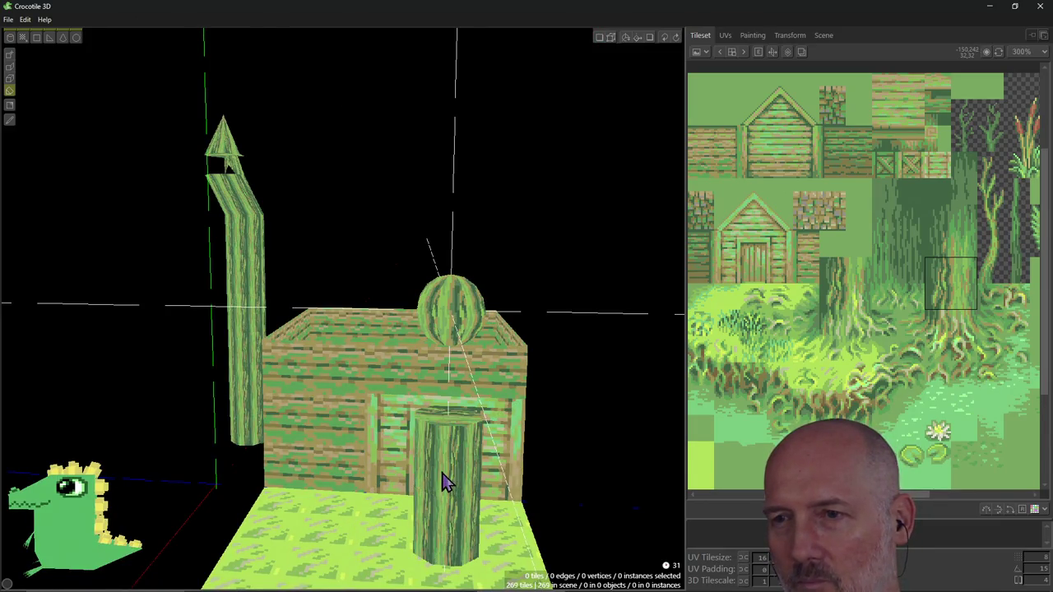
mouse_move(446, 404)
right_mouse_down()
mouse_move(529, 442)
mouse_move(461, 371)
right_mouse_up()
key("1")
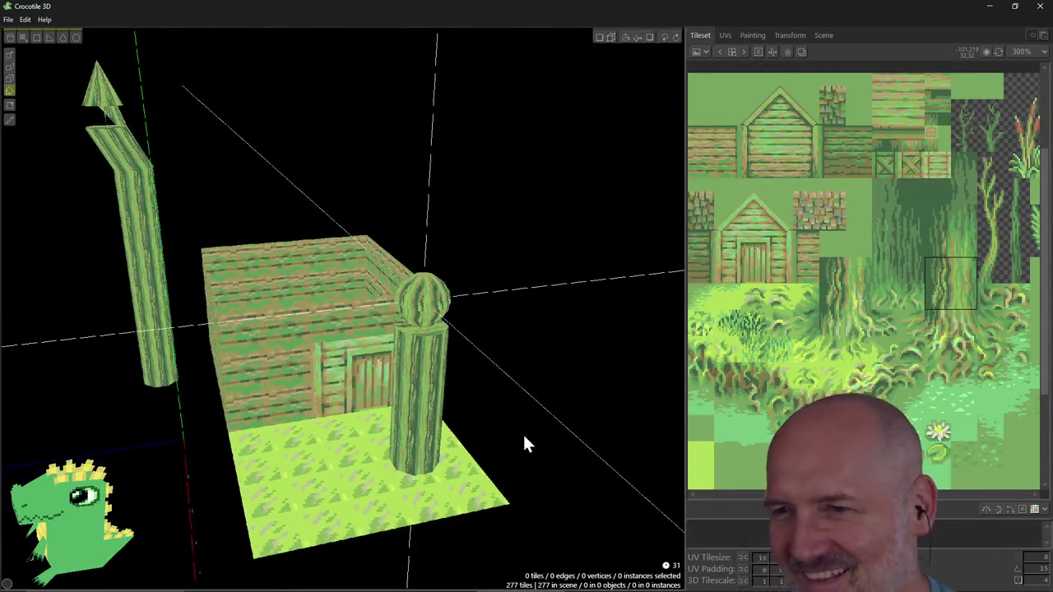
right_click_drag(343, 304, 395, 317)
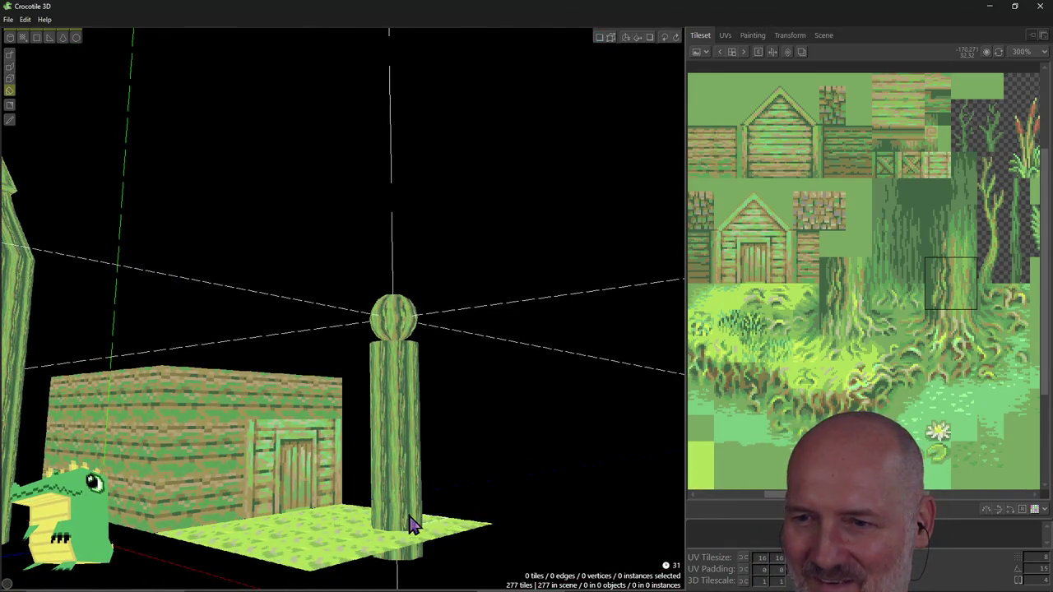
left_click(406, 518)
mouse_move(513, 477)
right_mouse_down()
mouse_move(460, 486)
mouse_move(493, 486)
right_mouse_up()
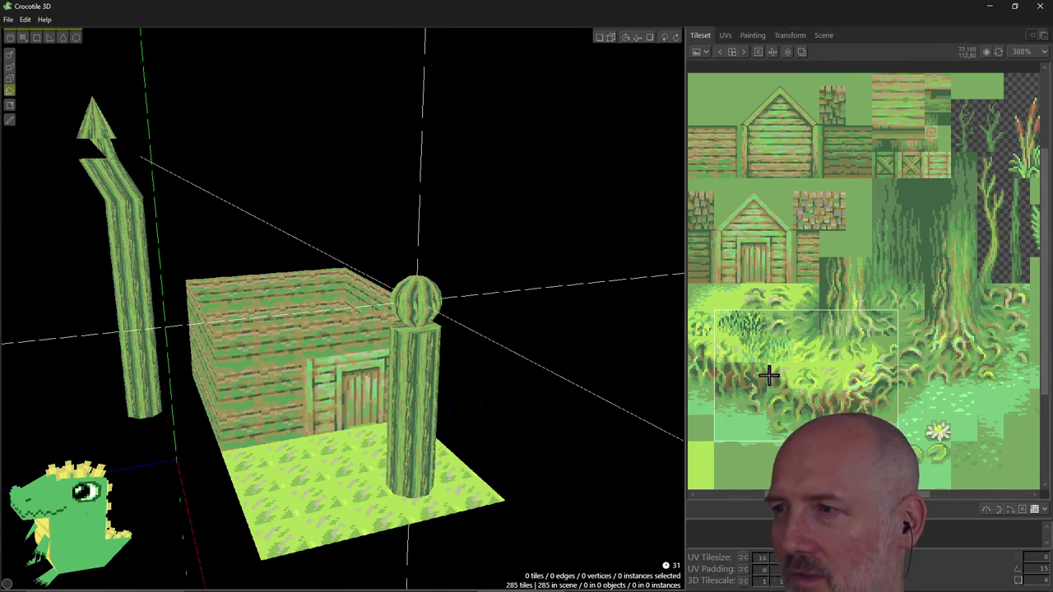
Undo the extra grass spheres and the bark pillar, returning to 181 tiles.
left_click(76, 37)
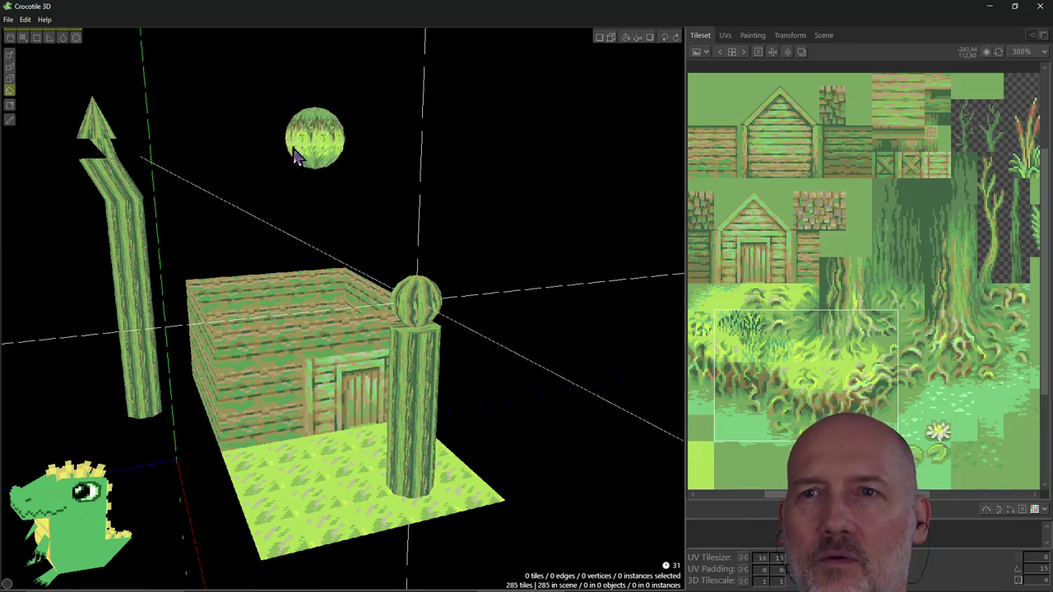
mouse_move(418, 247)
right_mouse_down()
mouse_move(362, 247)
mouse_move(390, 313)
right_mouse_up()
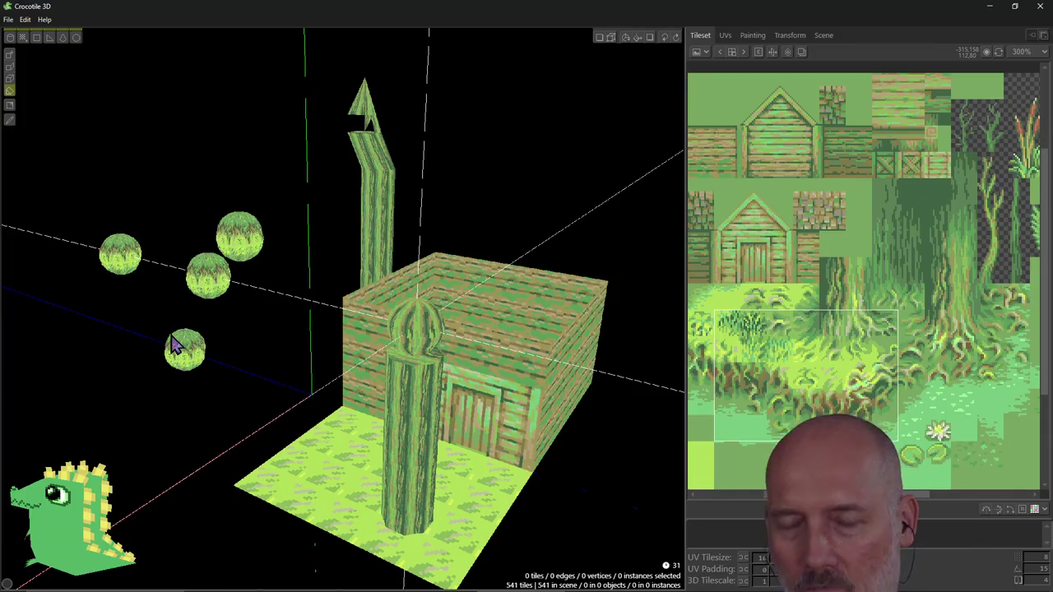
key("ctrl+z")
key("ctrl+z")
key("ctrl+z")
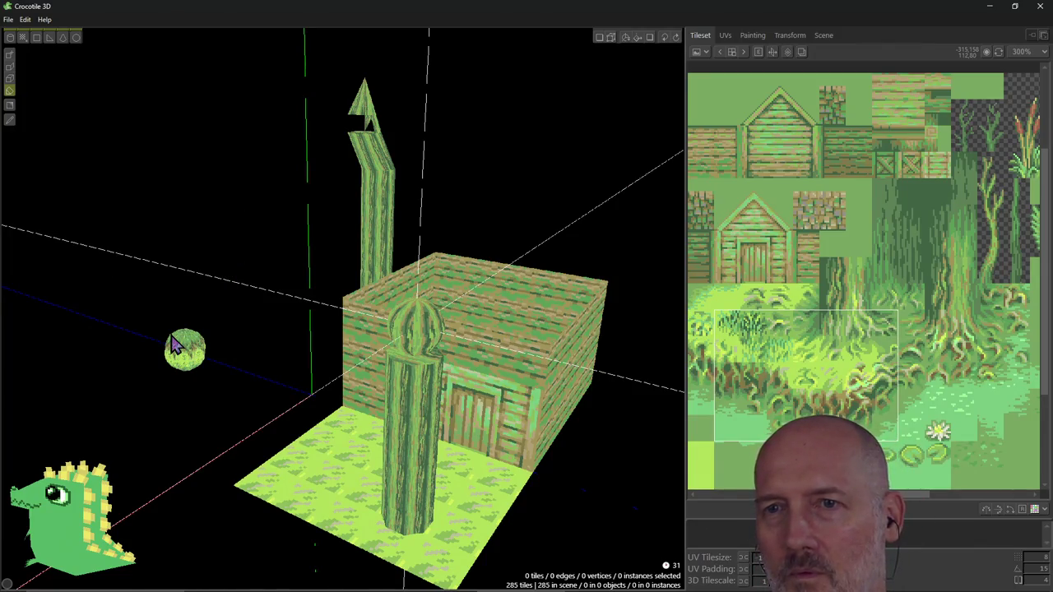
key("ctrl+z")
key("ctrl+z")
key("ctrl+z")
key("ctrl+z")
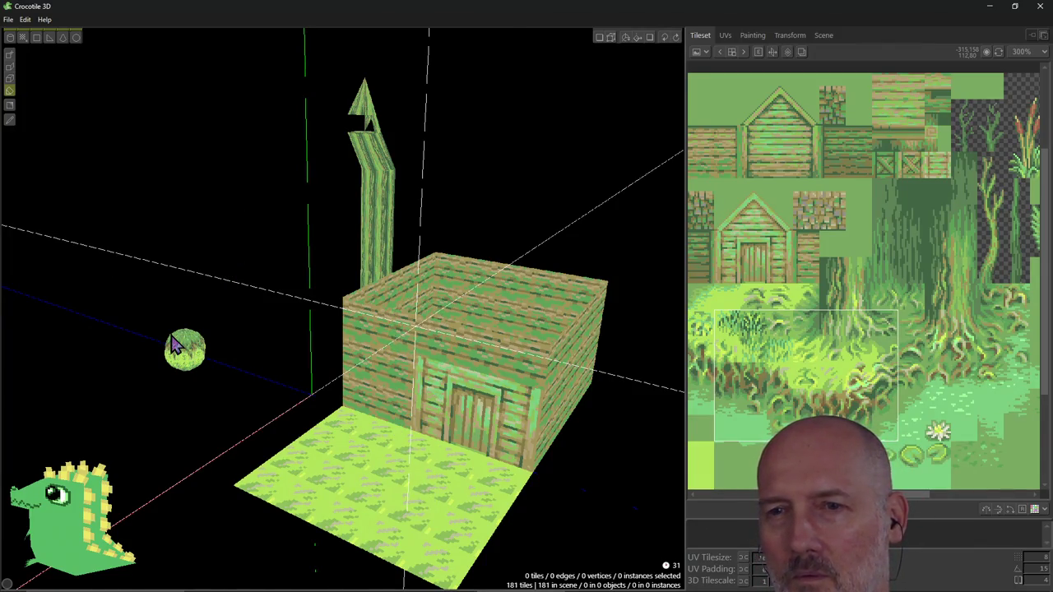
mouse_move(463, 288)
right_mouse_down()
mouse_move(494, 296)
mouse_move(491, 231)
right_mouse_up()
key("alt+Tab")
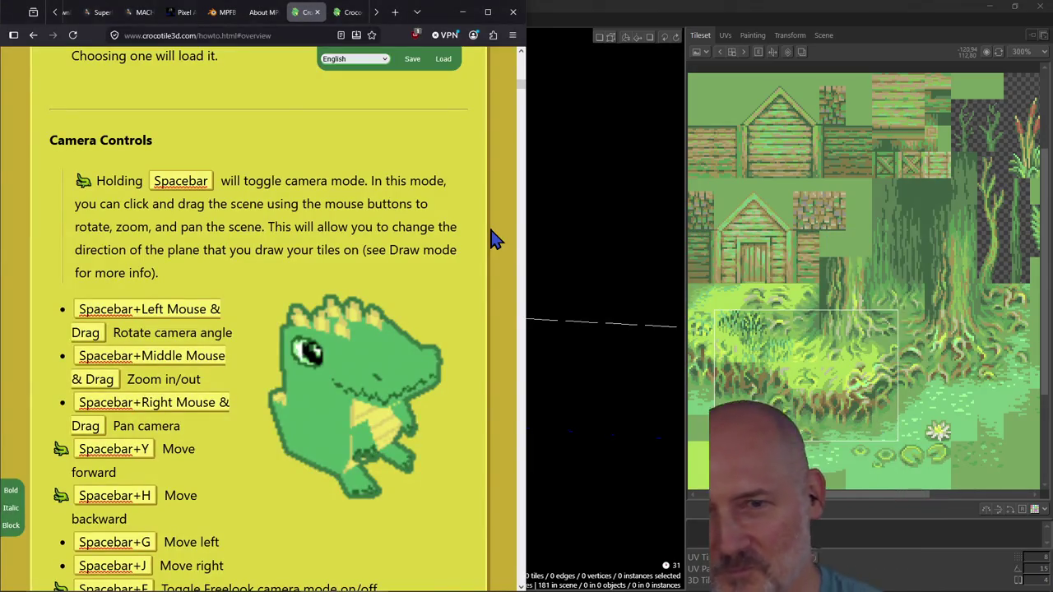
scroll(407, 296, "down", 2)
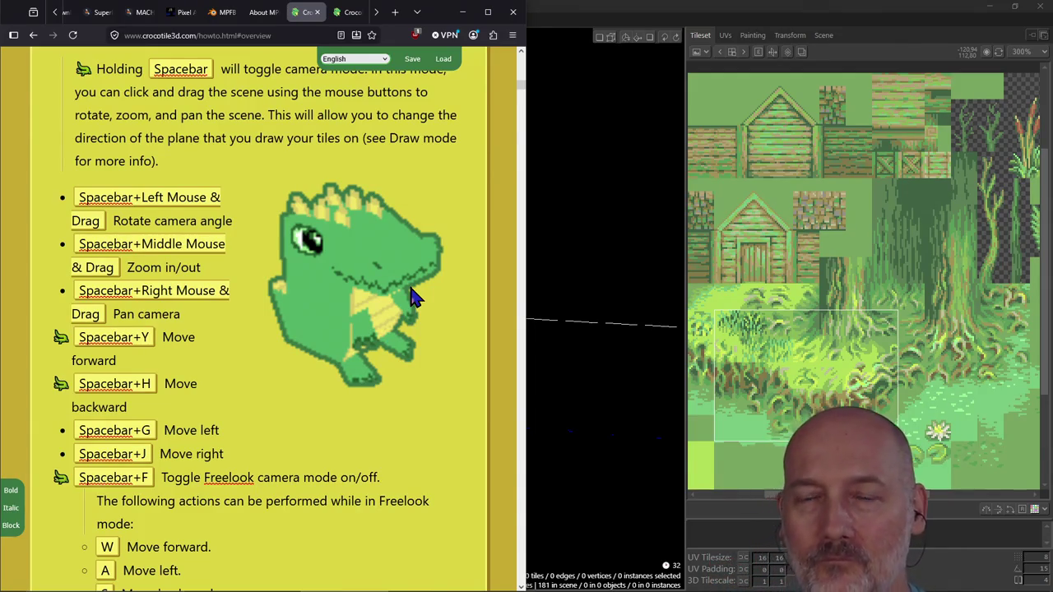
scroll(279, 296, "down", 2)
scroll(277, 292, "up", 1)
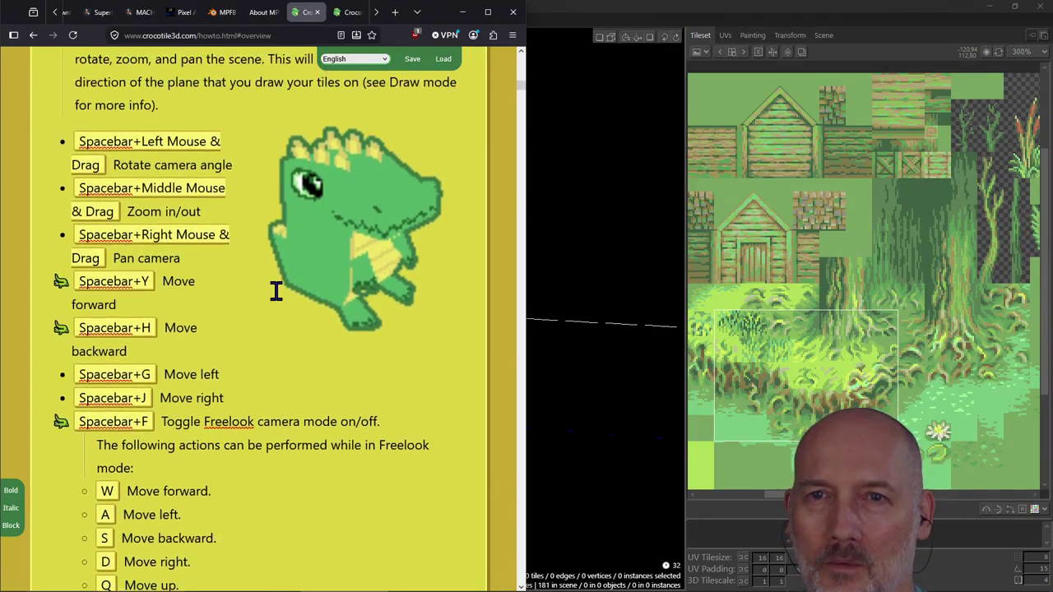
scroll(278, 297, "up", 2)
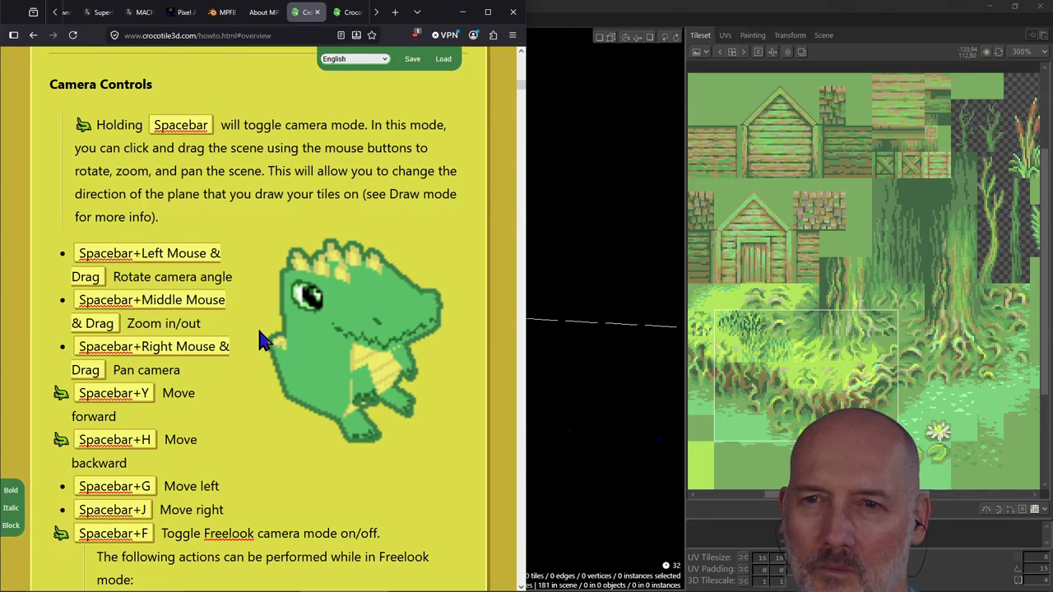
key("alt+Tab")
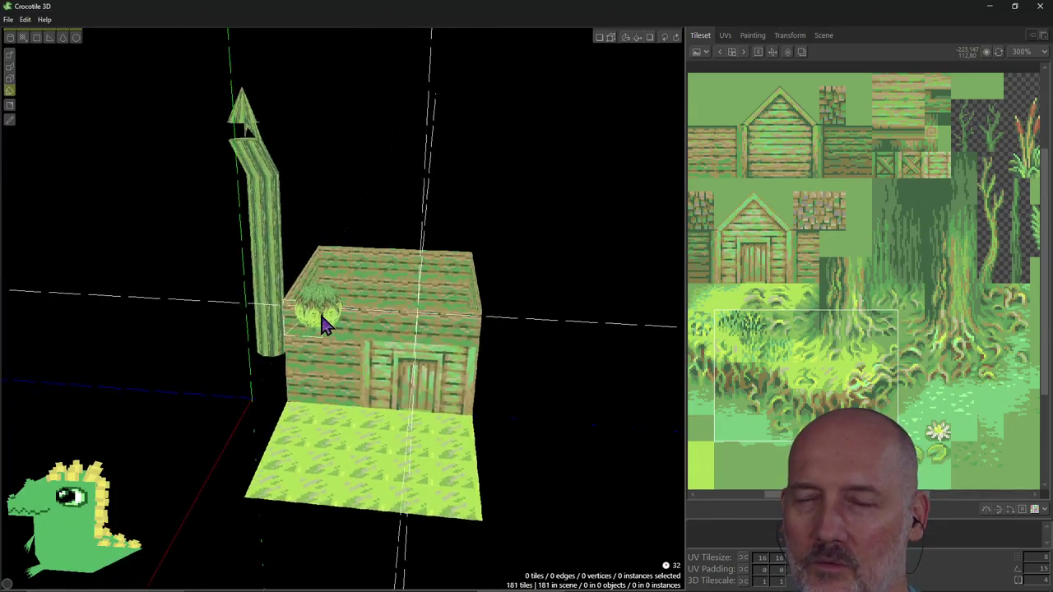
Orbit and zoom the view in closer to the hut and trunk.
mouse_move(323, 324)
right_mouse_down()
mouse_move(362, 314)
mouse_move(343, 309)
mouse_move(301, 399)
right_mouse_up()
scroll(375, 308, "up", 3)
scroll(370, 317, "down", 2)
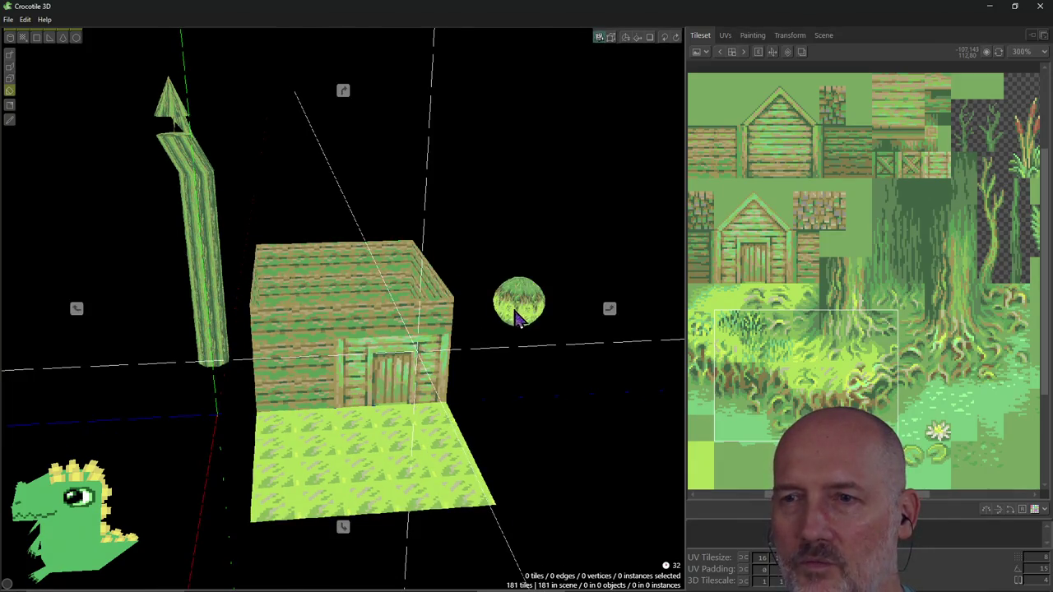
scroll(513, 308, "up", 2)
scroll(527, 325, "up", 2)
Orbit to a new angle, then bring up the Camera Controls docs at the Freelook section.
mouse_move(560, 317)
right_mouse_down()
mouse_move(526, 379)
mouse_move(524, 370)
right_mouse_up()
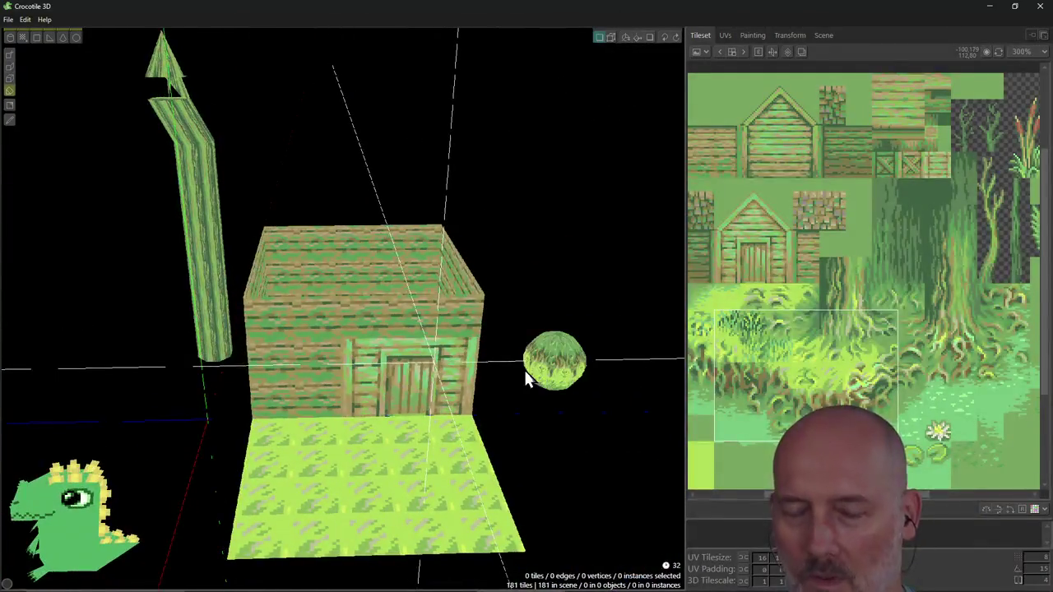
key("alt+Tab")
scroll(415, 362, "down", 3)
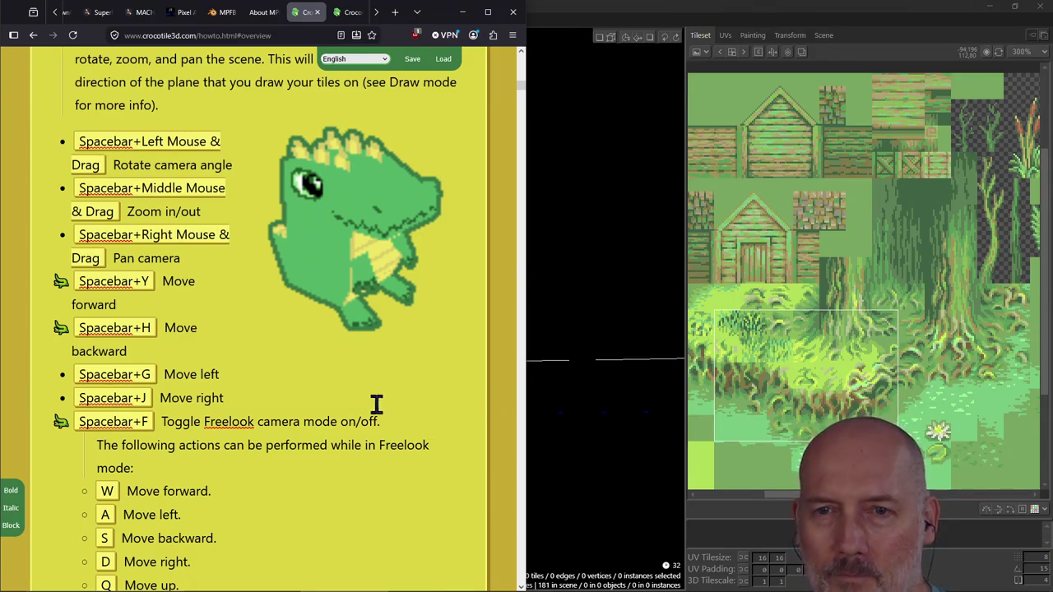
Read the Freelook shortcuts in the how-to page, then return to the hut scene.
scroll(324, 384, "down", 1)
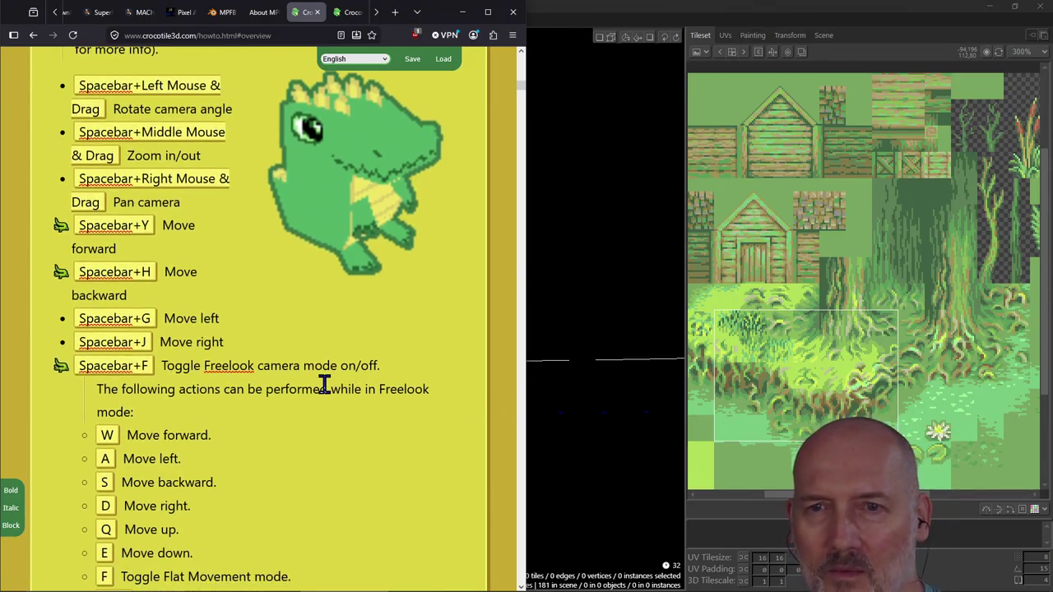
scroll(324, 384, "up", 1)
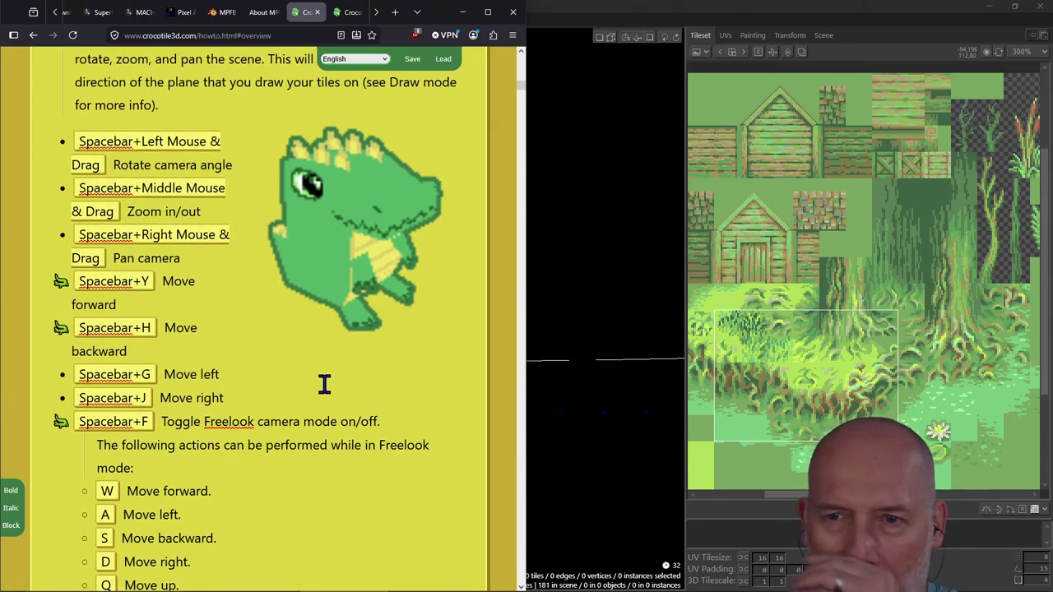
scroll(324, 385, "down", 1)
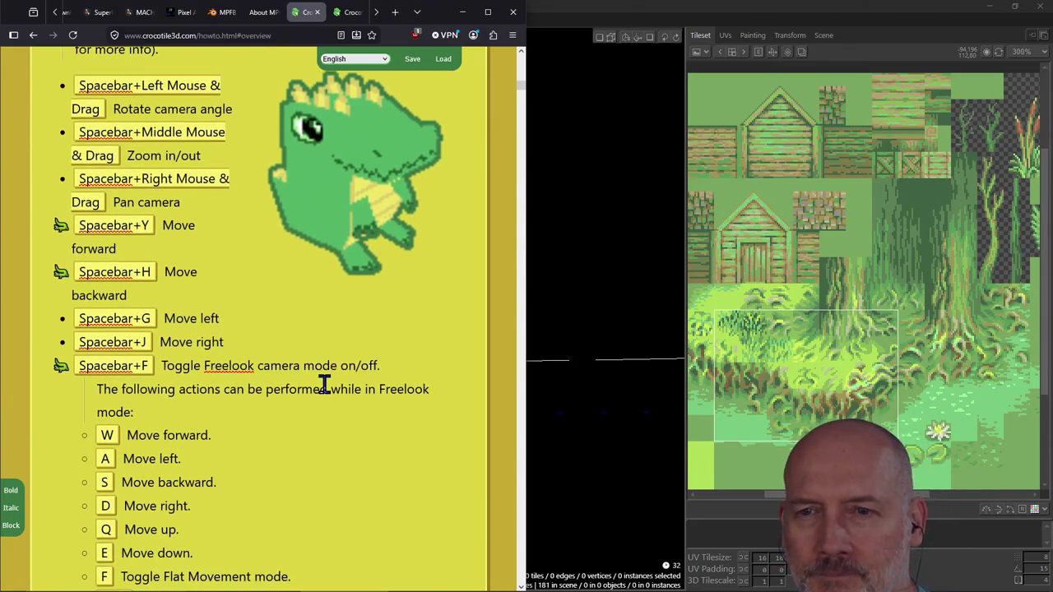
scroll(335, 424, "down", 2)
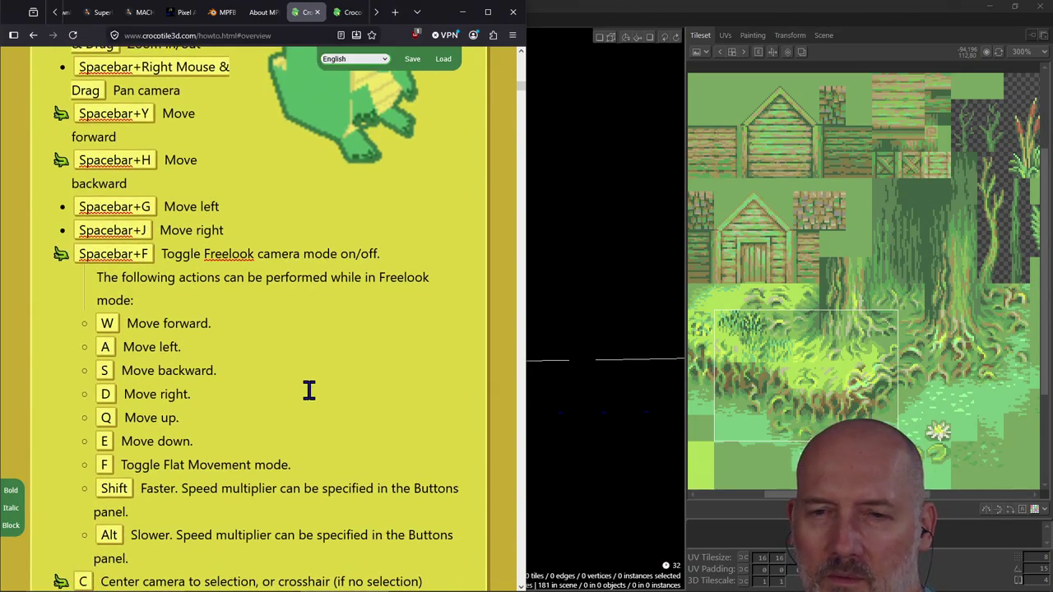
key("alt")
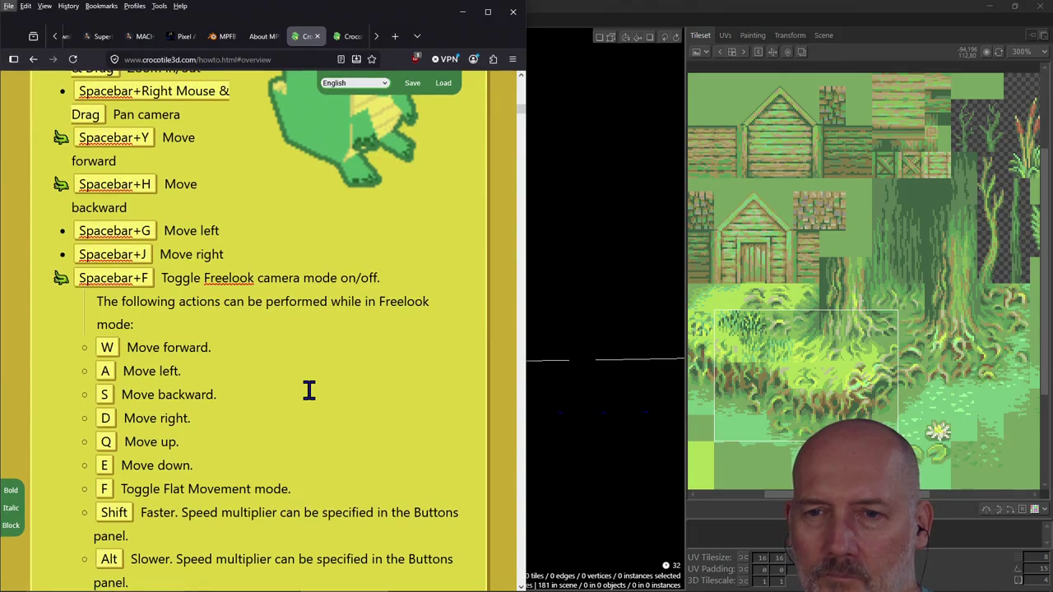
scroll(306, 437, "down", 1)
key("alt+Tab")
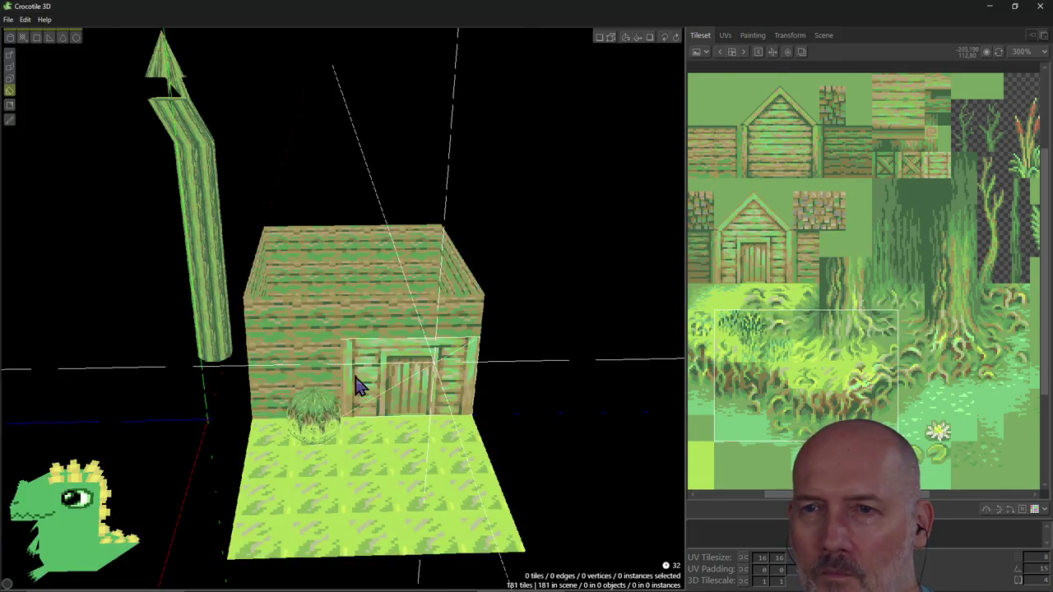
Level the view of the house while checking the freelook documentation.
key("alt+Tab")
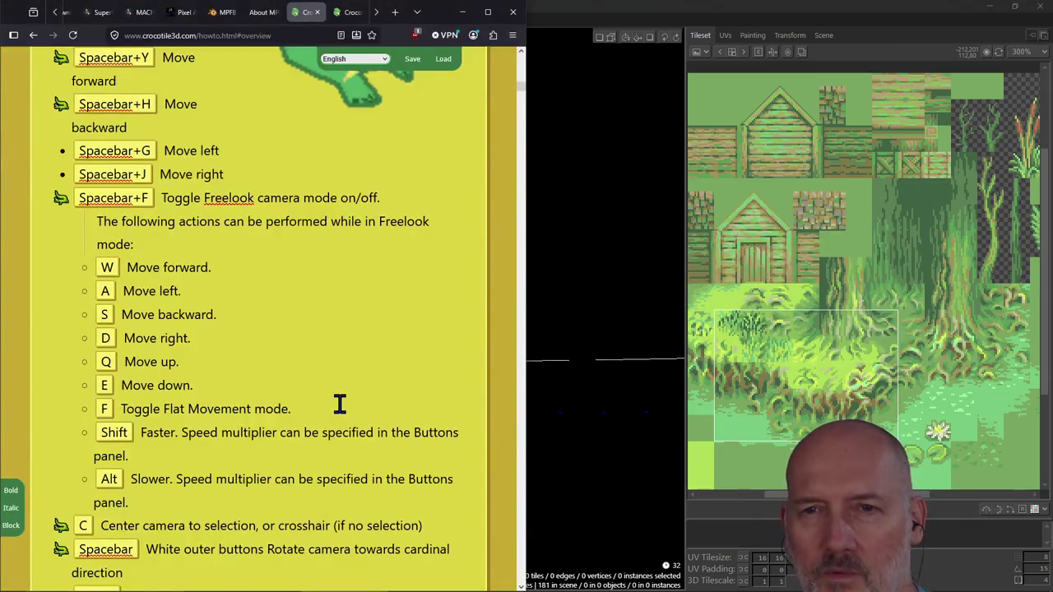
key("alt+Tab")
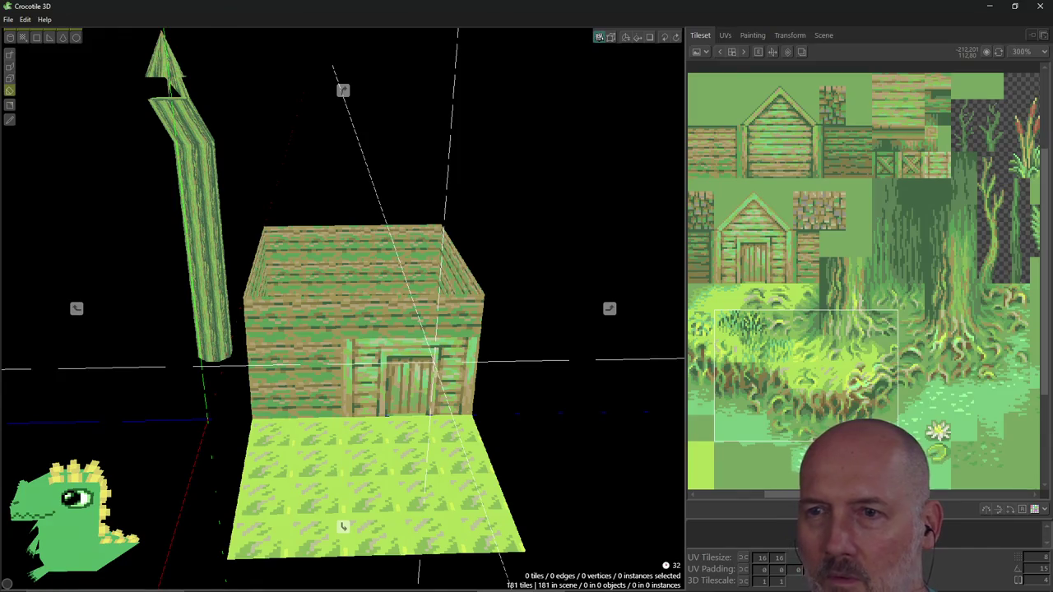
mouse_move(343, 309)
right_mouse_down()
mouse_move(354, 246)
mouse_move(354, 280)
mouse_move(247, 278)
mouse_move(321, 271)
right_mouse_up()
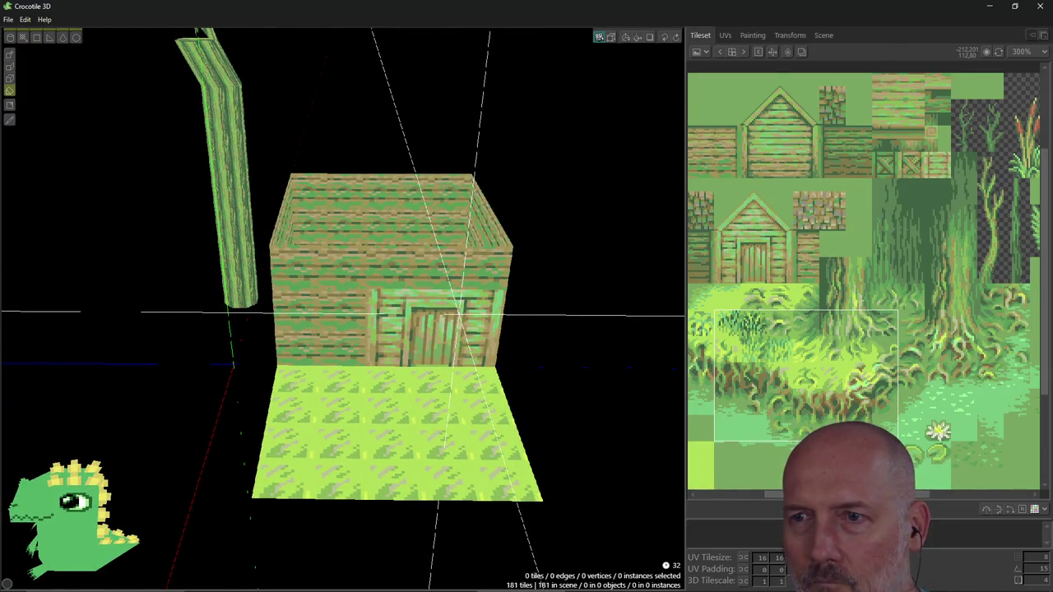
key("alt+Tab")
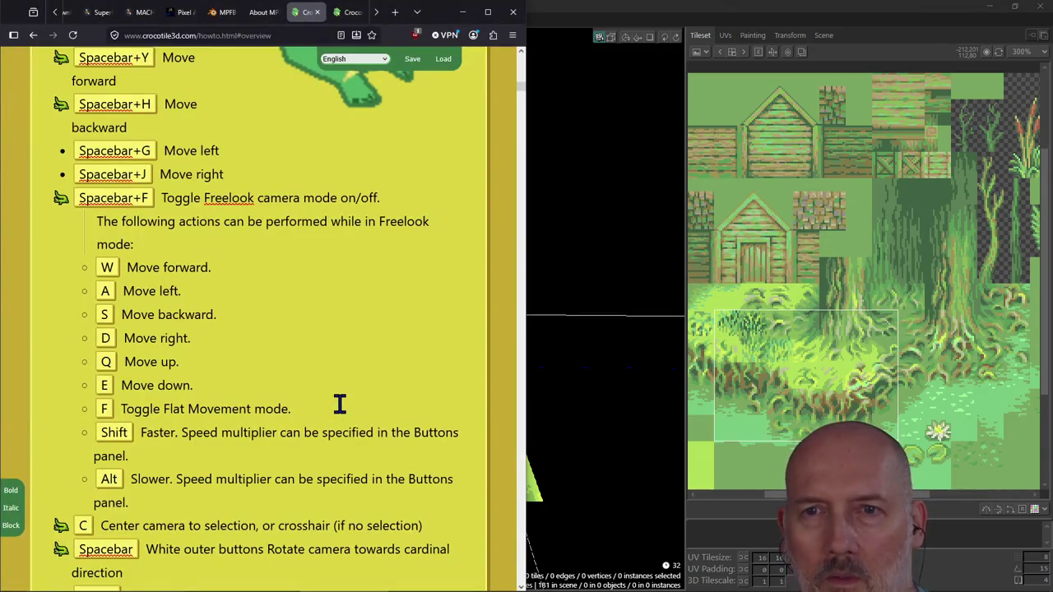
key("alt+Tab")
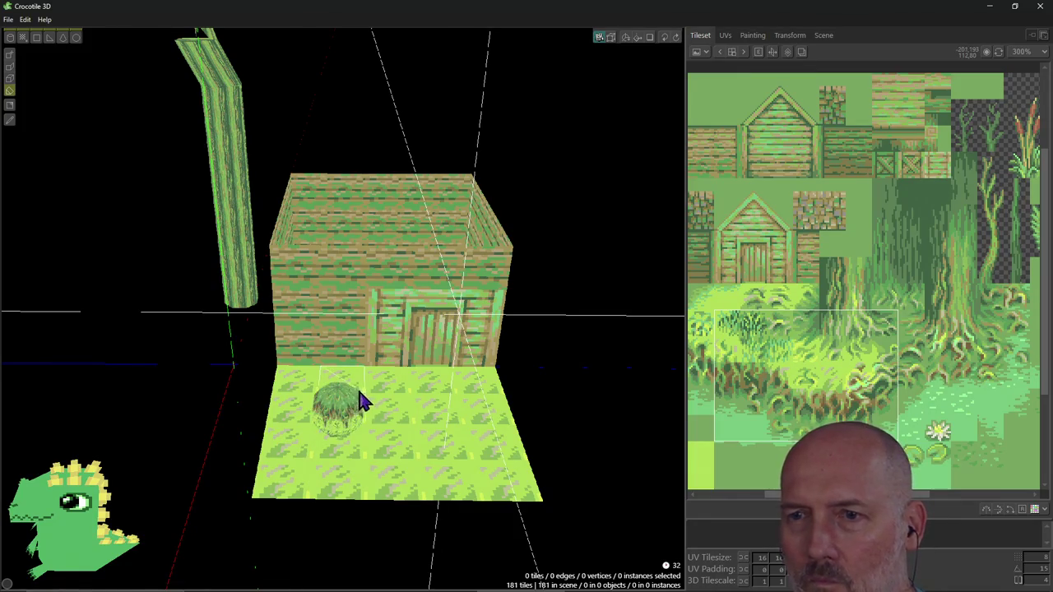
Try Spacebar for freelook, orbit around the house, and recheck the shortcut docs.
key("space")
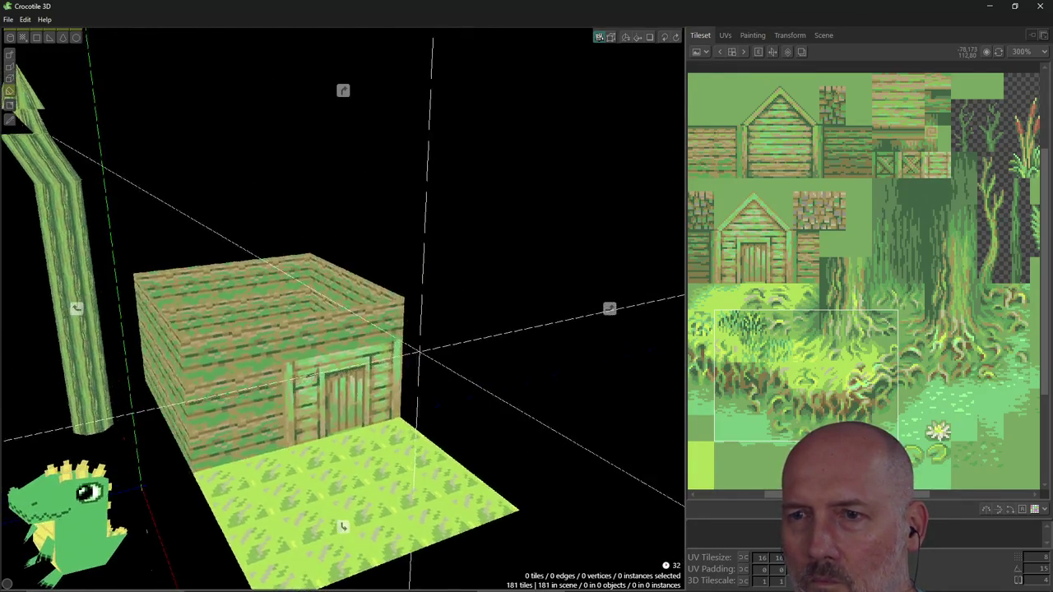
key("space")
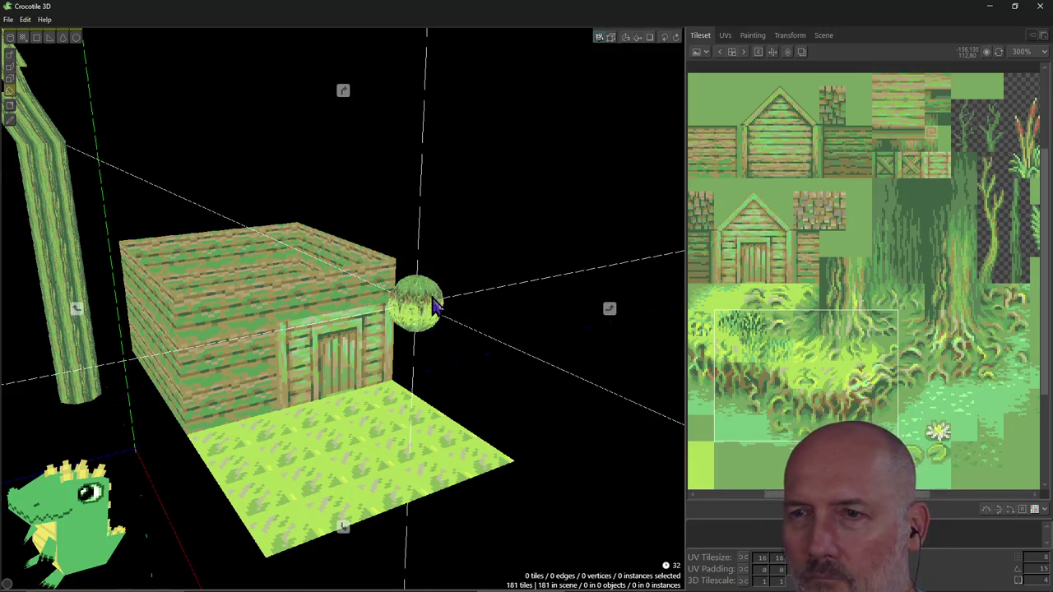
mouse_move(498, 287)
right_mouse_down()
mouse_move(576, 296)
mouse_move(484, 311)
right_mouse_up()
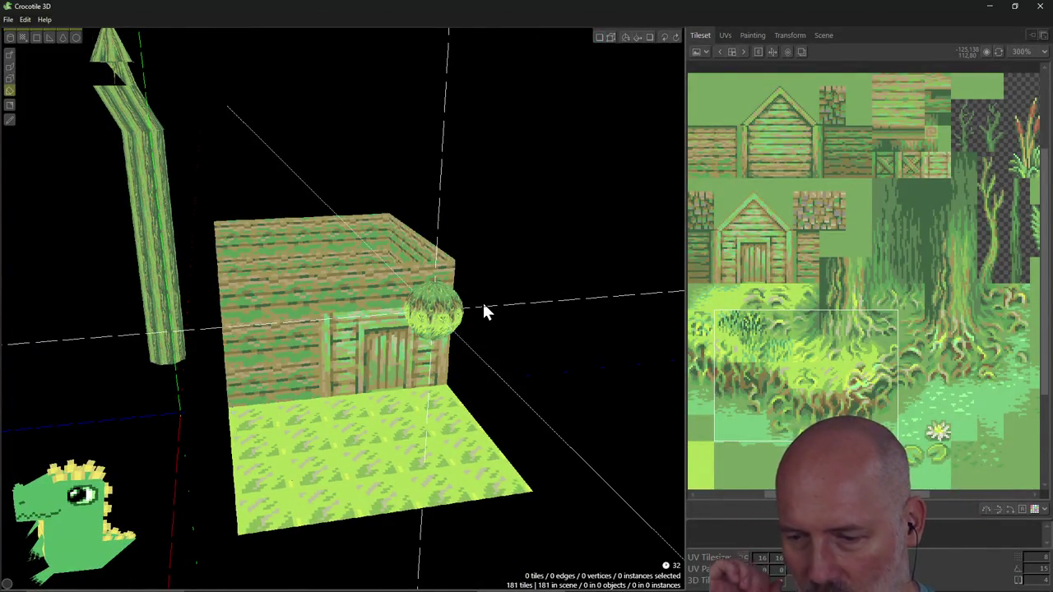
key("alt+Tab")
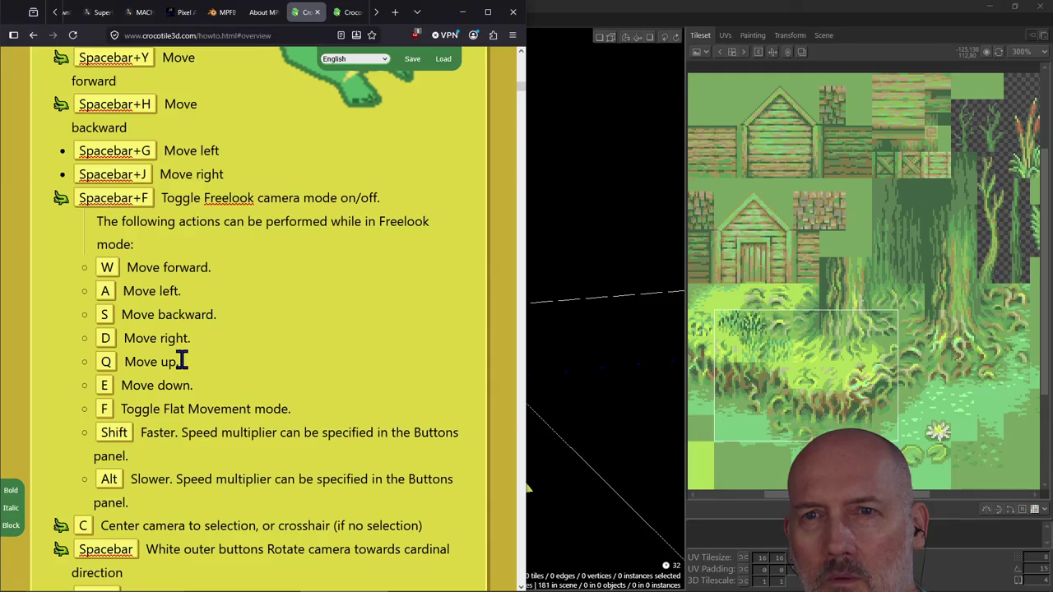
key("alt+Tab")
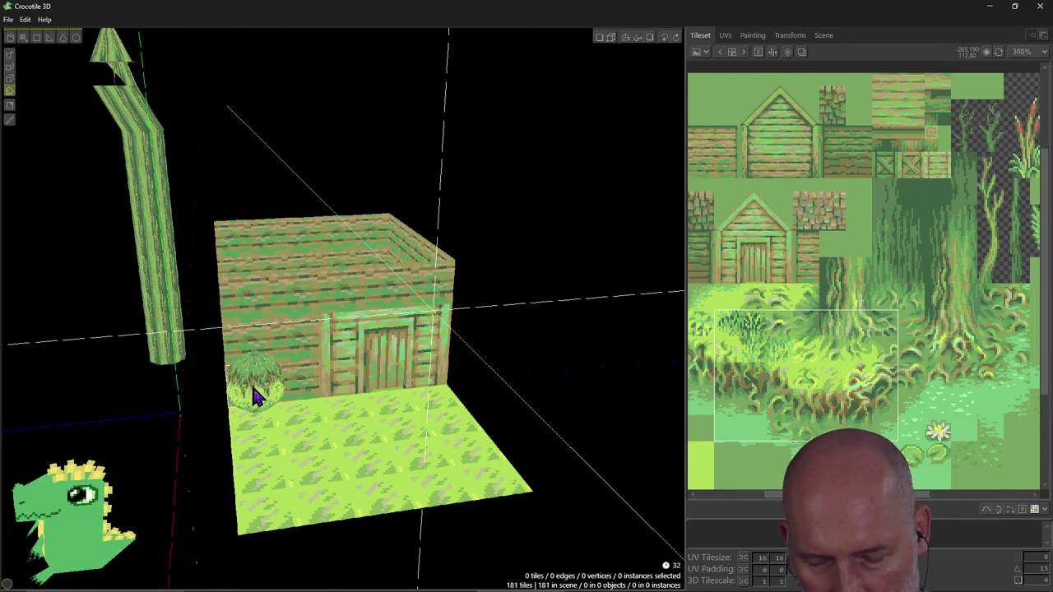
Fly in freelook sideways, closer, above the house and forward at floor level.
key("c")
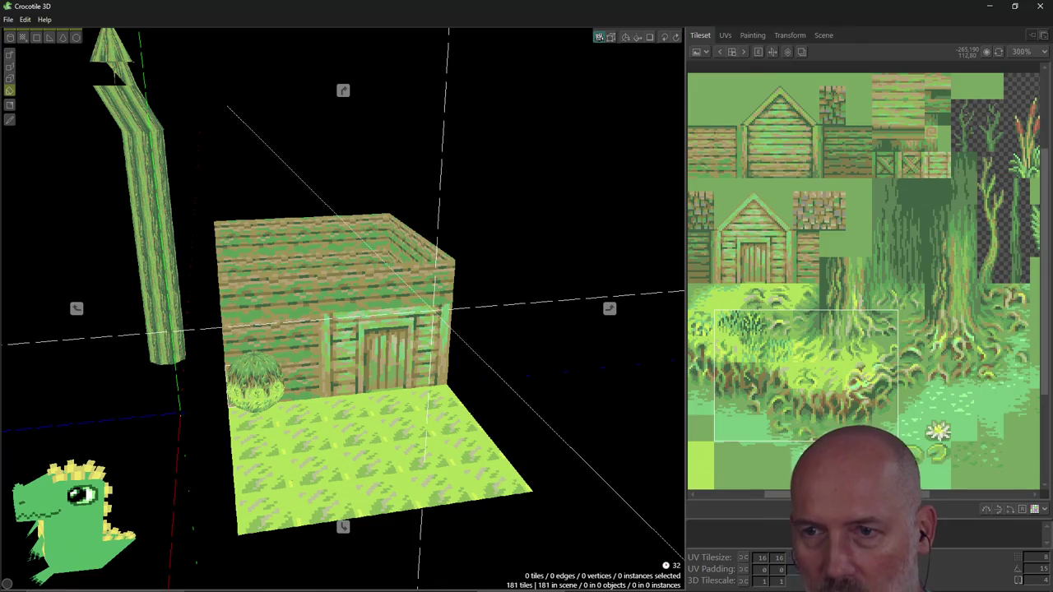
key("d")
key("w")
key("s")
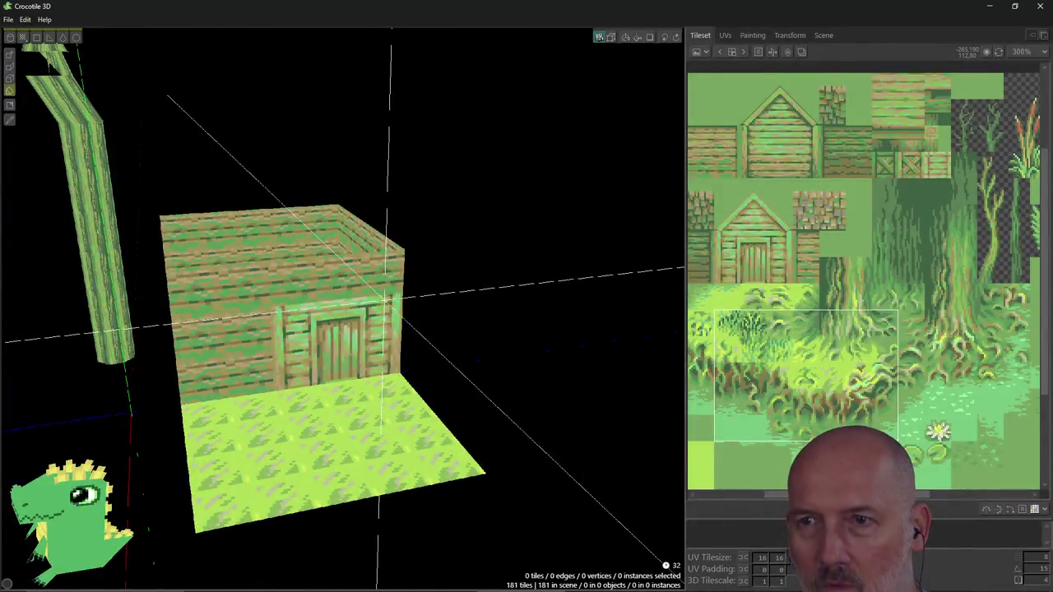
key("w")
key("s")
key("s")
key("w")
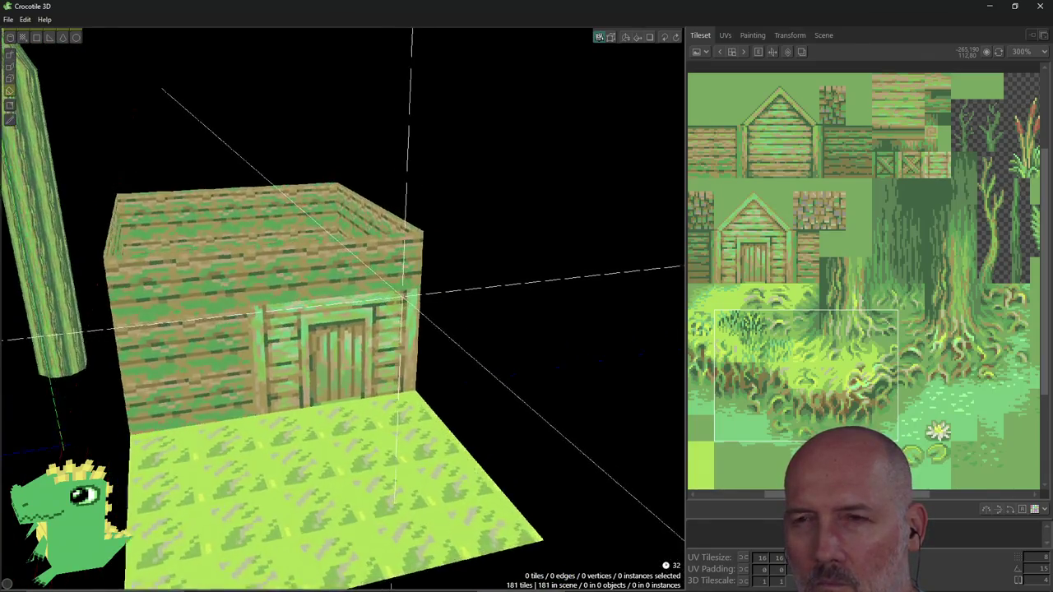
key("s")
key("e")
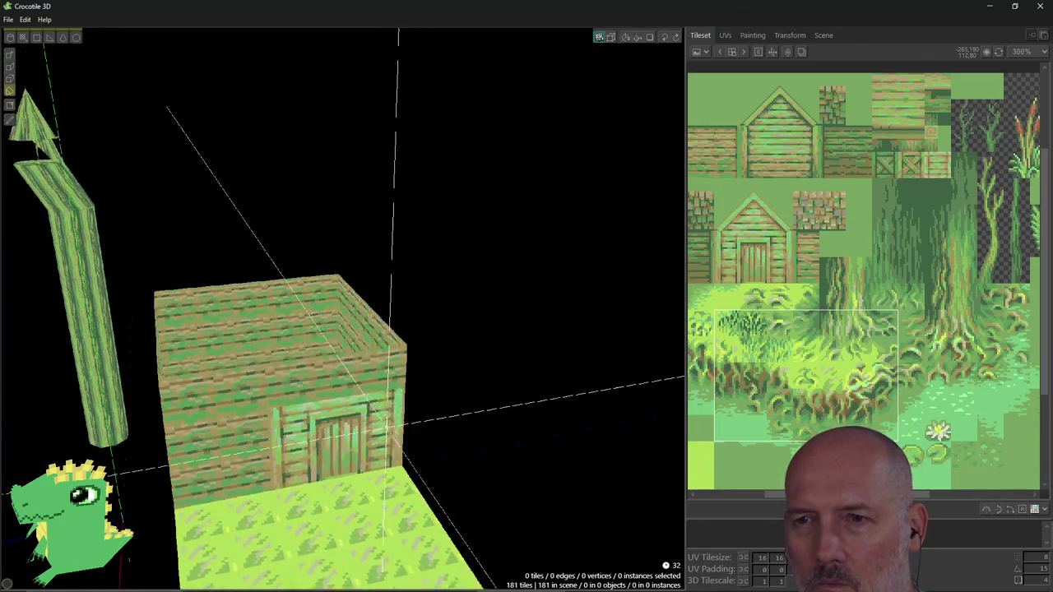
key("q")
key("w")
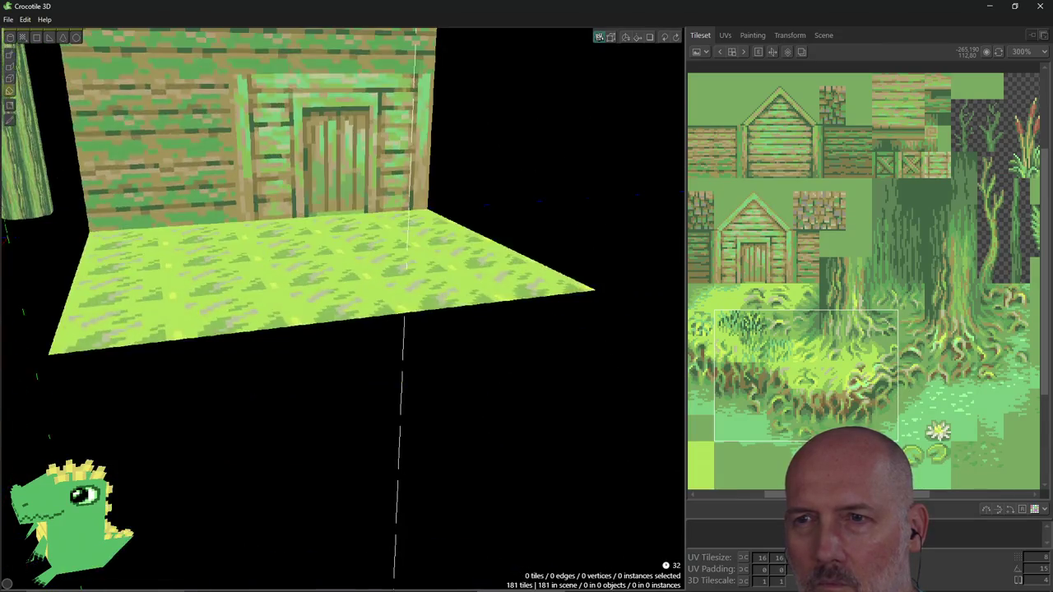
Fly below and back above the floor toward the house front, then return to the docs.
key("s")
key("w")
key("q")
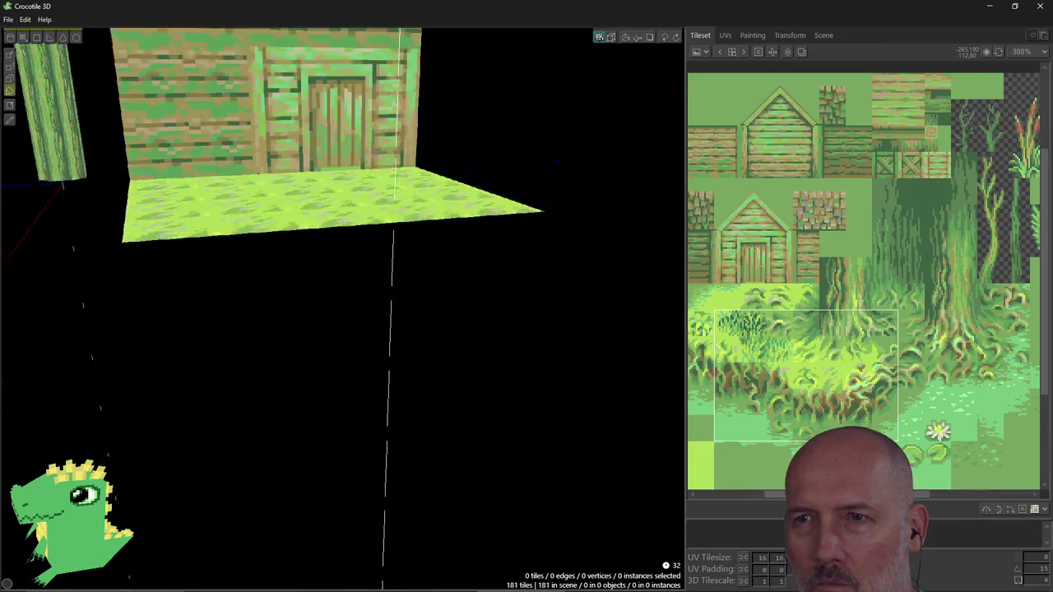
key("e")
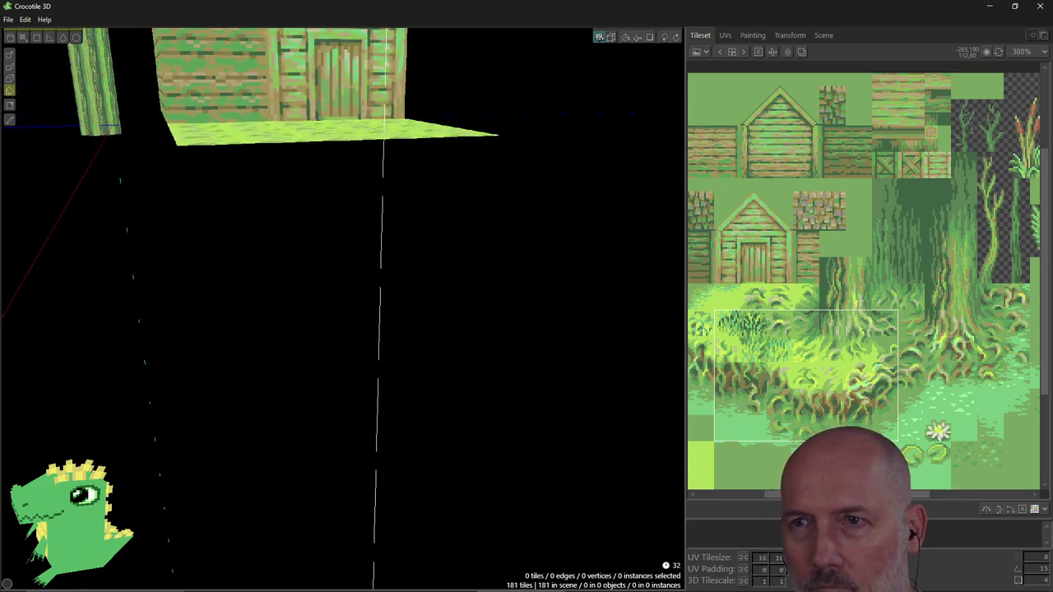
key("w")
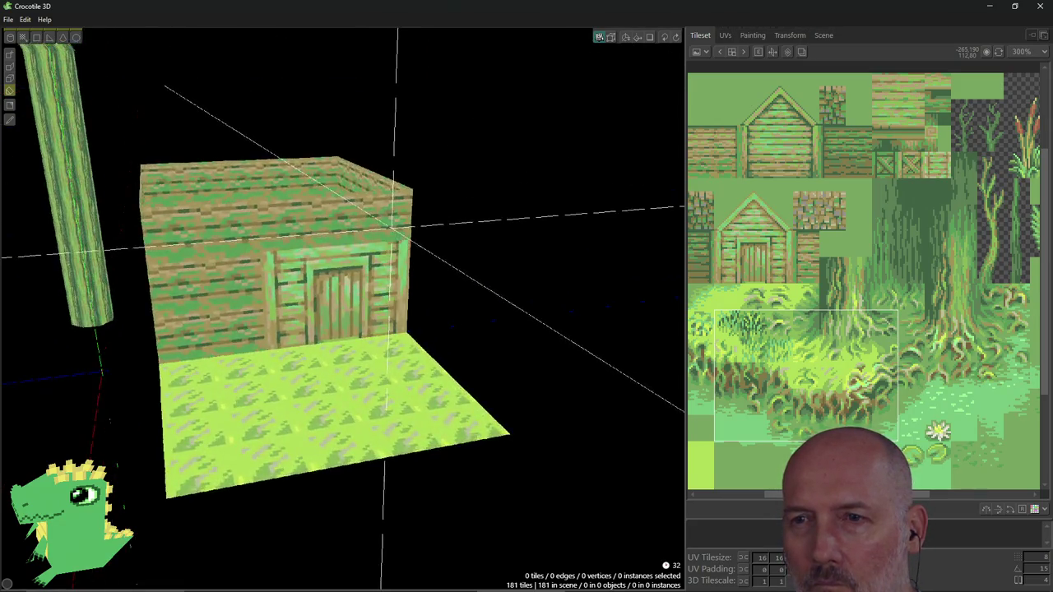
key("e")
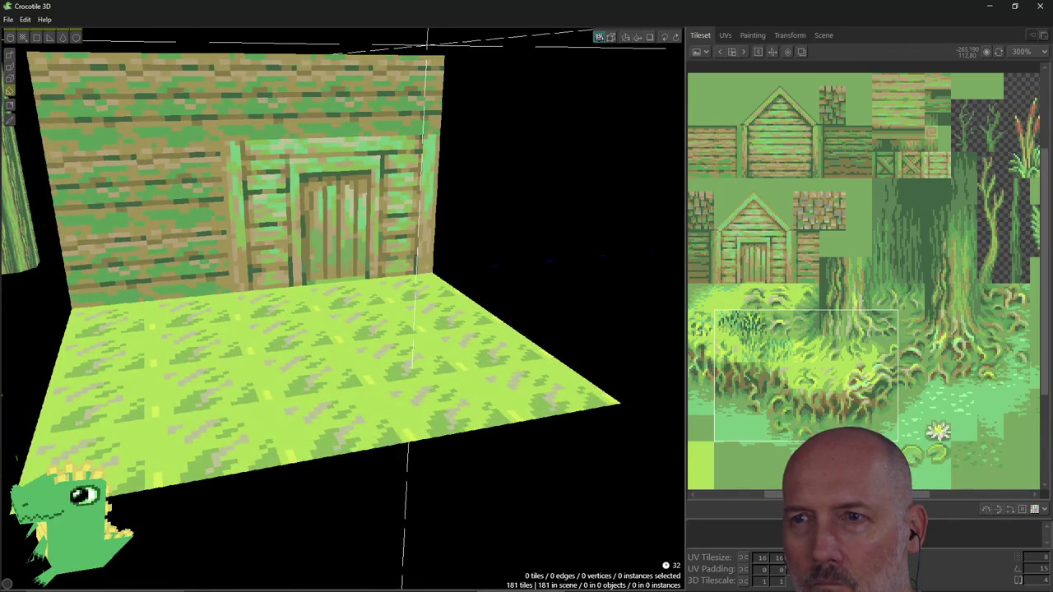
key("s")
key("e")
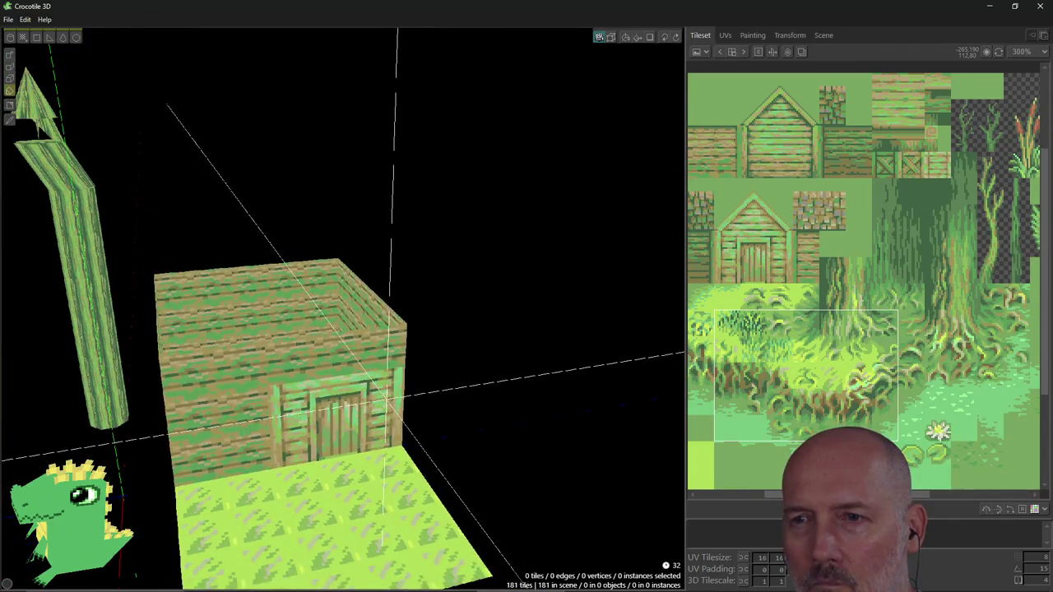
key("q")
key("d")
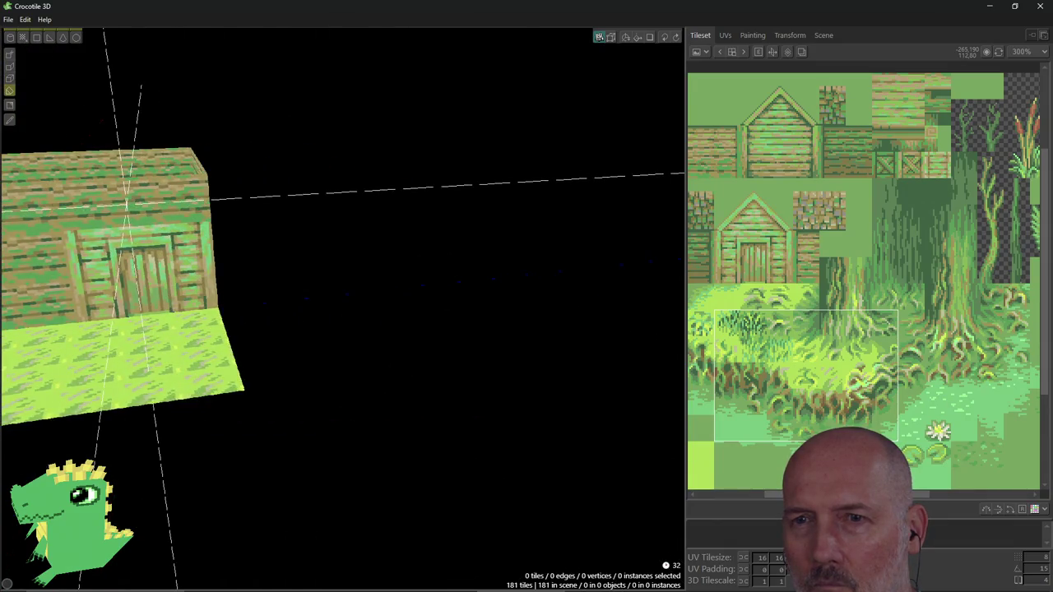
key("w")
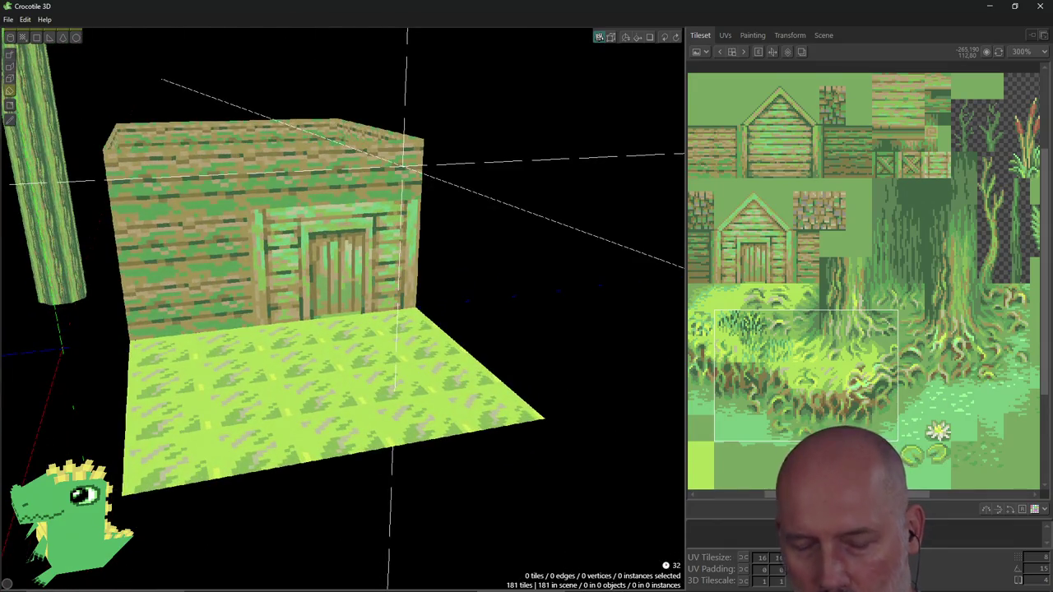
key("alt+Tab")
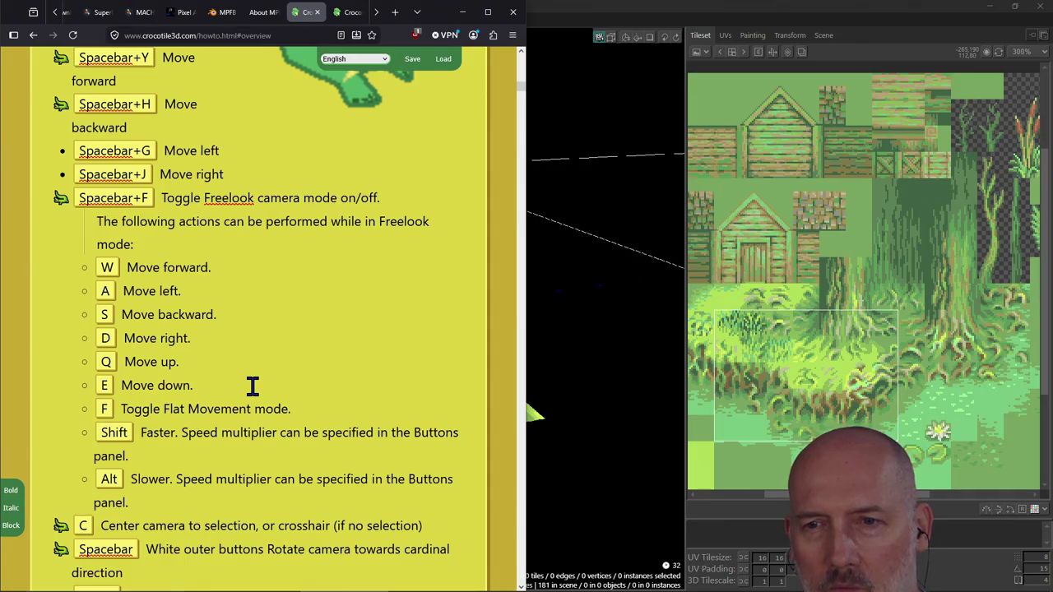
Return to Crocotile 3D and orbit to show the hut's right side.
key("alt+Tab")
mouse_move(450, 278)
middle_mouse_down()
mouse_move(346, 272)
mouse_move(312, 247)
mouse_move(298, 206)
mouse_move(346, 226)
mouse_move(316, 234)
mouse_move(349, 238)
middle_mouse_up()
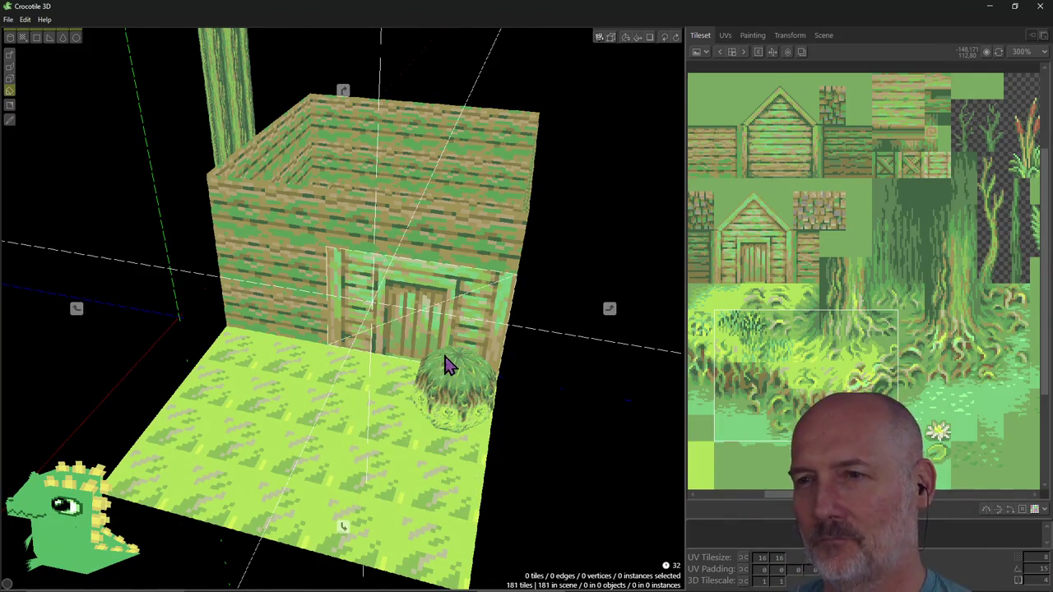
Orbit around the hut and ready a grass sphere bush preview beside it.
right_click_drag(445, 366, 445, 345)
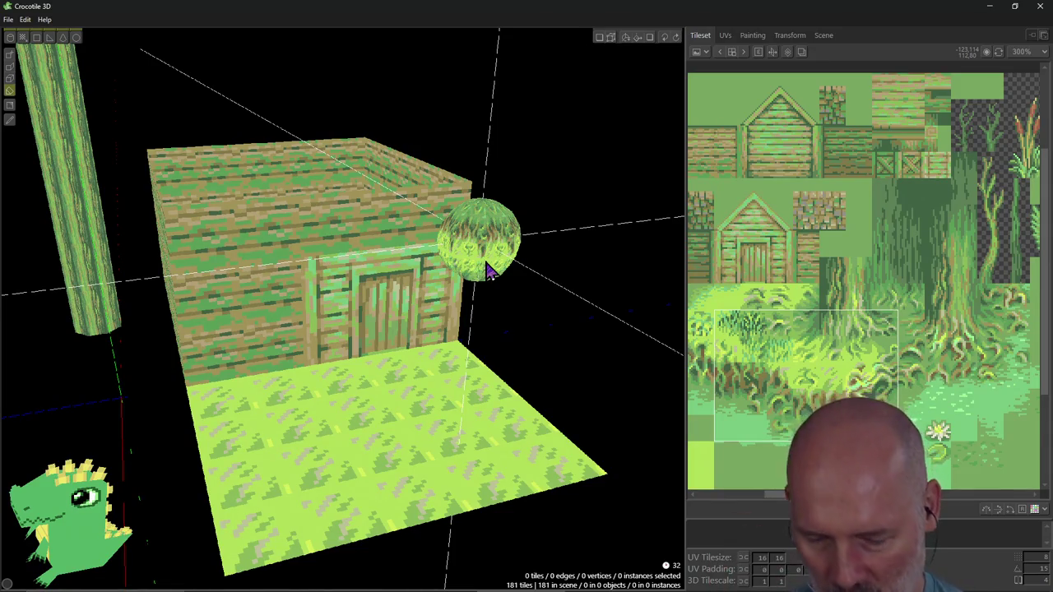
key("alt+Tab")
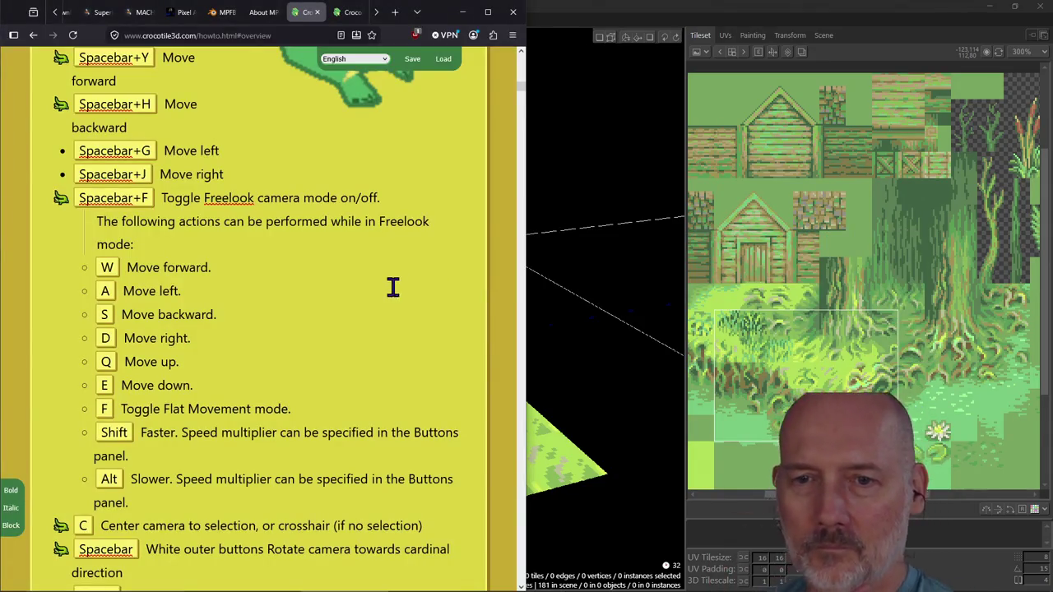
key("alt+Tab")
left_click(199, 282)
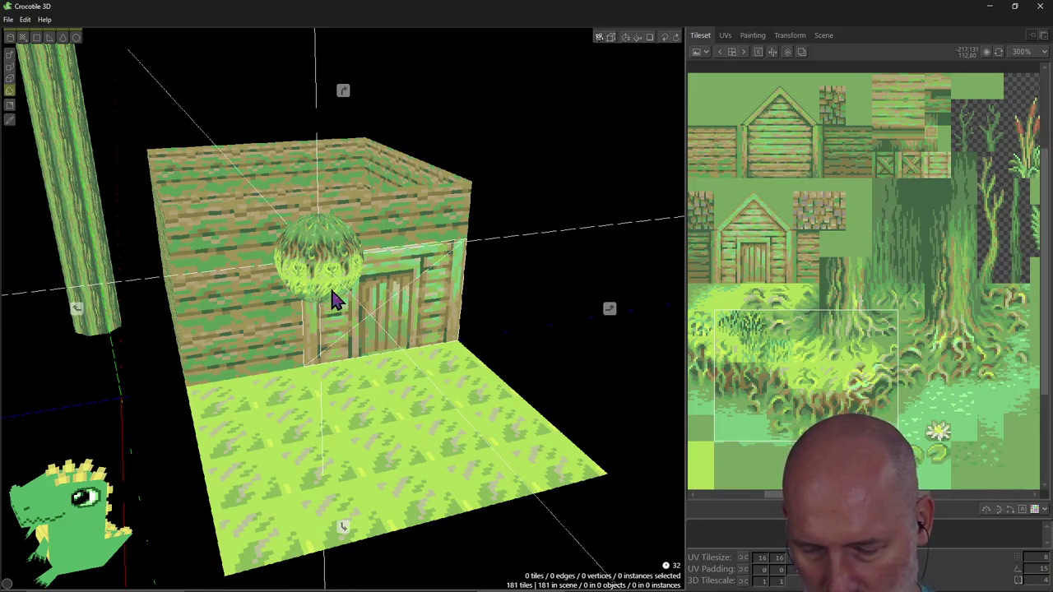
middle_click_drag(317, 255, 383, 216)
scroll(383, 215, "up", 3)
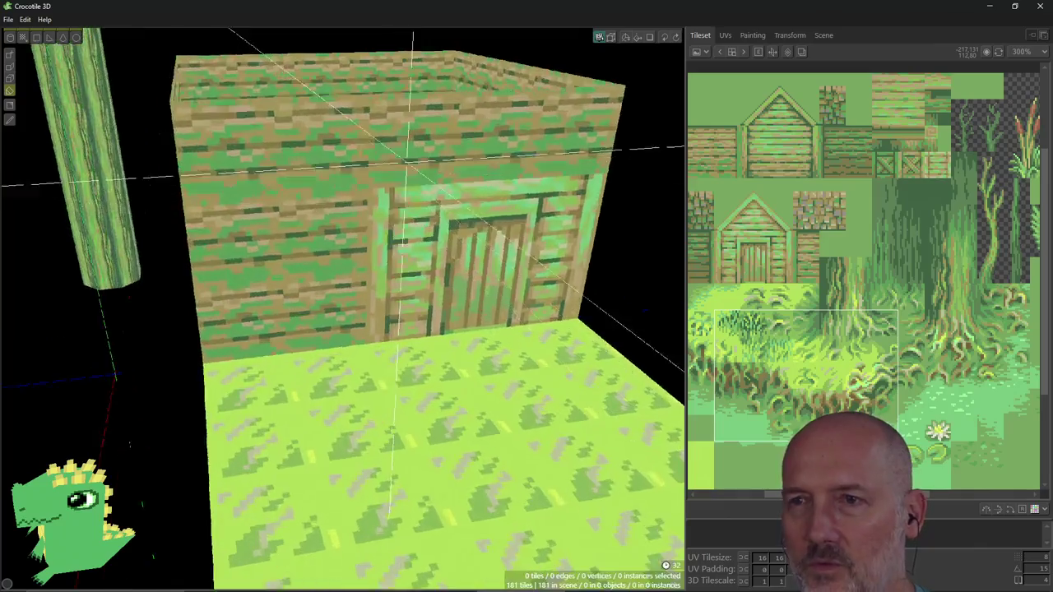
scroll(395, 247, "up", 3)
scroll(395, 247, "down", 2)
scroll(379, 222, "down", 2)
scroll(353, 198, "down", 2)
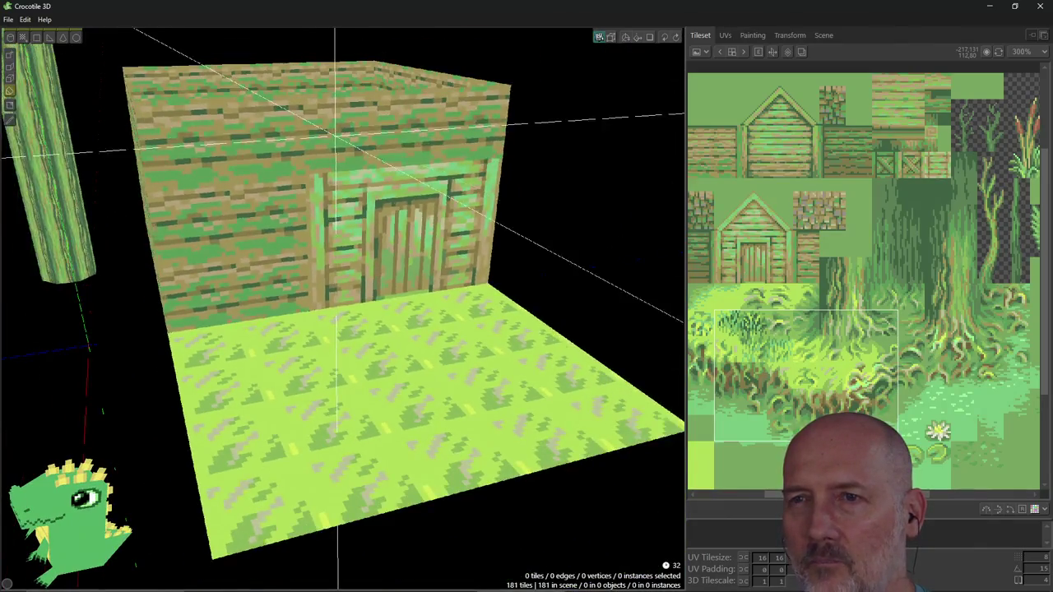
mouse_move(354, 198)
middle_mouse_down()
mouse_move(288, 305)
mouse_move(297, 288)
middle_mouse_up()
scroll(342, 280, "up", 2)
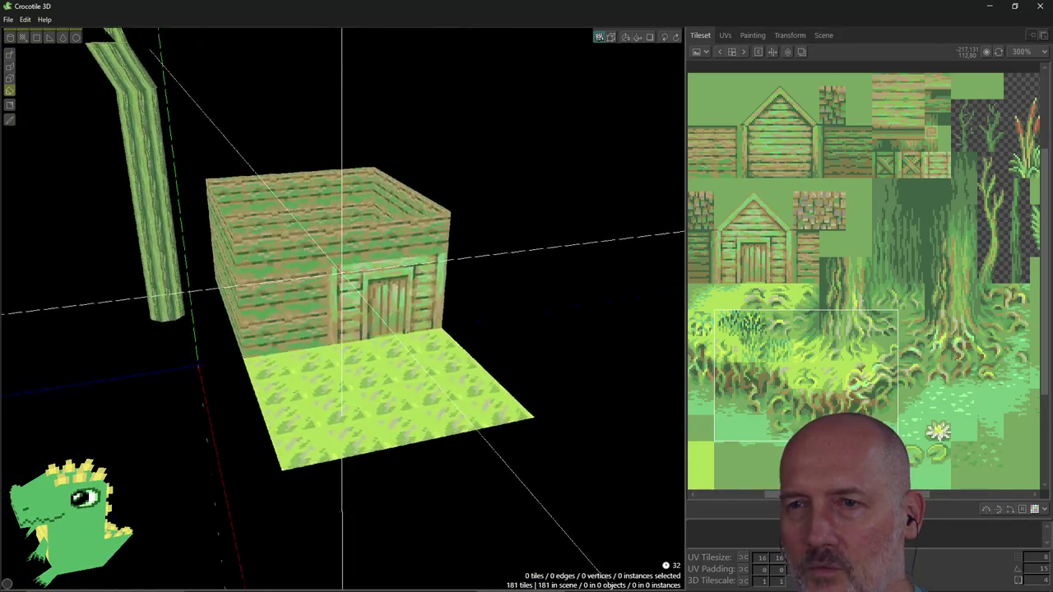
scroll(342, 280, "up", 2)
scroll(342, 280, "up", 1)
scroll(342, 280, "up", 2)
mouse_move(343, 297)
middle_mouse_down()
mouse_move(420, 298)
mouse_move(350, 297)
mouse_move(313, 282)
mouse_move(346, 277)
mouse_move(317, 279)
mouse_move(334, 284)
middle_mouse_up()
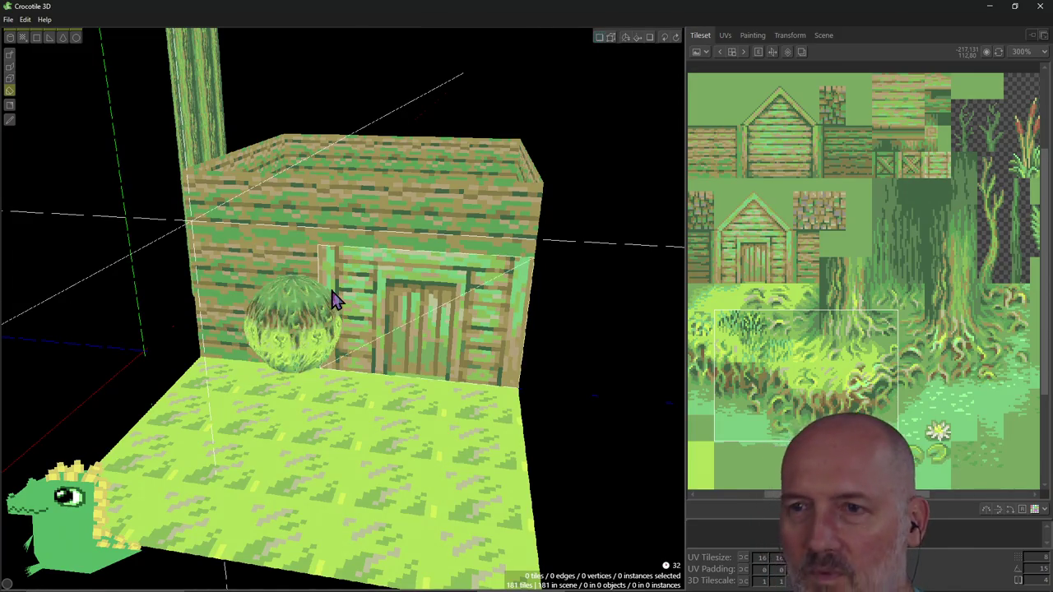
mouse_move(486, 357)
middle_mouse_down()
mouse_move(485, 337)
mouse_move(395, 355)
mouse_move(329, 329)
middle_mouse_up()
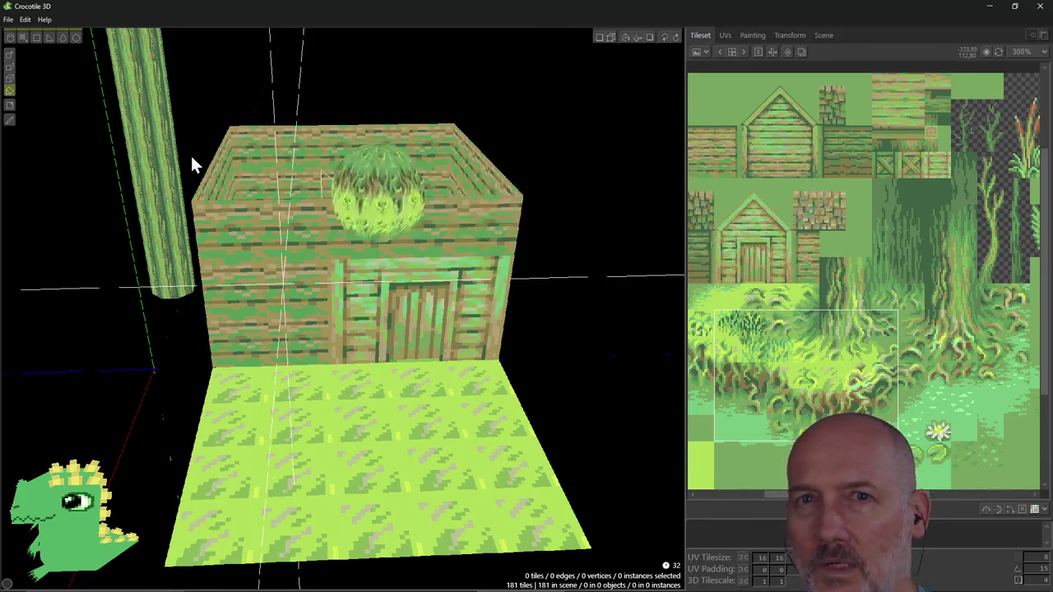
Draw with a single grass tuft tile, orbiting around the hut before returning to the docs.
left_click(10, 56)
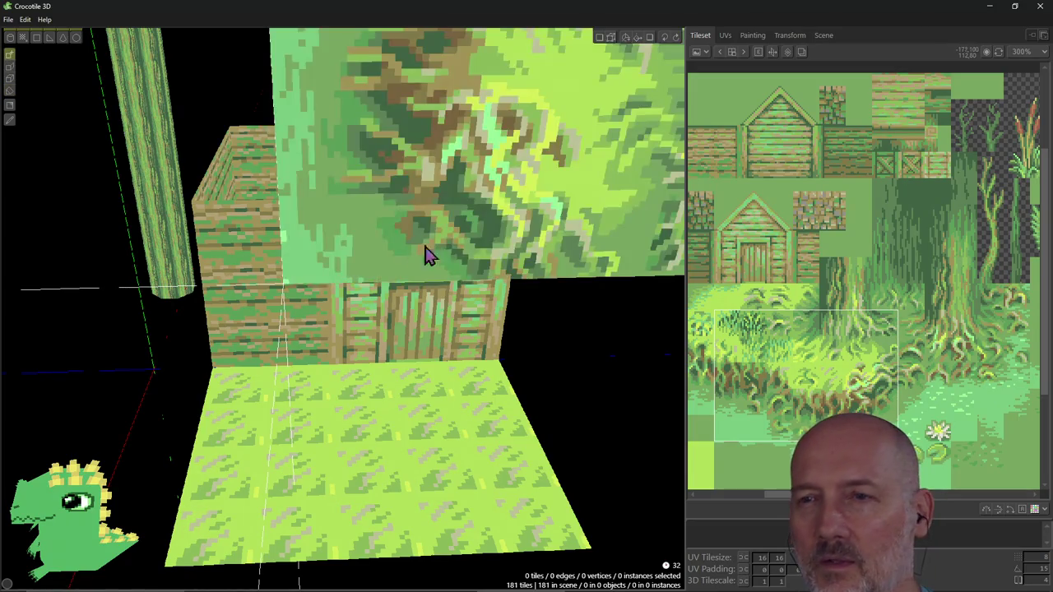
right_click_drag(415, 317, 368, 344)
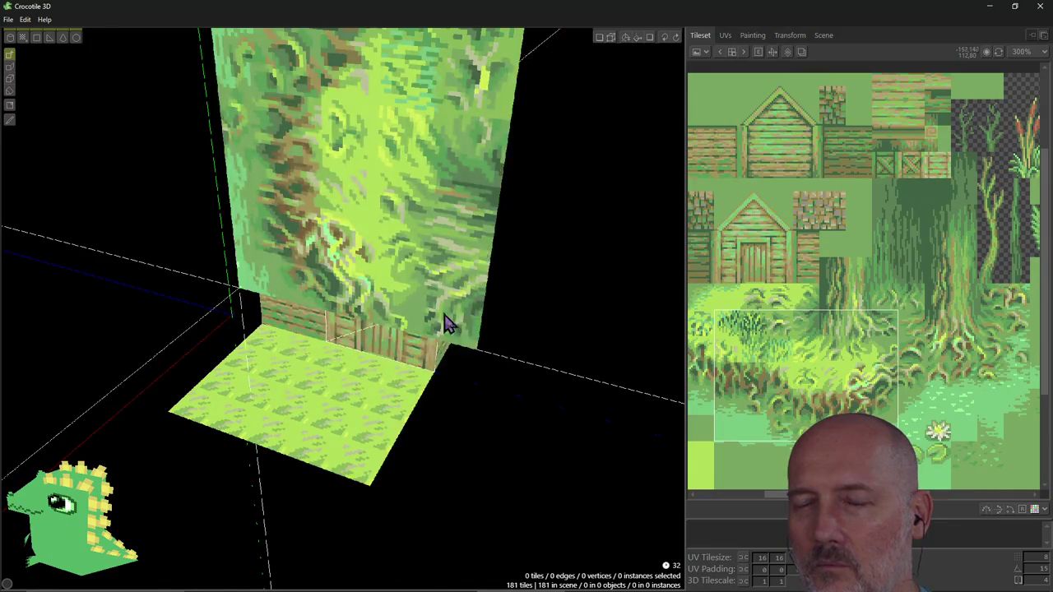
left_click(744, 331)
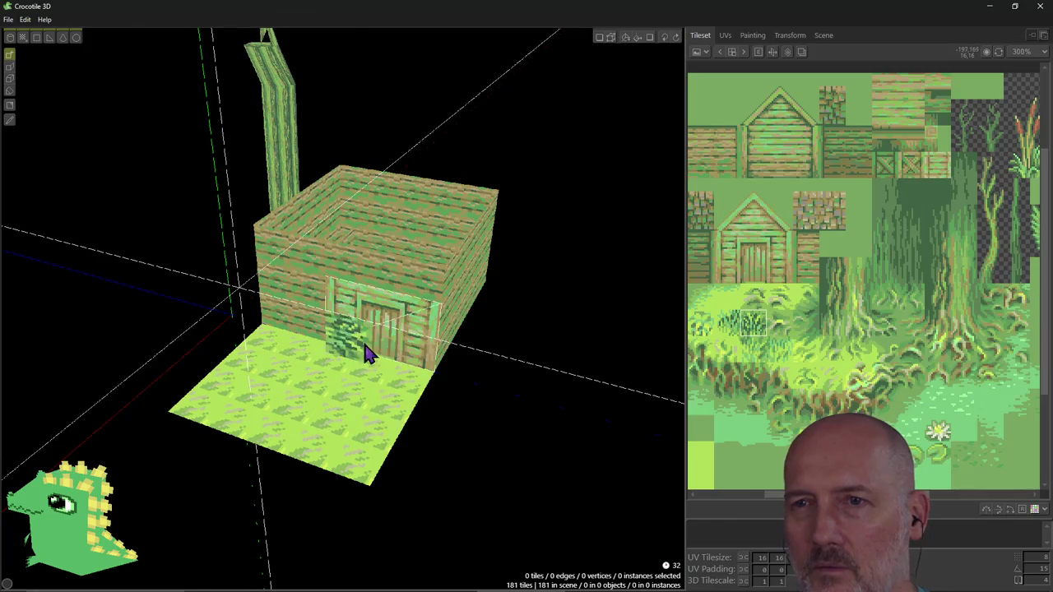
mouse_move(367, 352)
right_mouse_down()
mouse_move(428, 354)
mouse_move(288, 344)
right_mouse_up()
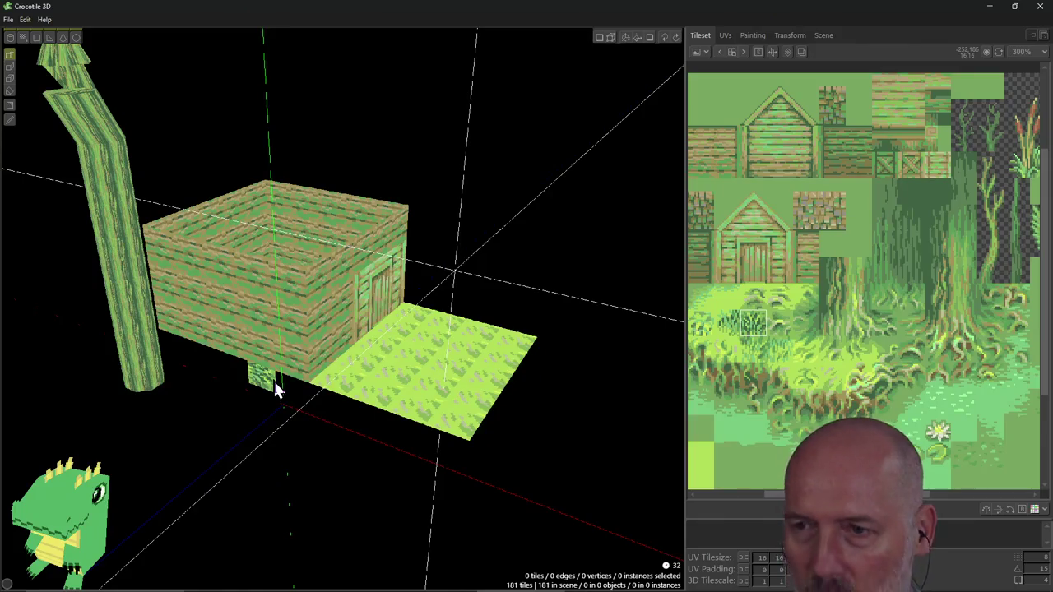
key("alt+Tab")
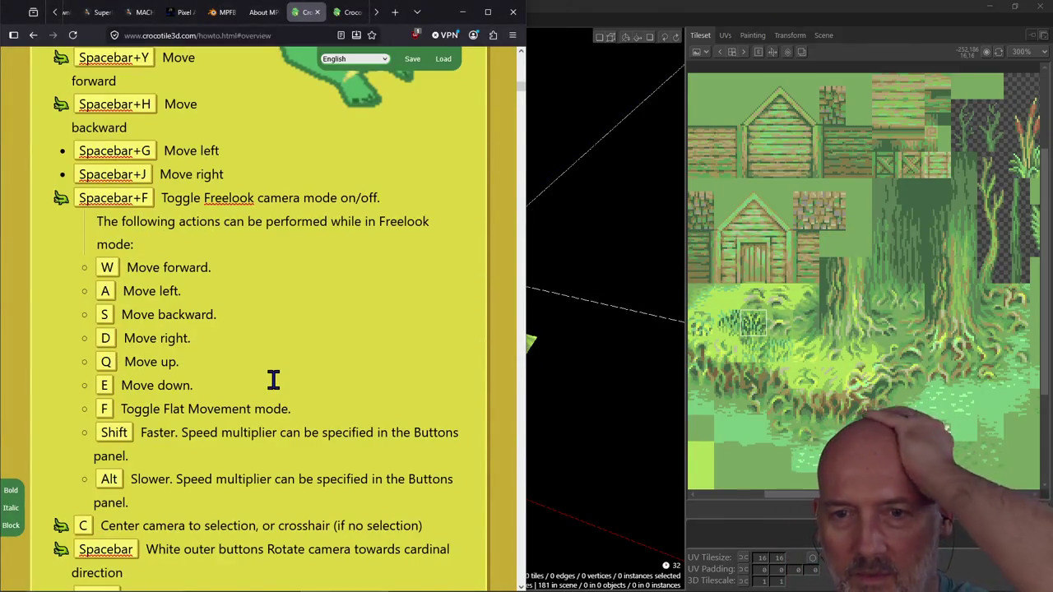
scroll(259, 395, "down", 2)
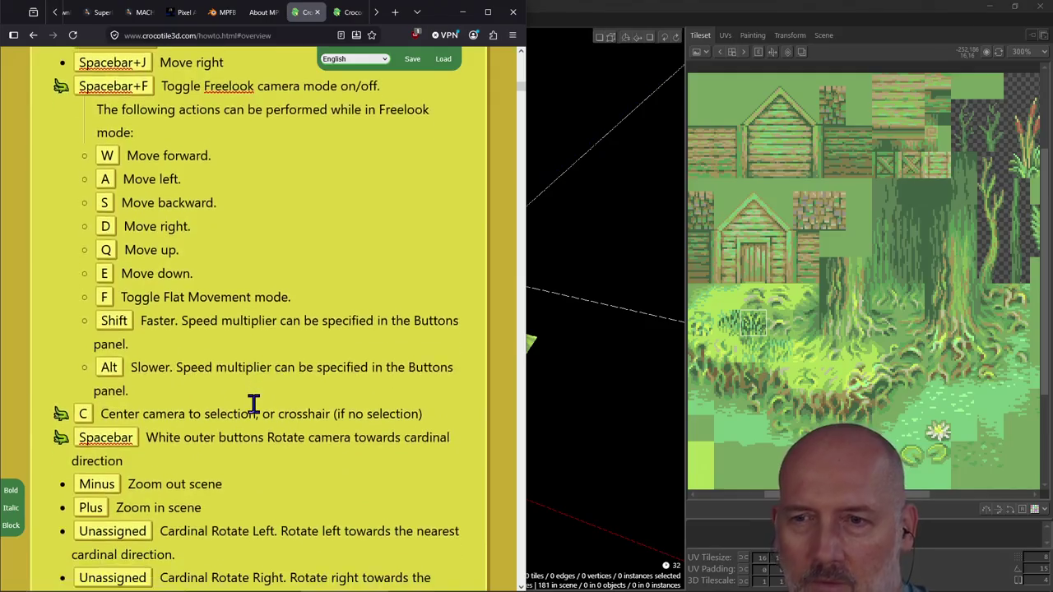
scroll(253, 403, "down", 2)
scroll(253, 402, "down", 1)
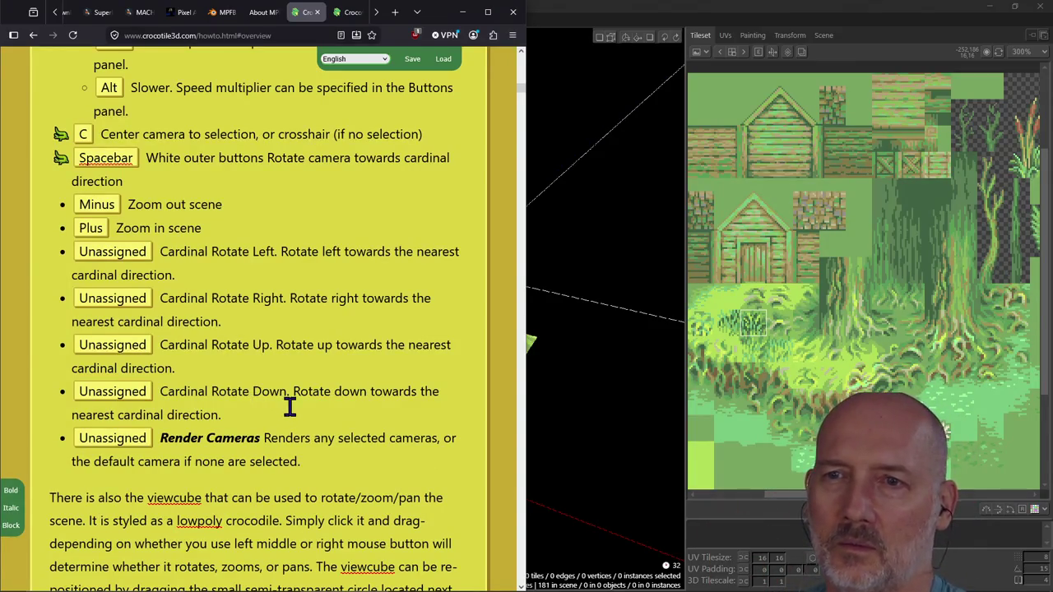
scroll(290, 407, "down", 1)
scroll(290, 407, "down", 1)
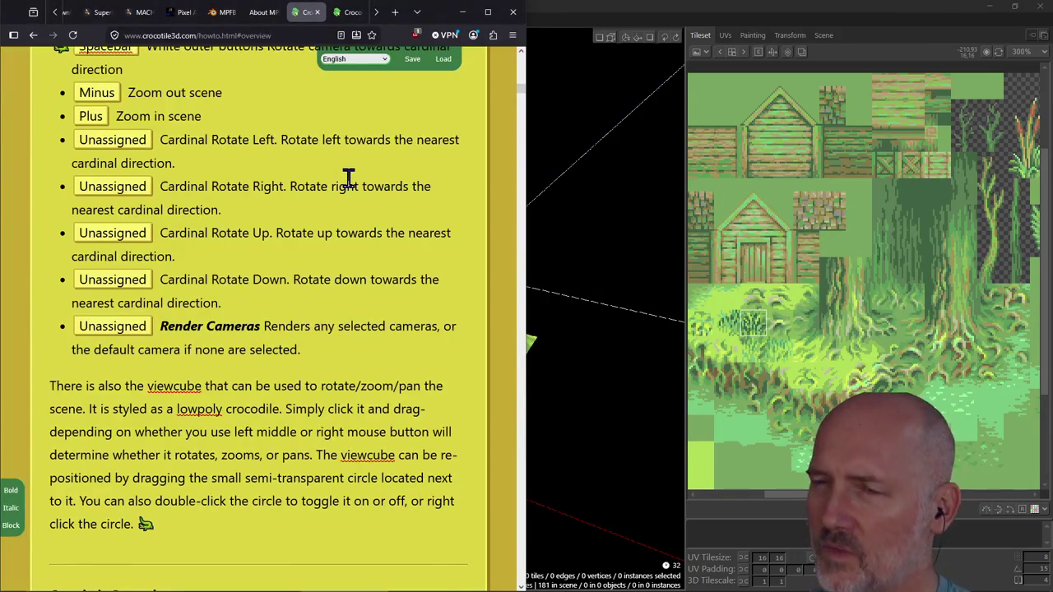
scroll(346, 185, "up", 10)
scroll(343, 185, "up", 3)
scroll(343, 188, "up", 3)
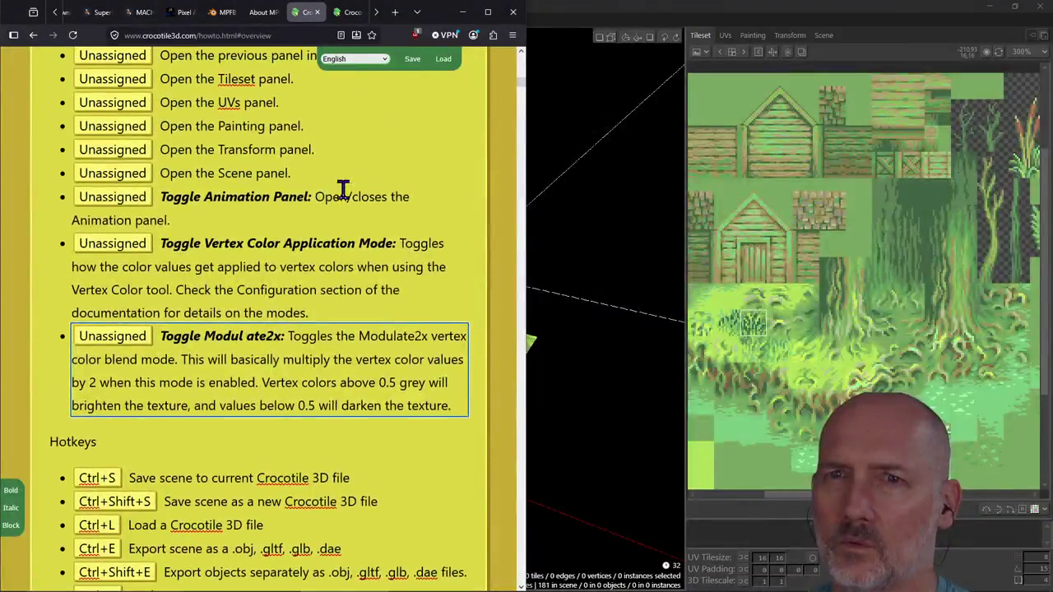
scroll(334, 272, "down", 5)
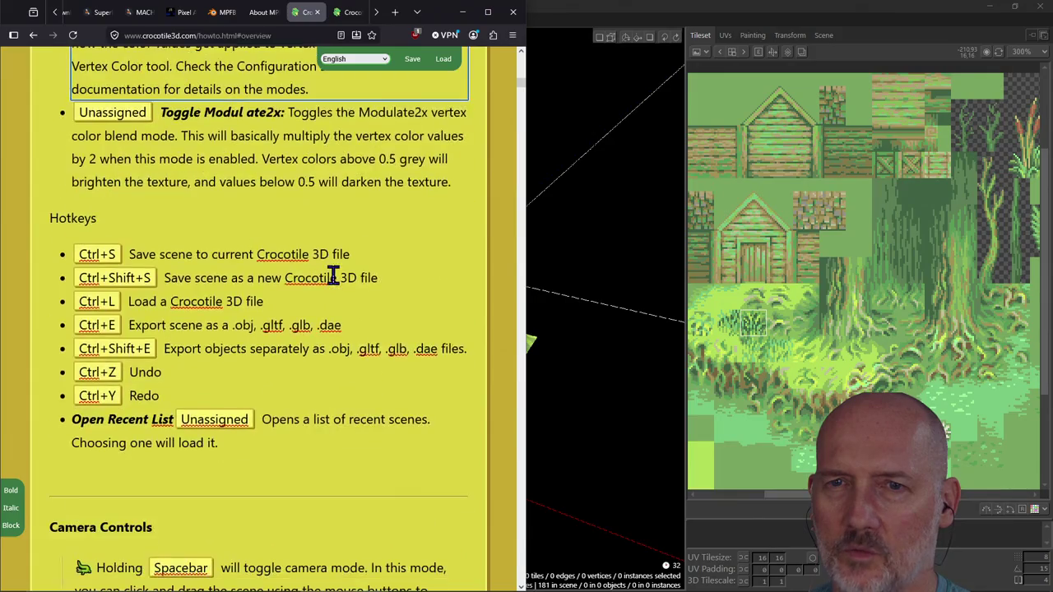
left_click(358, 385)
scroll(357, 385, "down", 5)
scroll(357, 385, "up", 4)
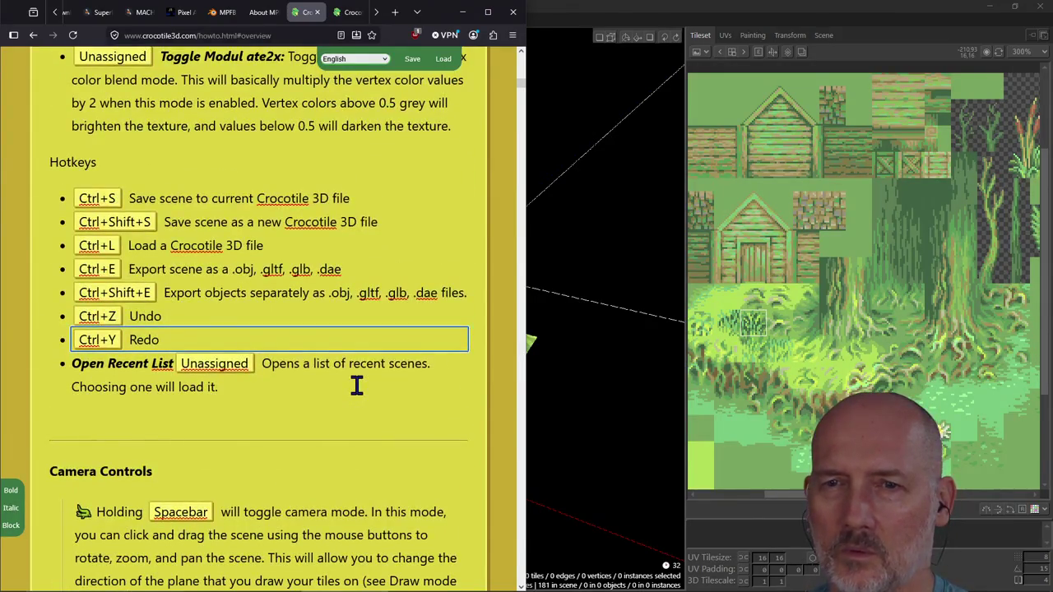
scroll(357, 385, "up", 1)
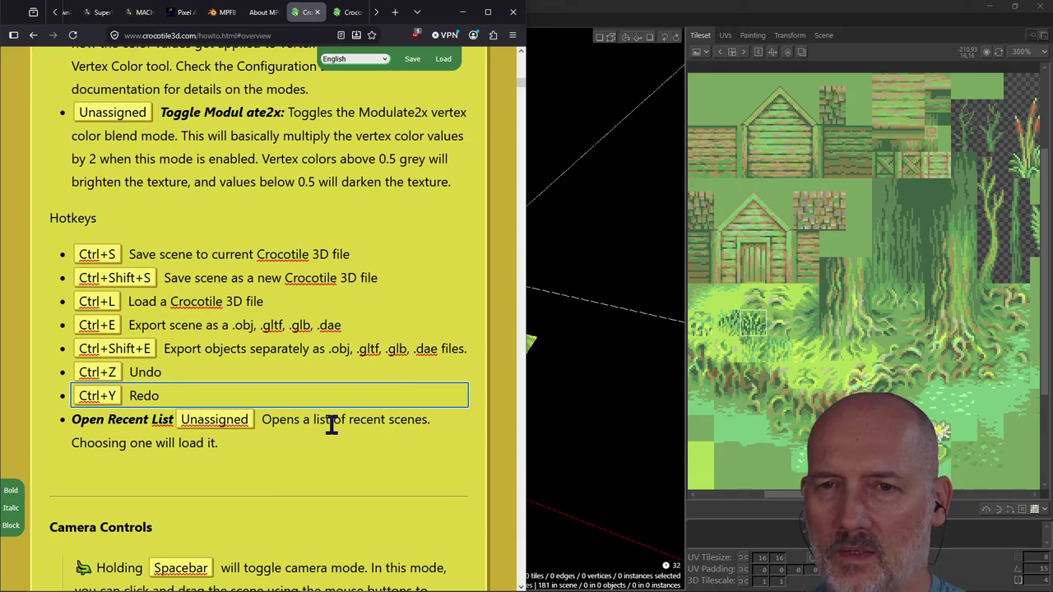
left_click(235, 478)
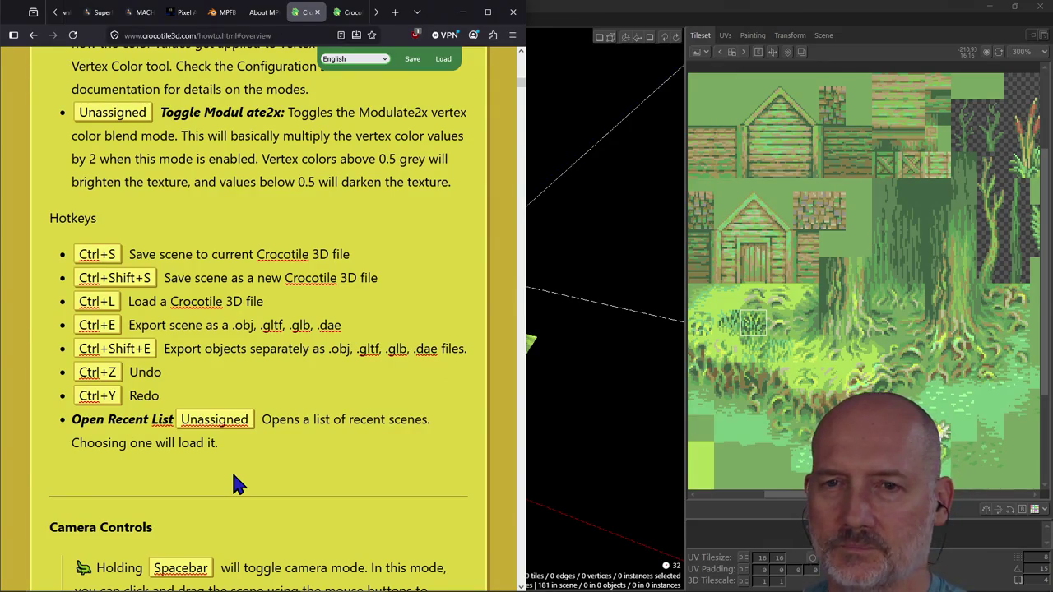
scroll(288, 437, "up", 1)
scroll(288, 437, "up", 1)
scroll(289, 436, "up", 4)
scroll(290, 437, "up", 2)
scroll(289, 437, "down", 2)
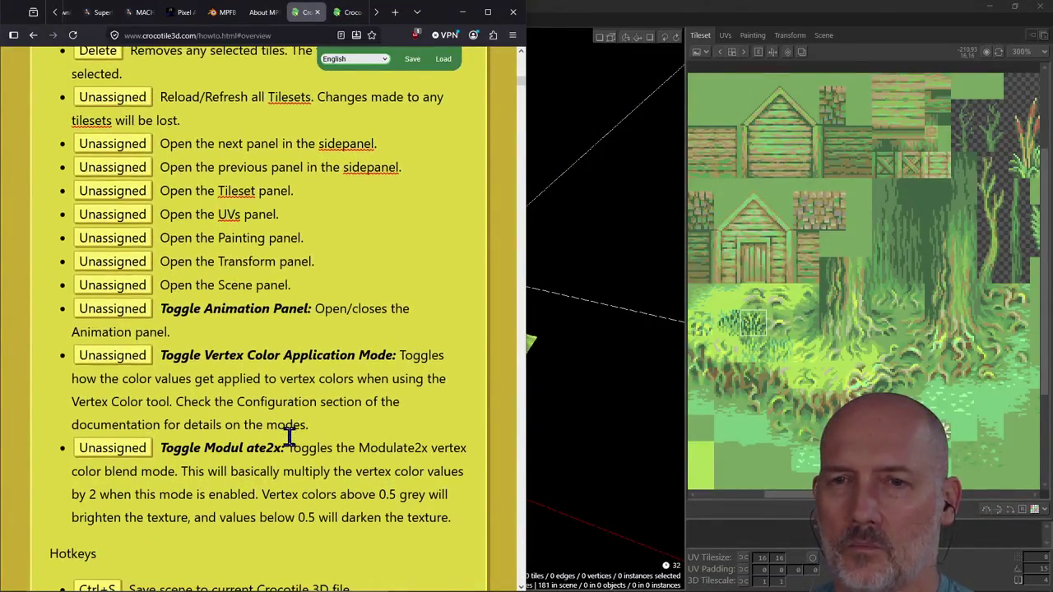
scroll(290, 437, "down", 1)
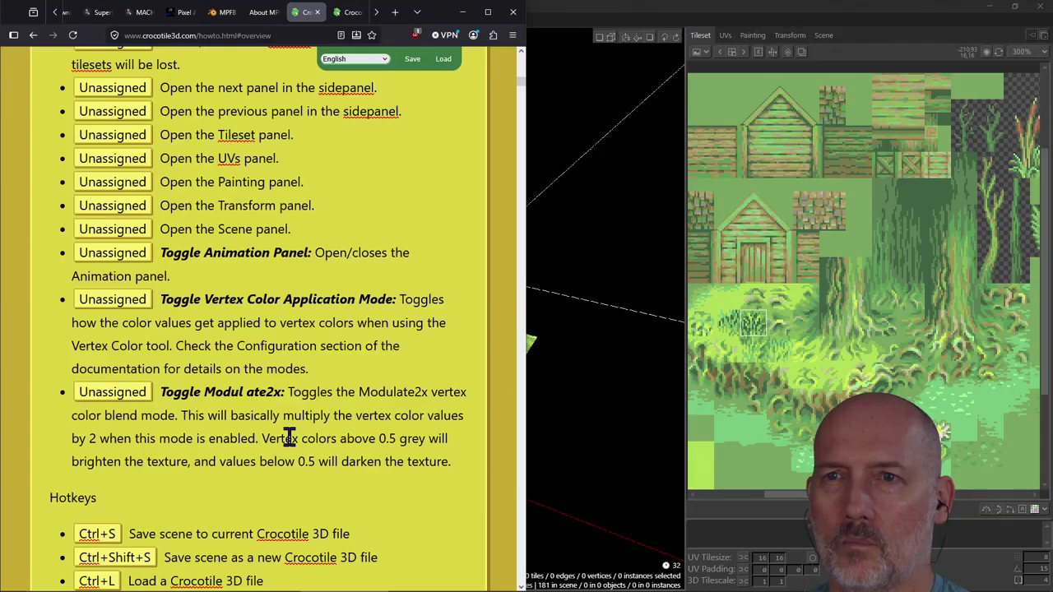
scroll(289, 437, "up", 4)
scroll(290, 436, "up", 2)
scroll(289, 437, "up", 6)
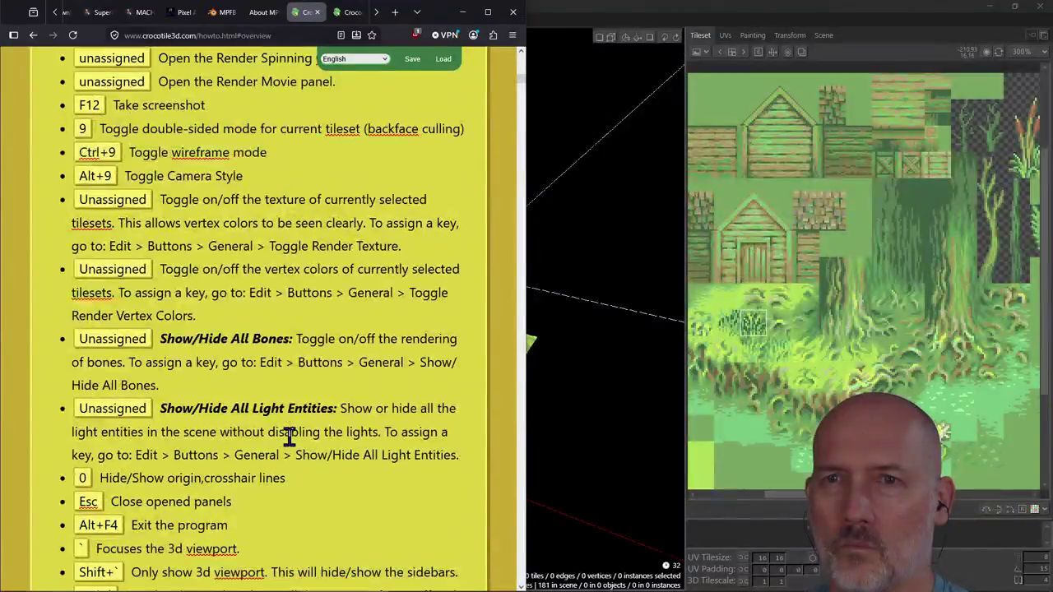
scroll(290, 437, "up", 3)
scroll(290, 437, "down", 1)
scroll(290, 437, "down", 3)
scroll(290, 437, "down", 10)
scroll(293, 447, "down", 8)
scroll(292, 447, "down", 10)
scroll(289, 436, "down", 9)
scroll(290, 436, "down", 4)
scroll(290, 436, "up", 4)
scroll(290, 437, "up", 1)
scroll(290, 437, "down", 1)
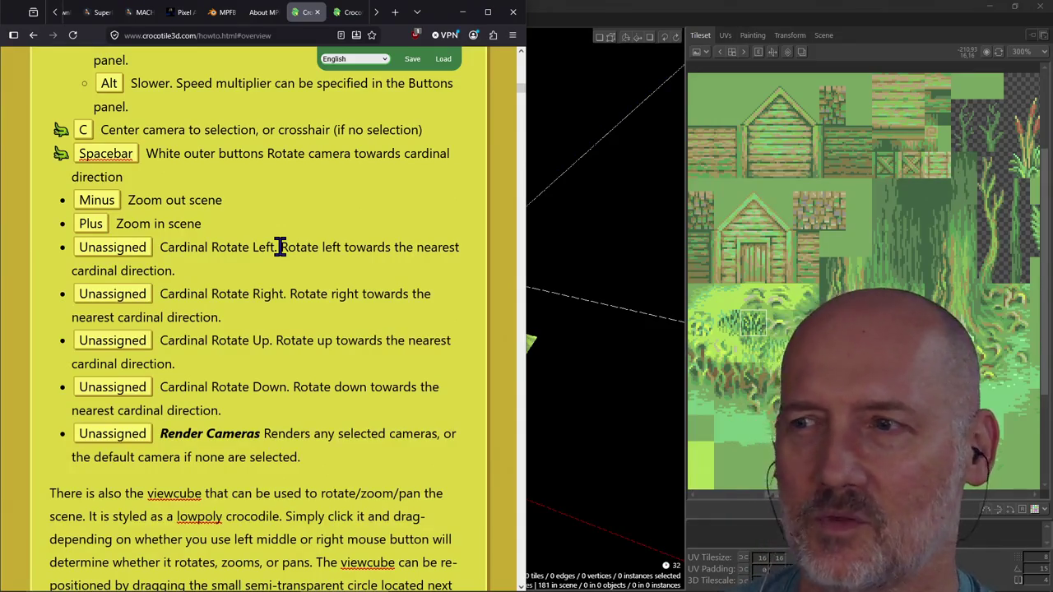
left_click(349, 15)
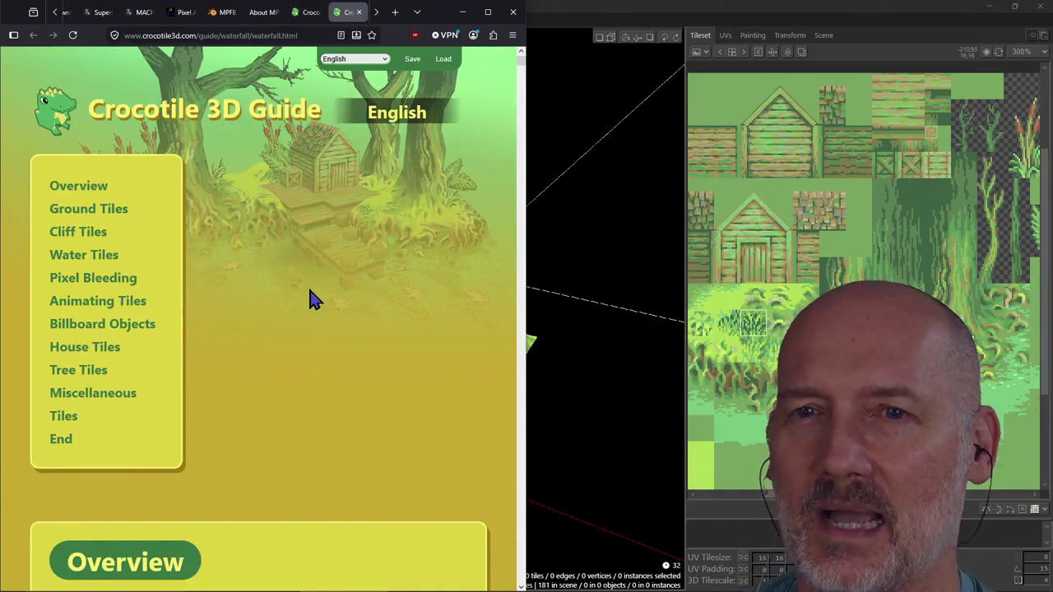
scroll(311, 301, "down", 4)
scroll(311, 300, "down", 3)
scroll(311, 300, "down", 5)
scroll(311, 300, "up", 3)
scroll(312, 299, "up", 3)
scroll(324, 219, "up", 2)
scroll(165, 182, "down", 5)
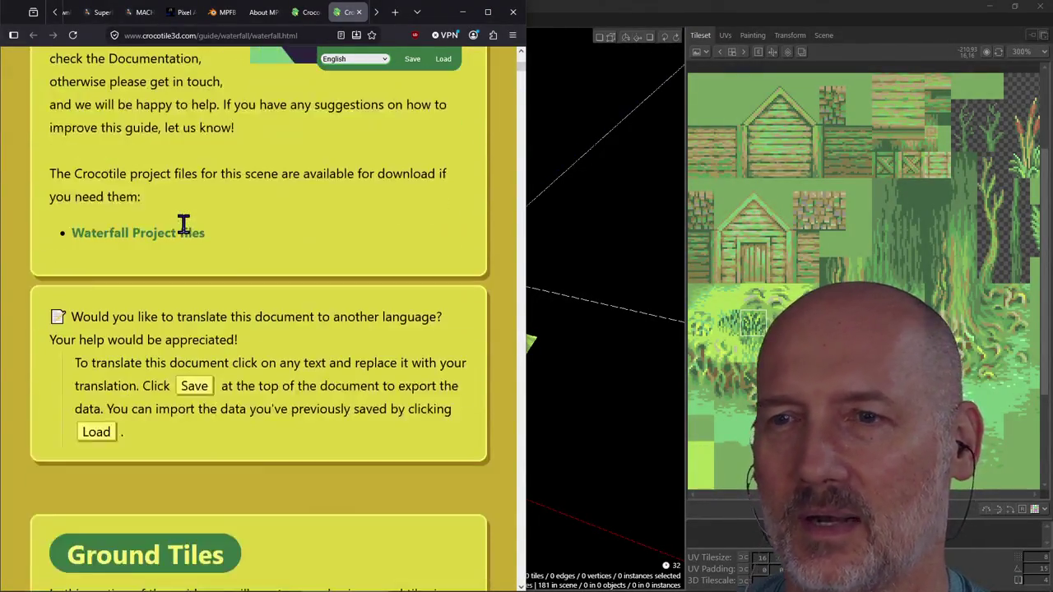
scroll(184, 233, "down", 5)
scroll(184, 235, "down", 5)
scroll(184, 226, "down", 4)
scroll(184, 226, "down", 2)
scroll(234, 303, "down", 5)
scroll(234, 305, "down", 5)
scroll(235, 311, "down", 5)
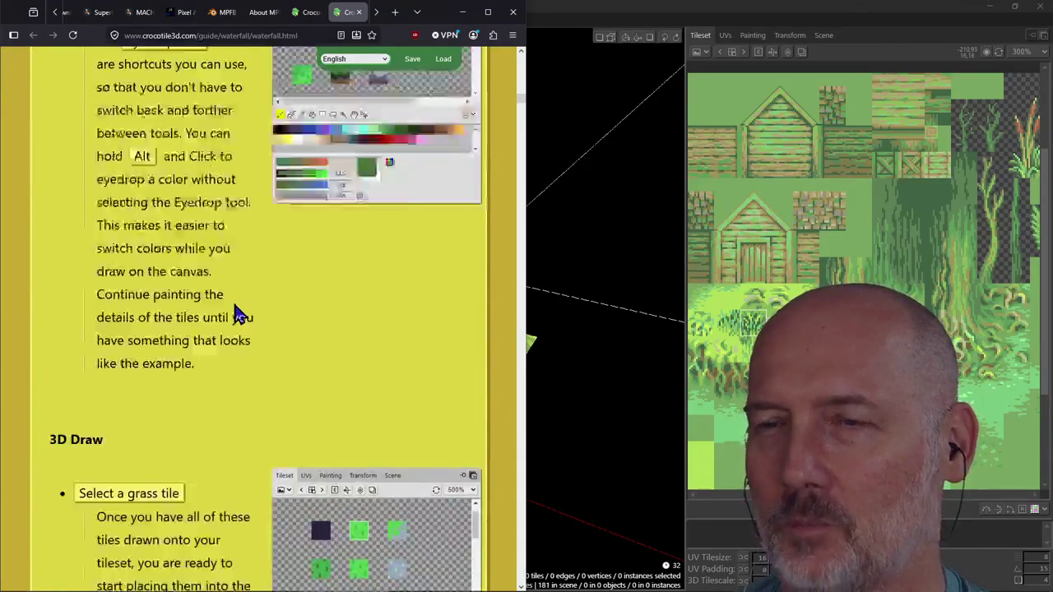
scroll(236, 312, "up", 10)
scroll(236, 310, "up", 9)
scroll(247, 247, "up", 1)
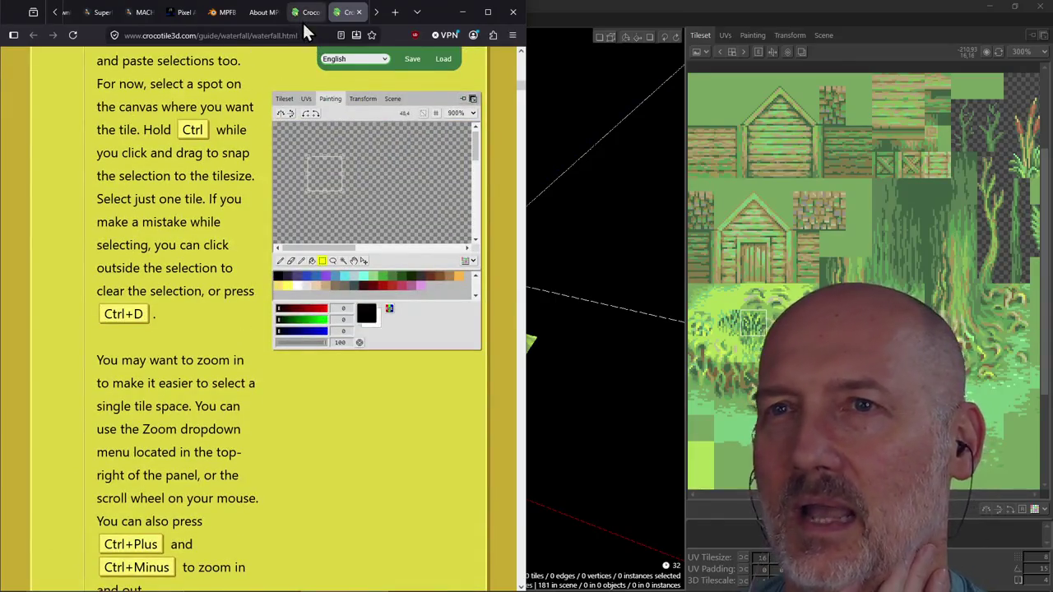
left_click(302, 21)
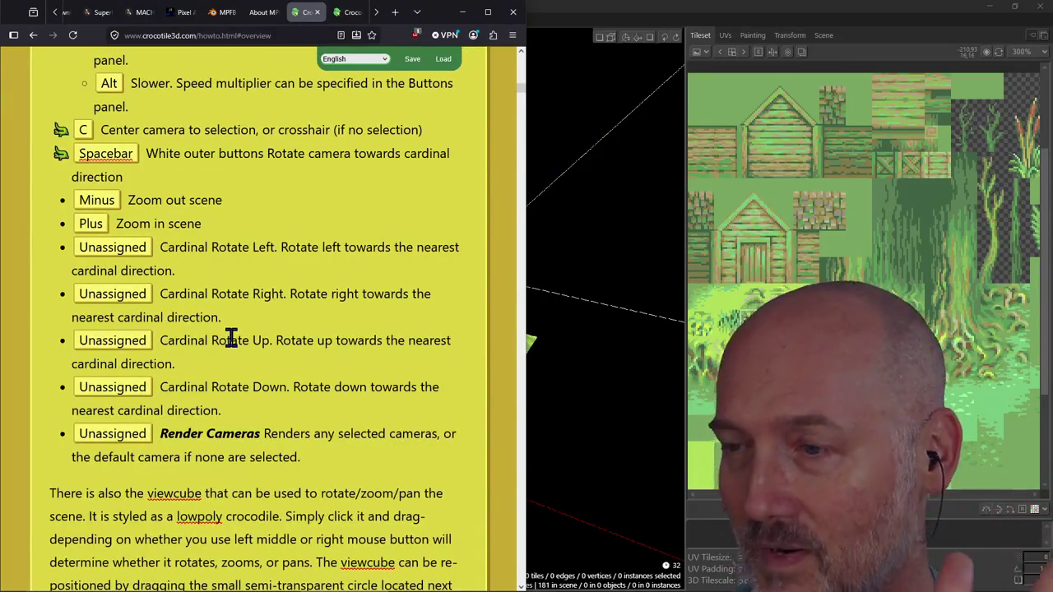
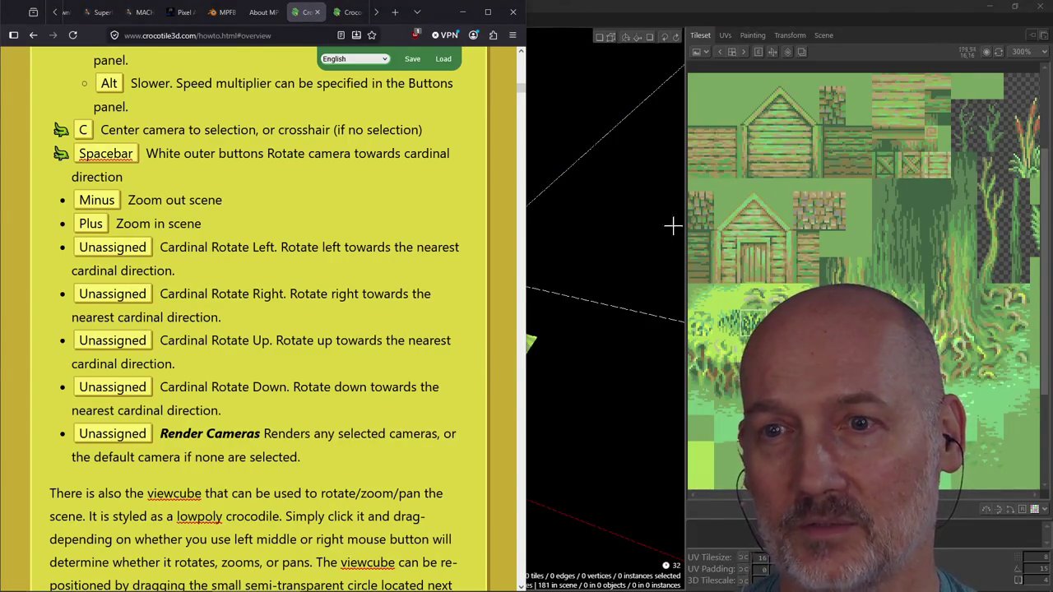
Open and close the Cardinal Rotate Up and Render Cameras entries for editing.
left_click(321, 340)
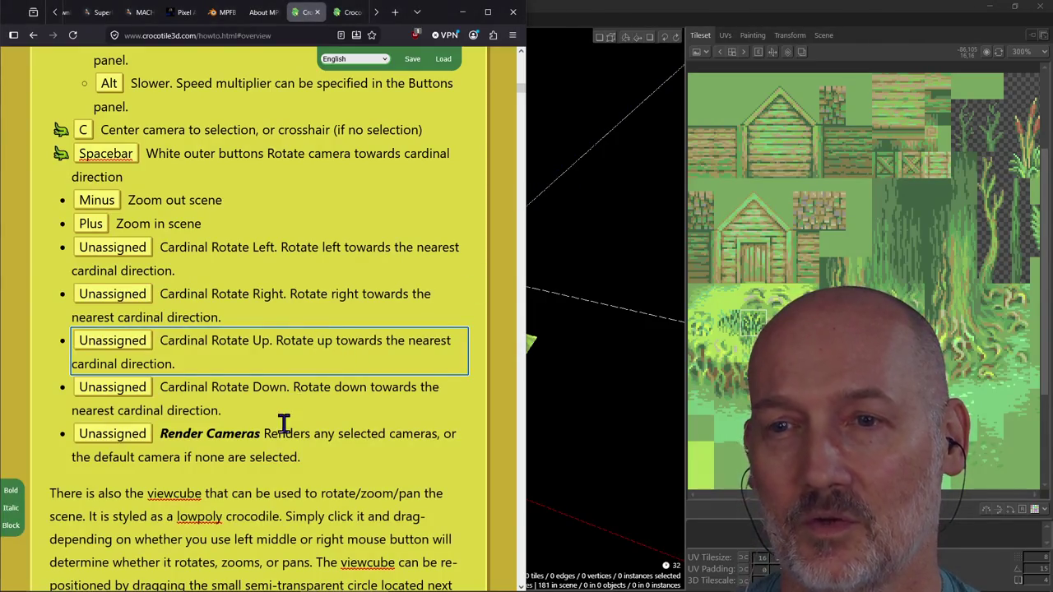
left_click(54, 454)
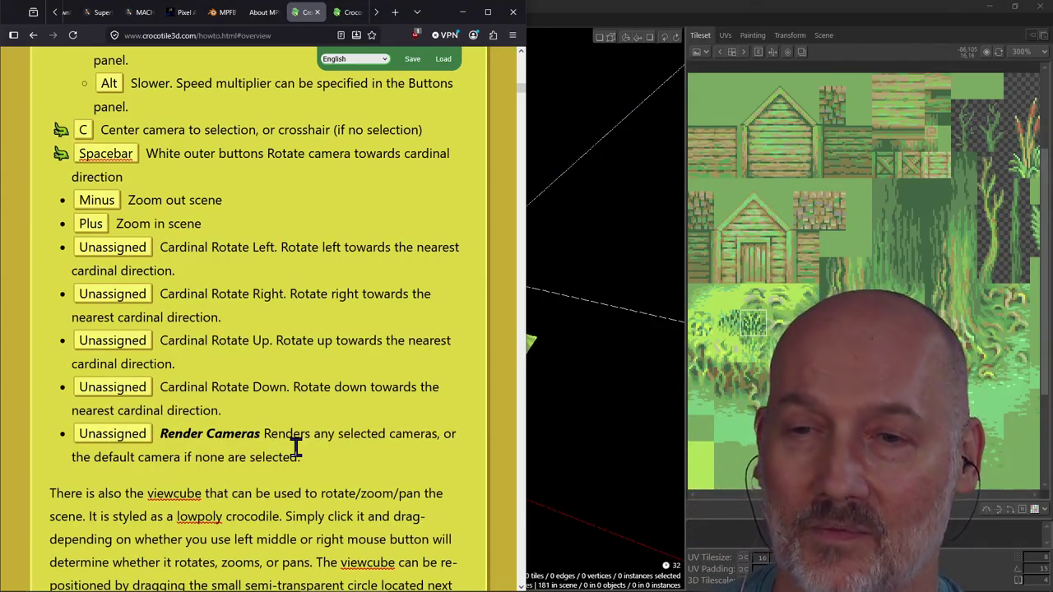
left_click(188, 440)
left_click_drag(187, 440, 317, 461)
left_click(322, 456)
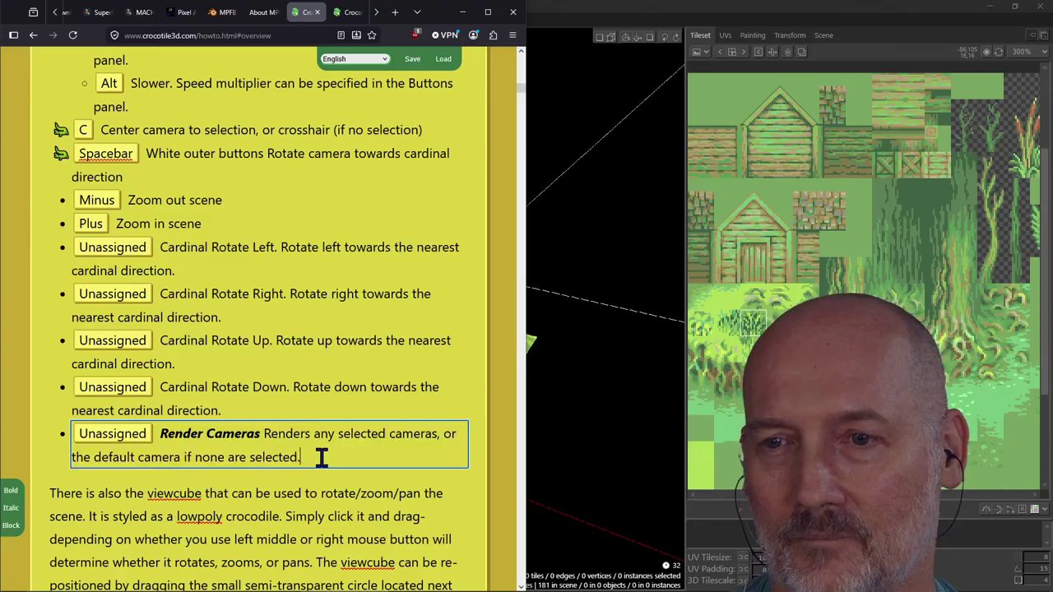
left_click(345, 494)
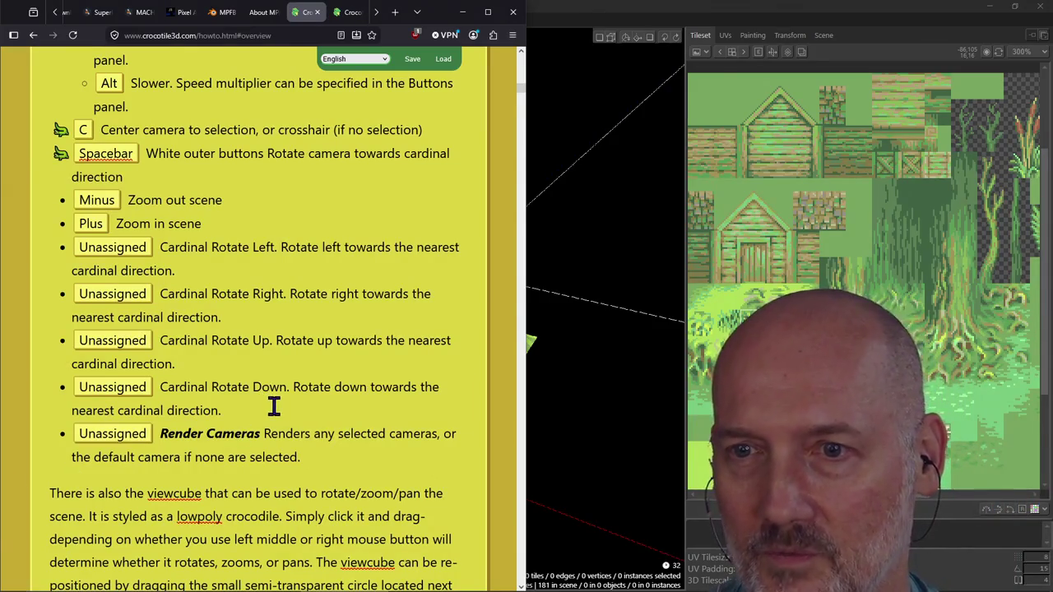
Search Google for 'laravel' in a new browser tab.
left_click(274, 406)
key("ctrl+t")
type("larav")
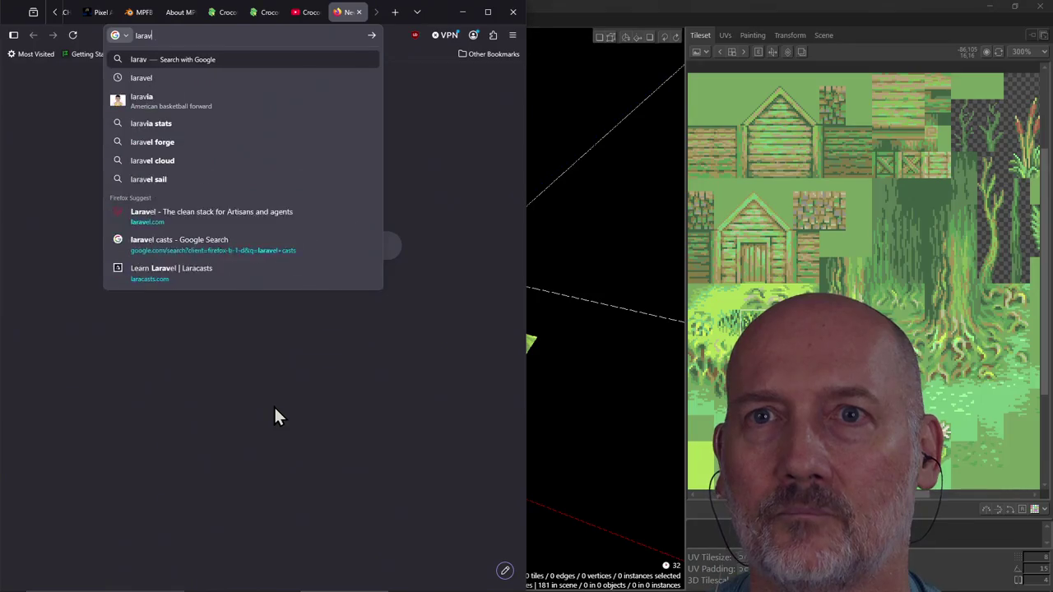
type("el")
key("Return")
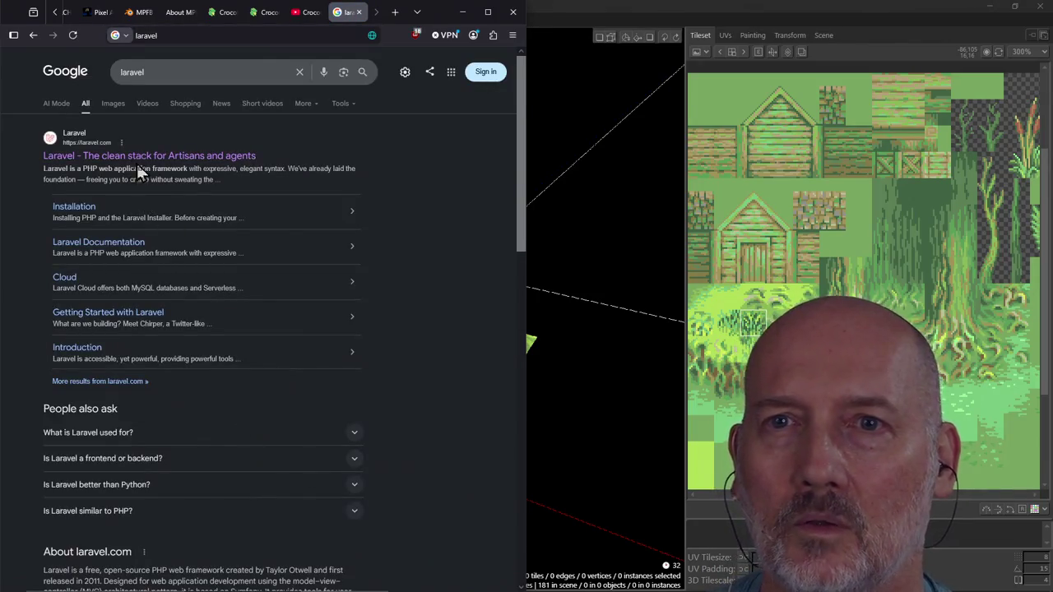
Open the laravel.com result and show the site's full navigation menu.
left_click(130, 163)
scroll(309, 288, "down", 3)
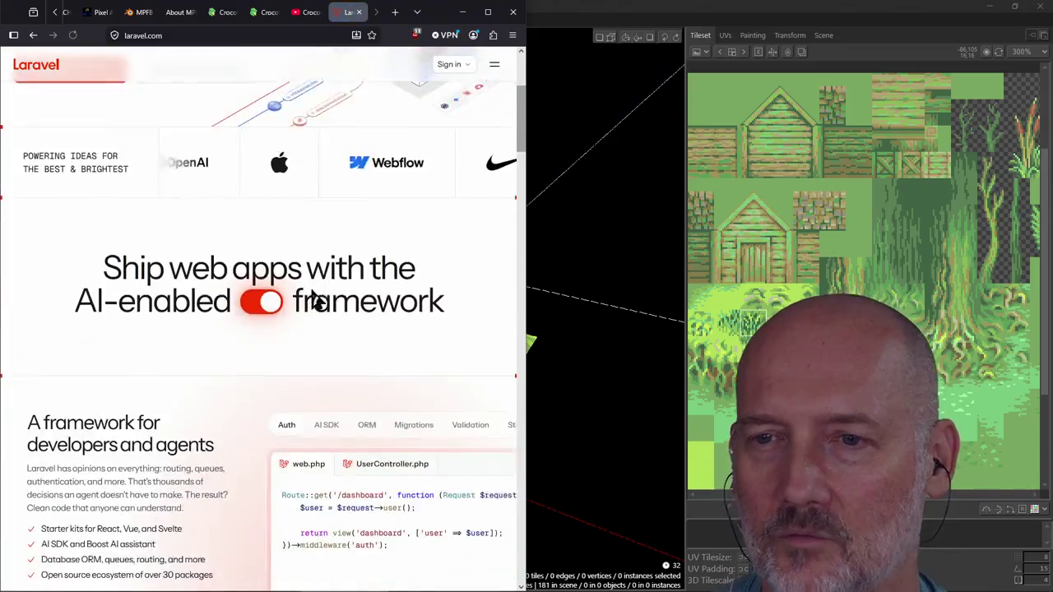
scroll(311, 288, "down", 3)
scroll(312, 294, "down", 3)
scroll(312, 295, "down", 2)
scroll(312, 294, "down", 4)
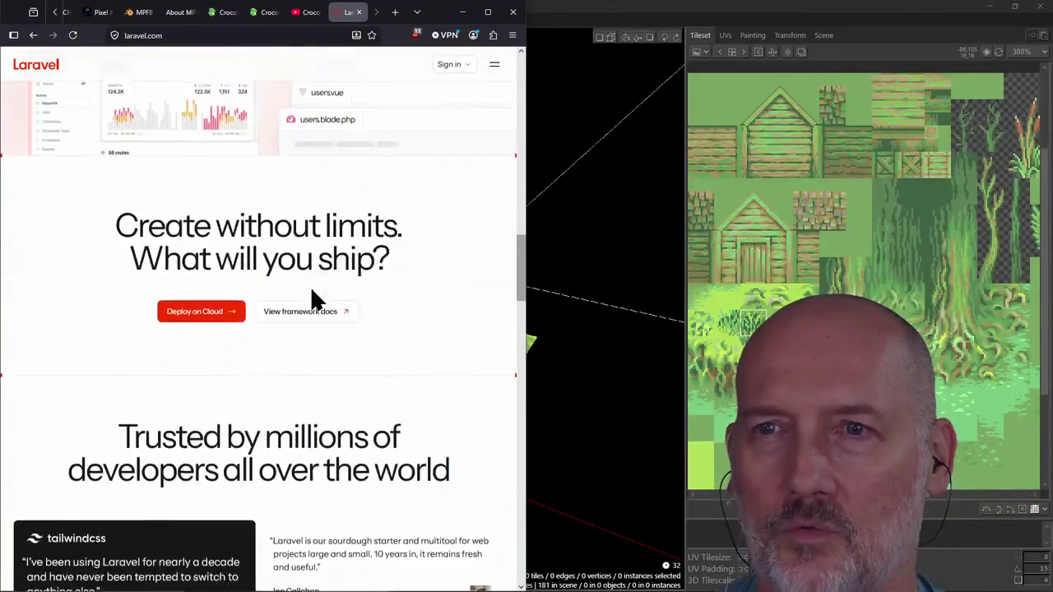
scroll(315, 296, "up", 5)
scroll(313, 288, "up", 10)
scroll(313, 288, "up", 2)
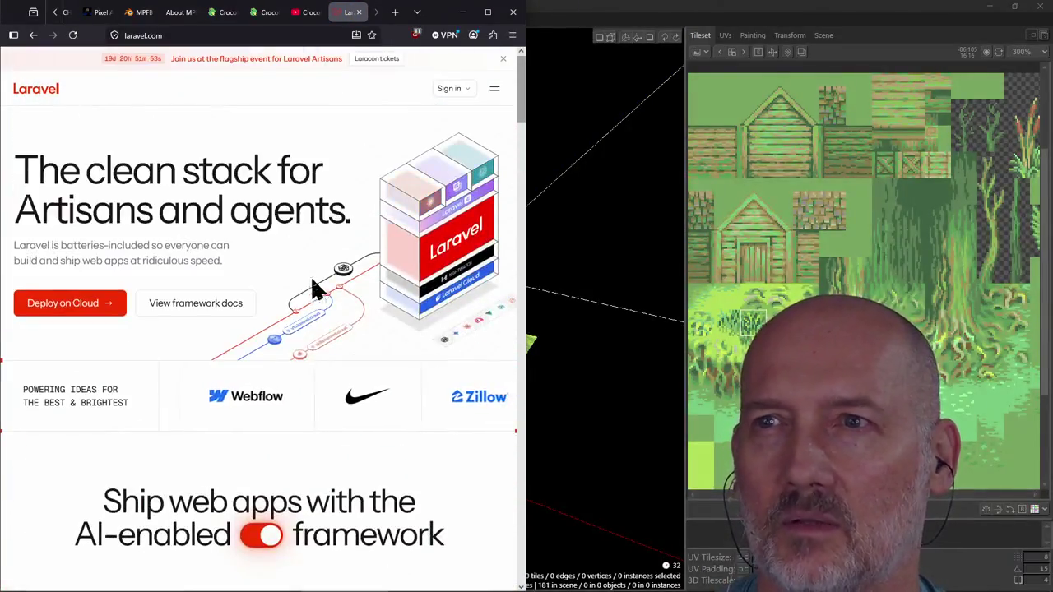
left_click(494, 91)
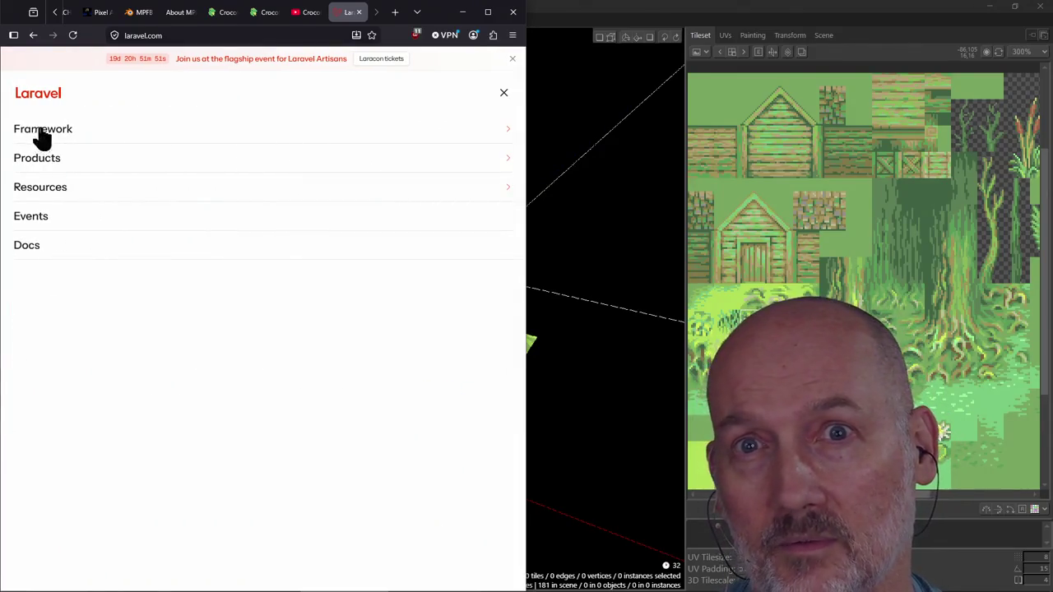
Open the Laravel docs, read Creating an Application, then return to Installation contents.
left_click(23, 253)
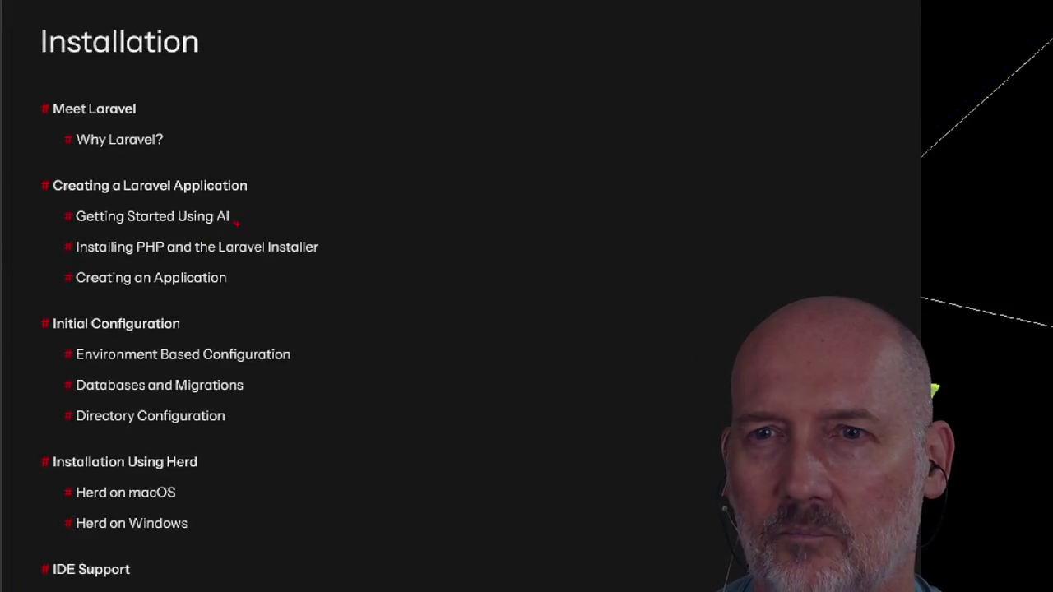
left_click_drag(233, 220, 459, 164)
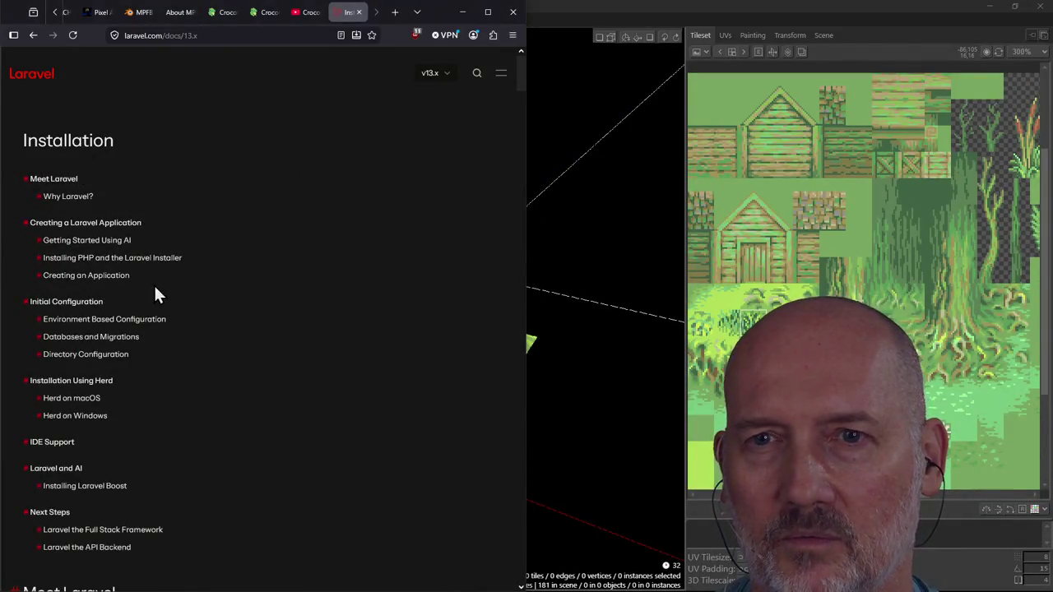
left_click(123, 276)
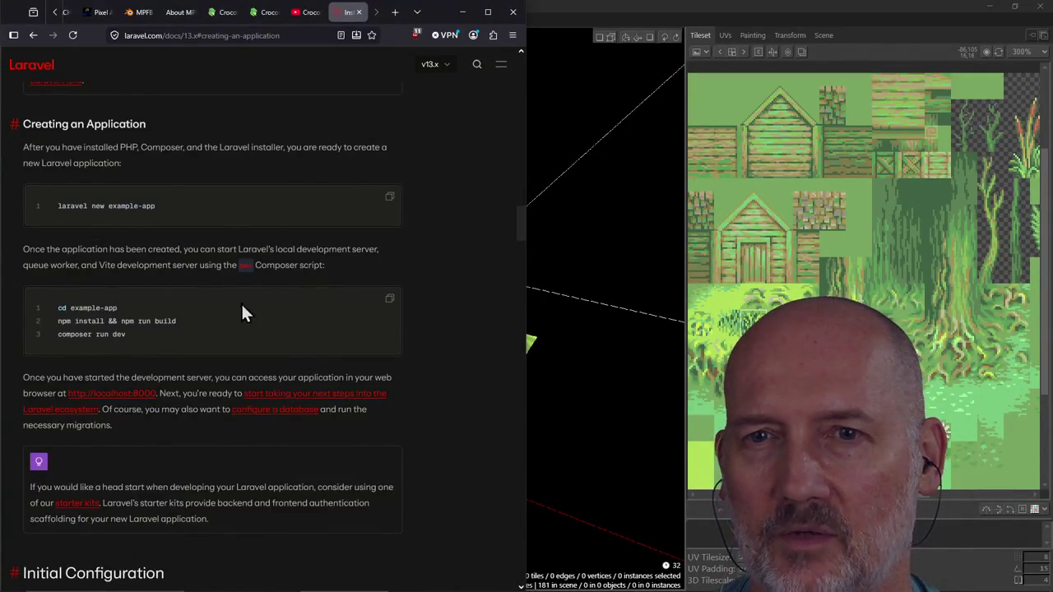
scroll(200, 305, "down", 2)
scroll(200, 304, "down", 5)
scroll(200, 305, "down", 5)
scroll(200, 305, "down", 5)
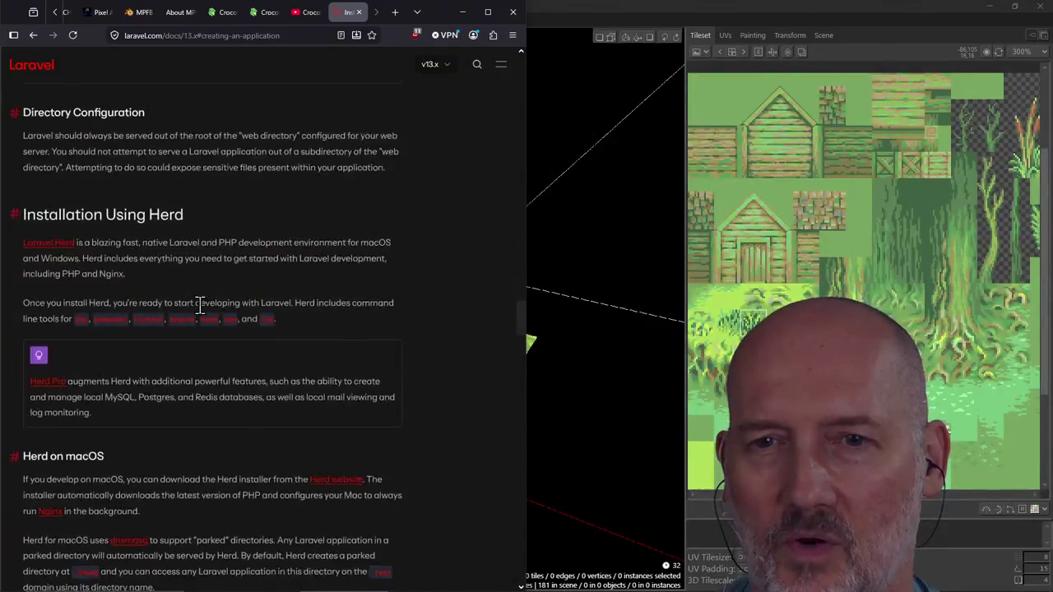
scroll(200, 304, "down", 5)
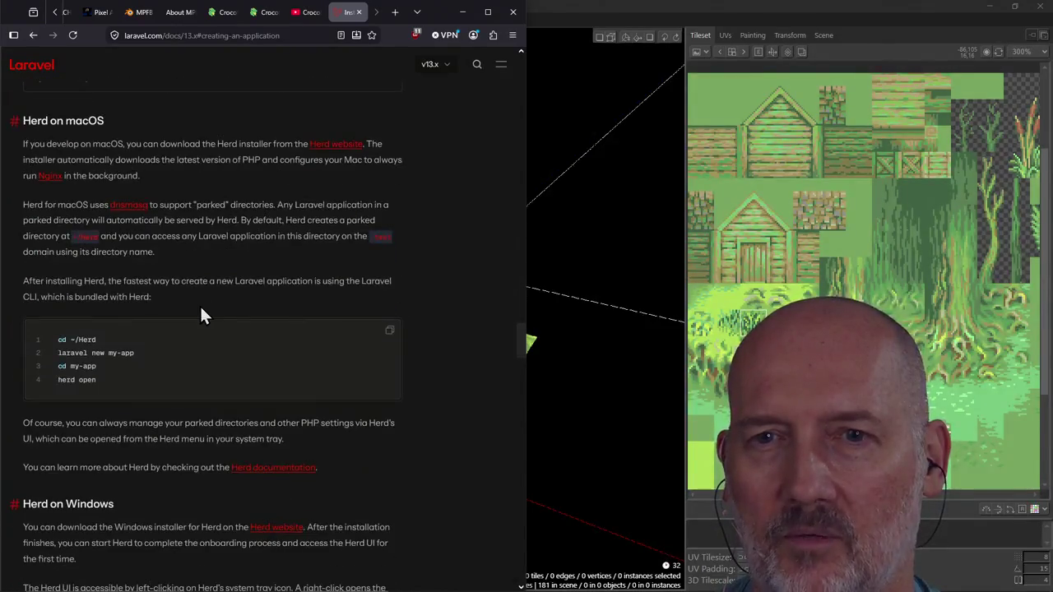
left_click(33, 35)
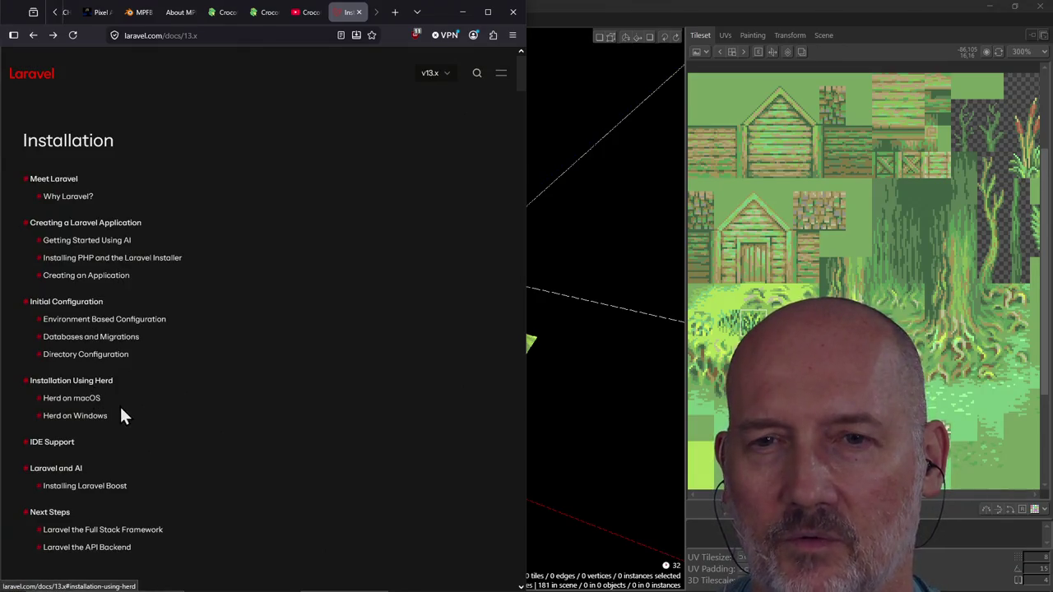
View the 'Laravel the Full Stack Framework' section, then return to the table of contents.
scroll(121, 416, "down", 2)
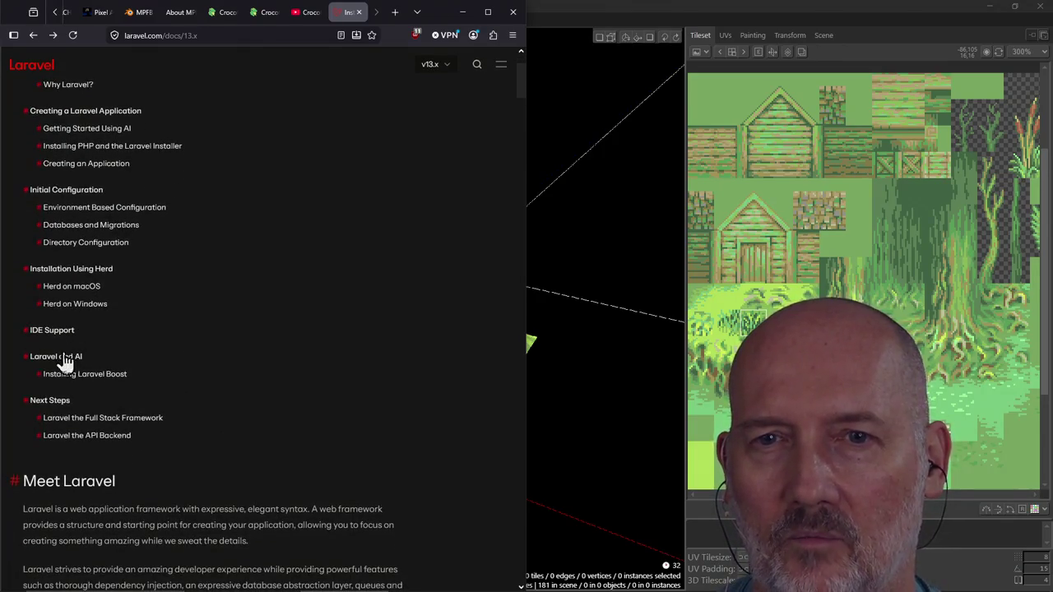
scroll(66, 407, "down", 2)
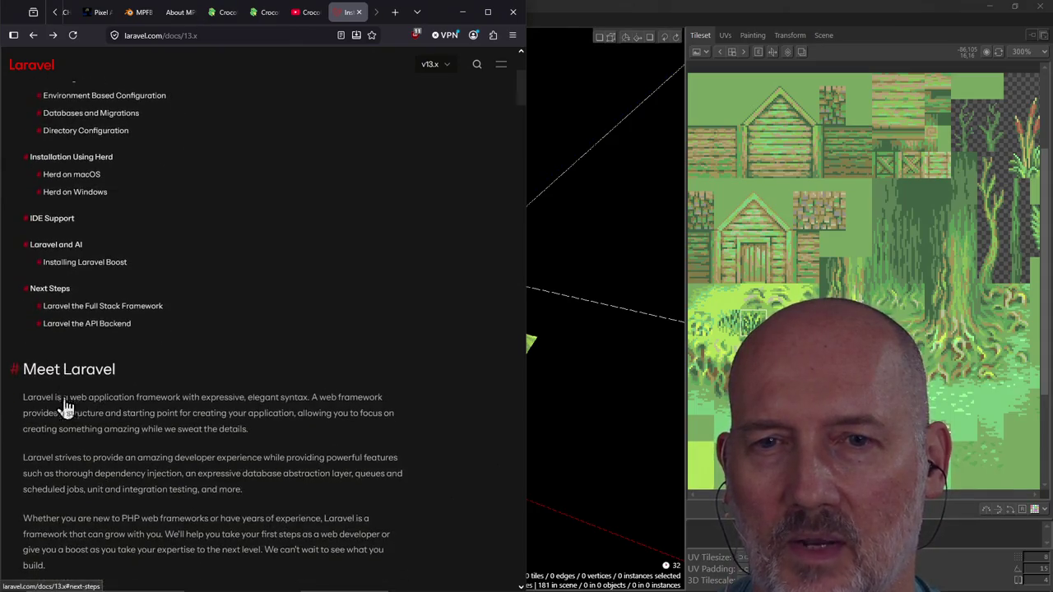
left_click(136, 306)
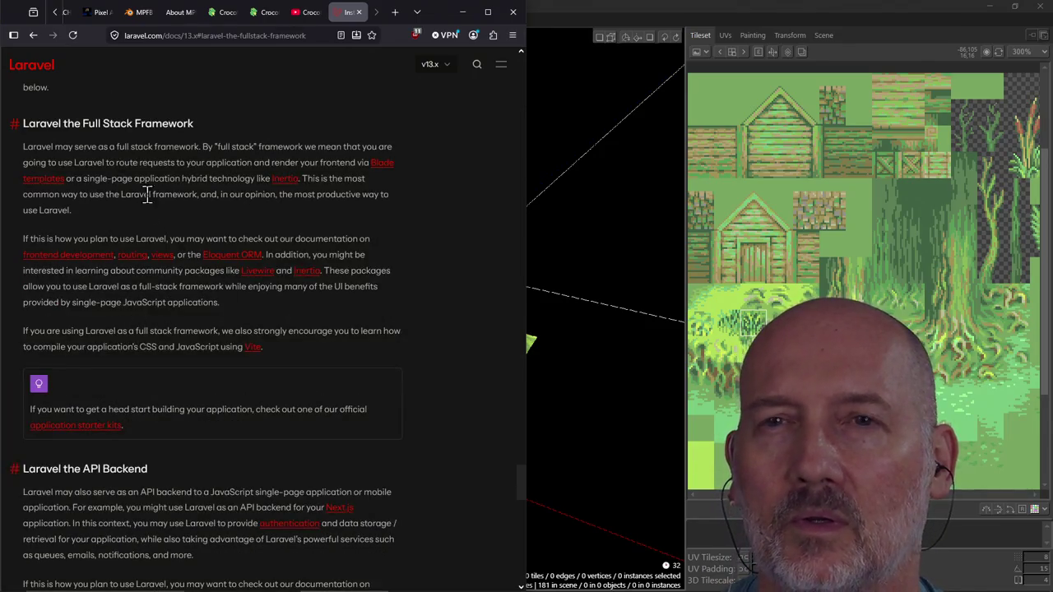
scroll(139, 198, "down", 5)
scroll(139, 198, "up", 8)
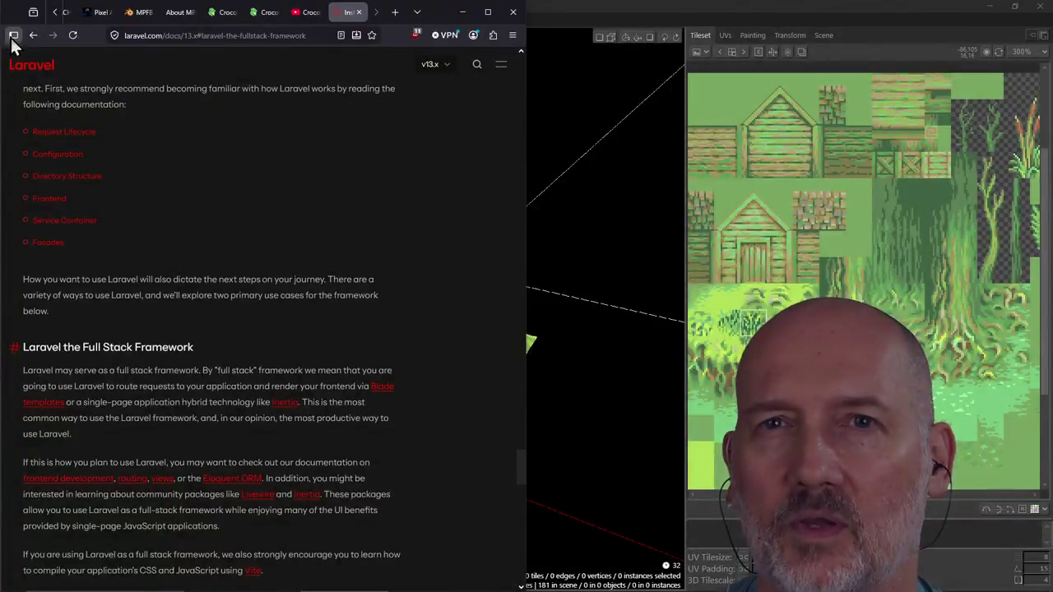
left_click(29, 36)
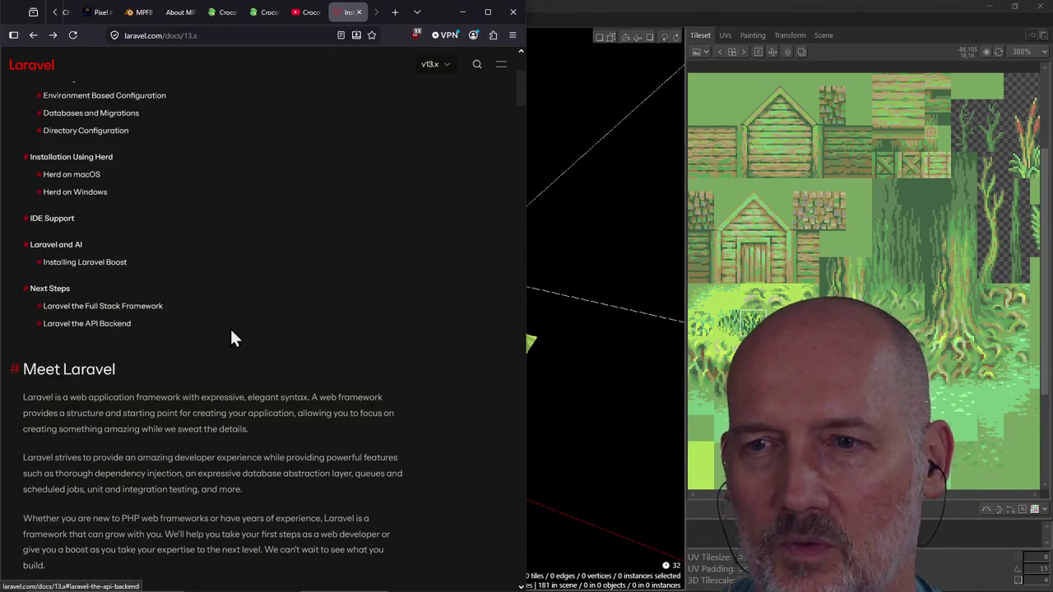
scroll(247, 329, "up", 3)
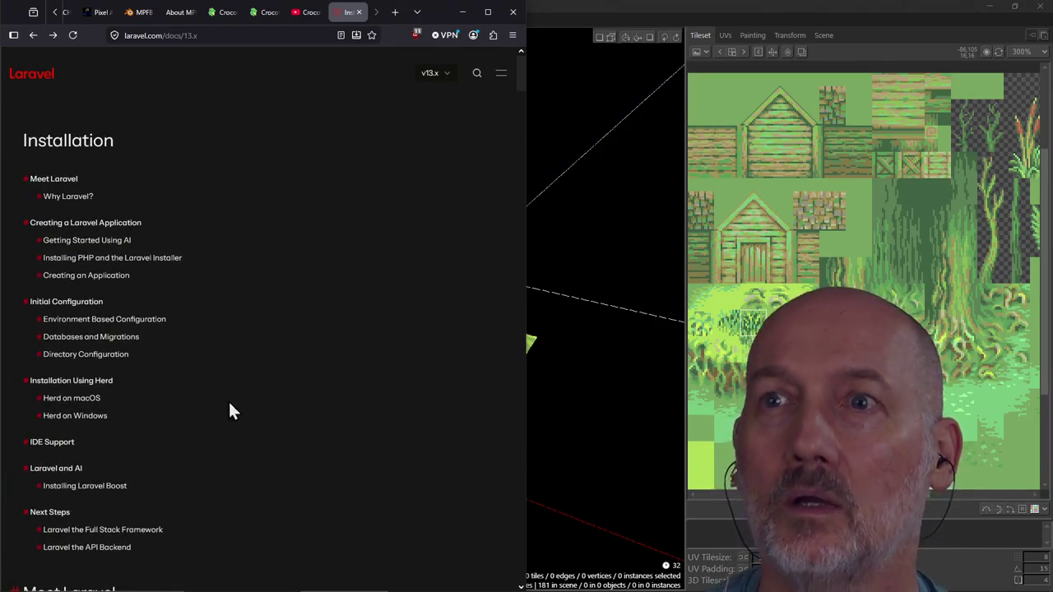
Search Google for 'laravel casts', then refine it to 'laravel casts videos'.
key("ctrl+l")
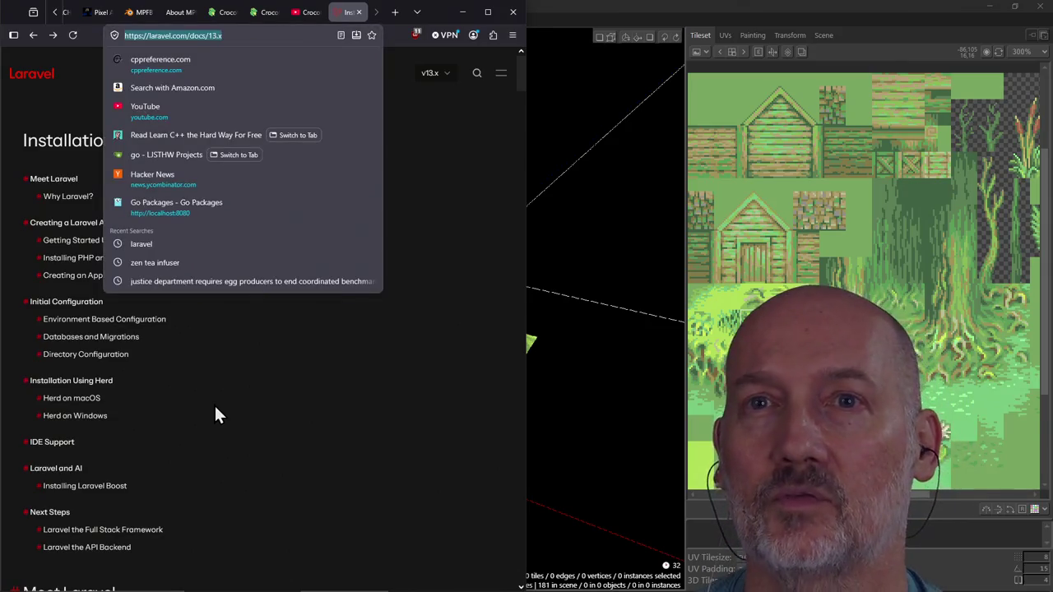
type("laravel ca")
type("sts")
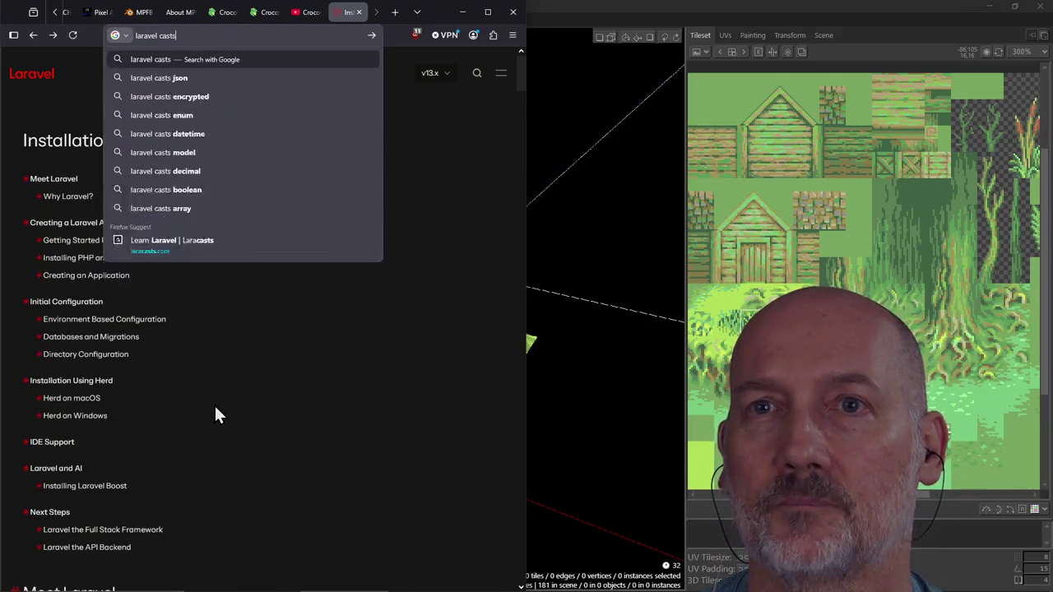
key("Return")
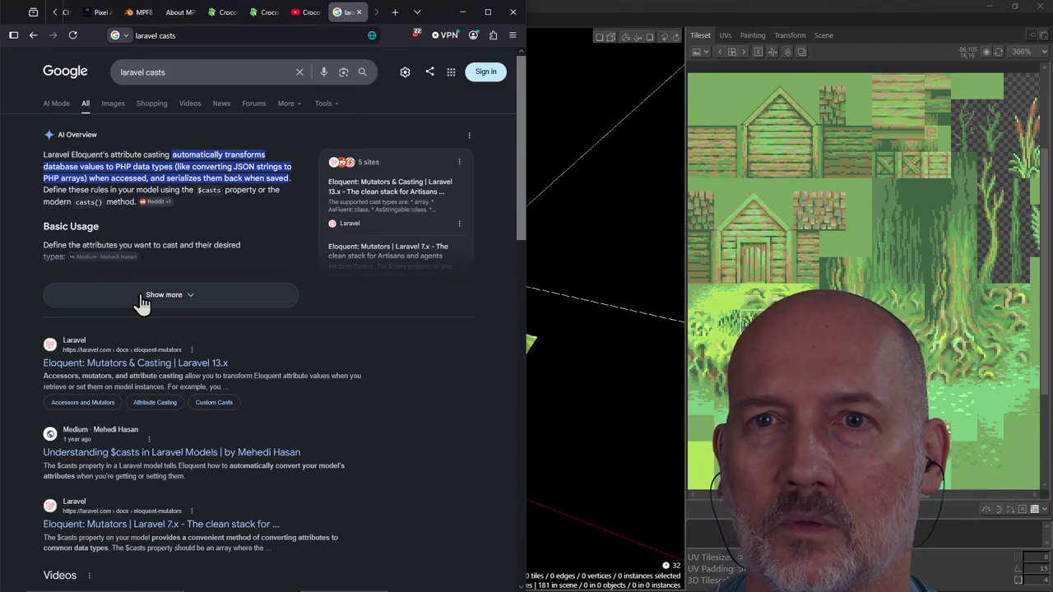
left_click(187, 74)
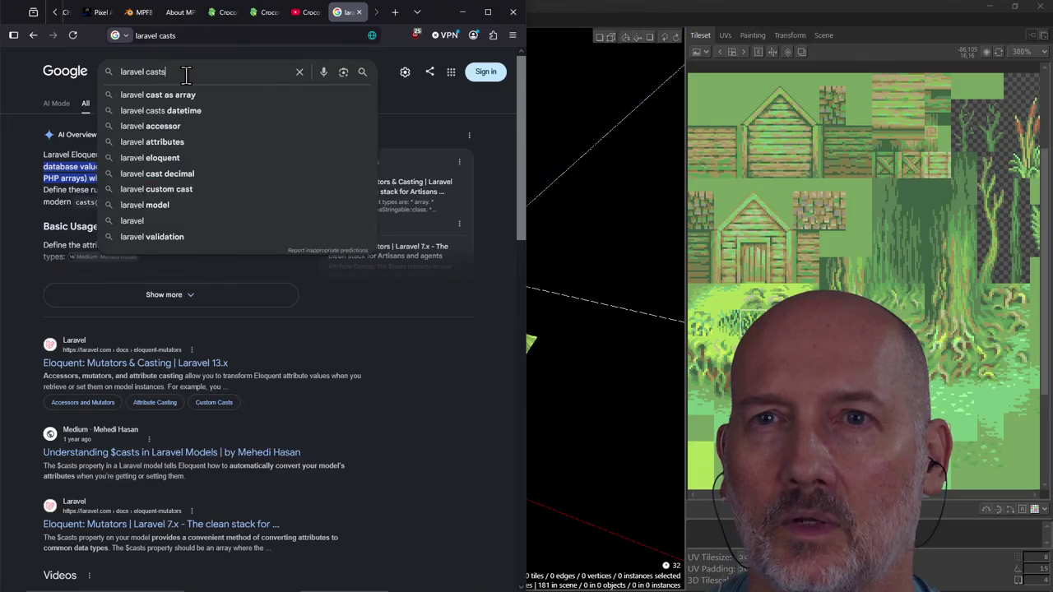
type(" videos")
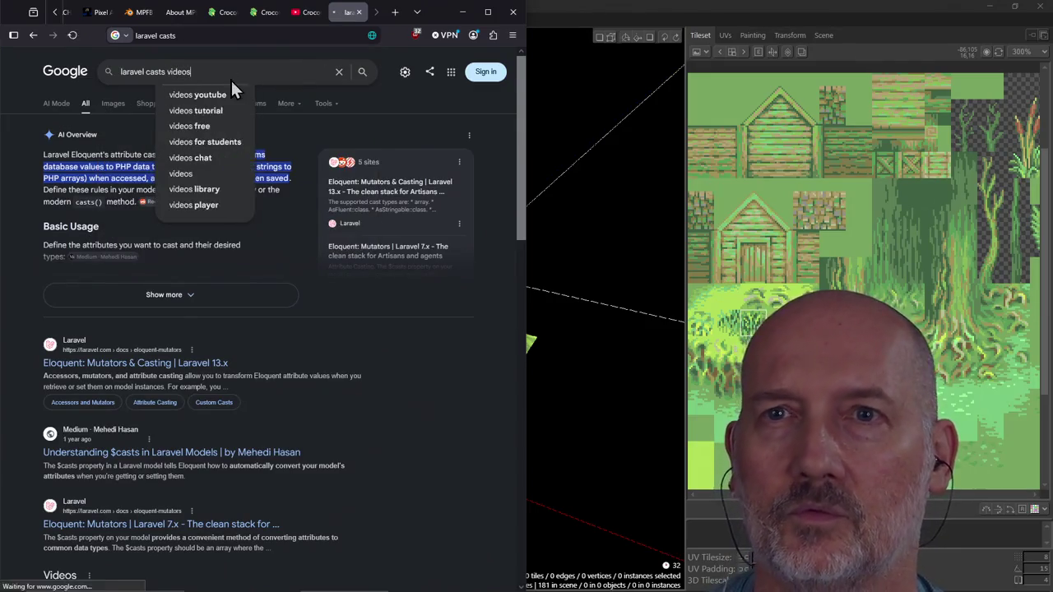
key("Return")
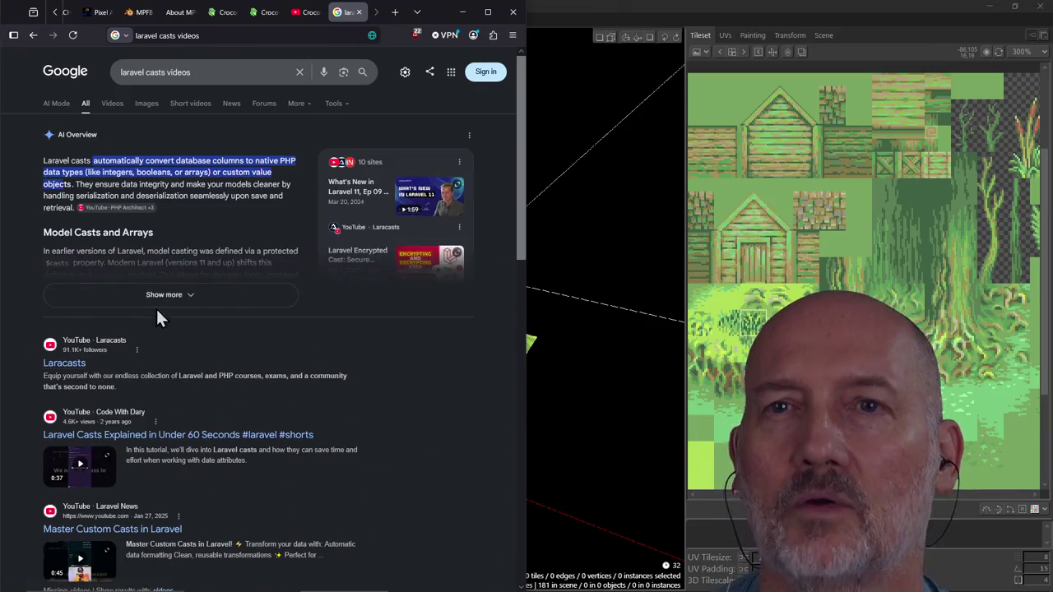
Replace the query with 'laracasts' and search again.
left_click(221, 74)
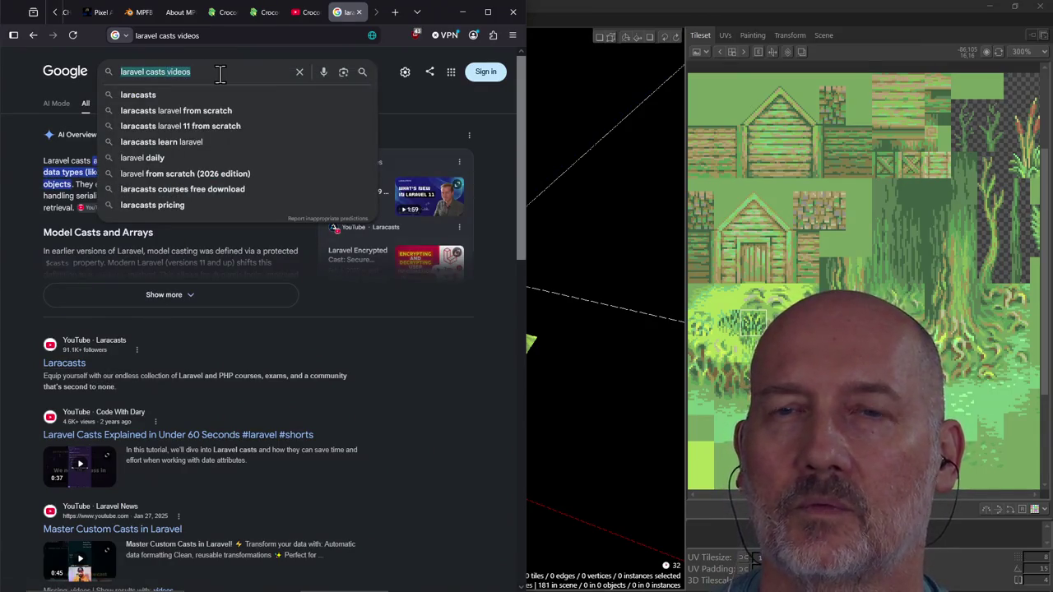
type("c")
key("BackSpace")
type("lara")
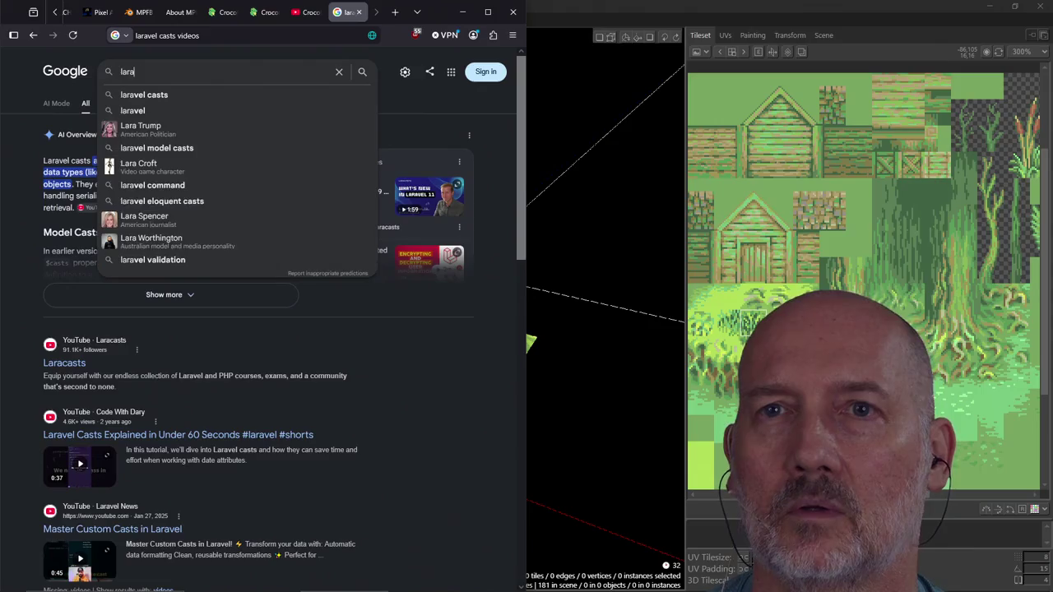
type("casts")
key("Return")
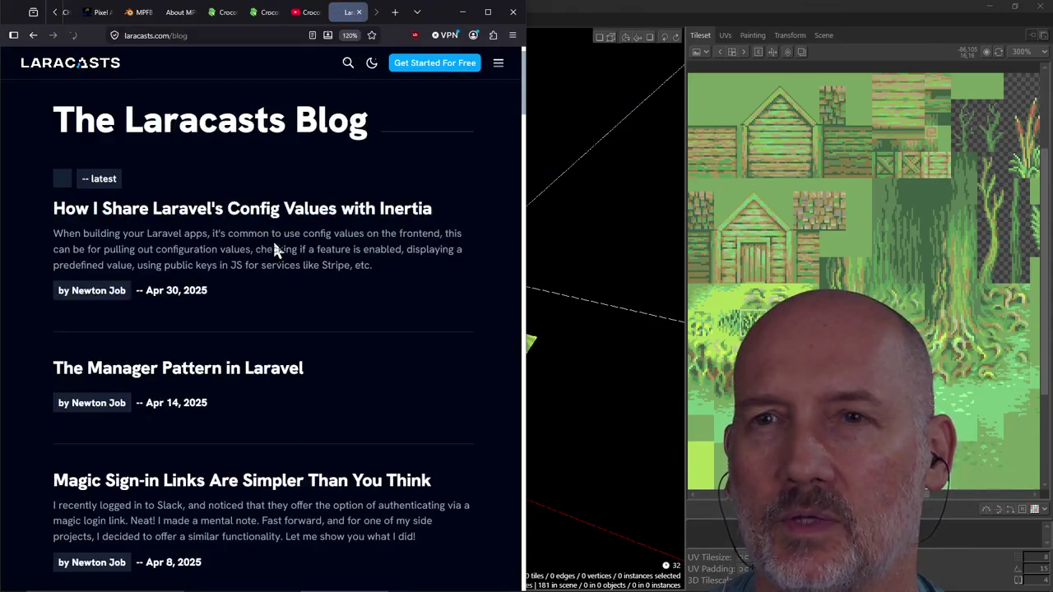
Skim the page, then go back twice to the 'laravel casts videos' results.
scroll(264, 234, "down", 3)
scroll(263, 234, "down", 5)
scroll(262, 237, "down", 5)
scroll(261, 235, "up", 2)
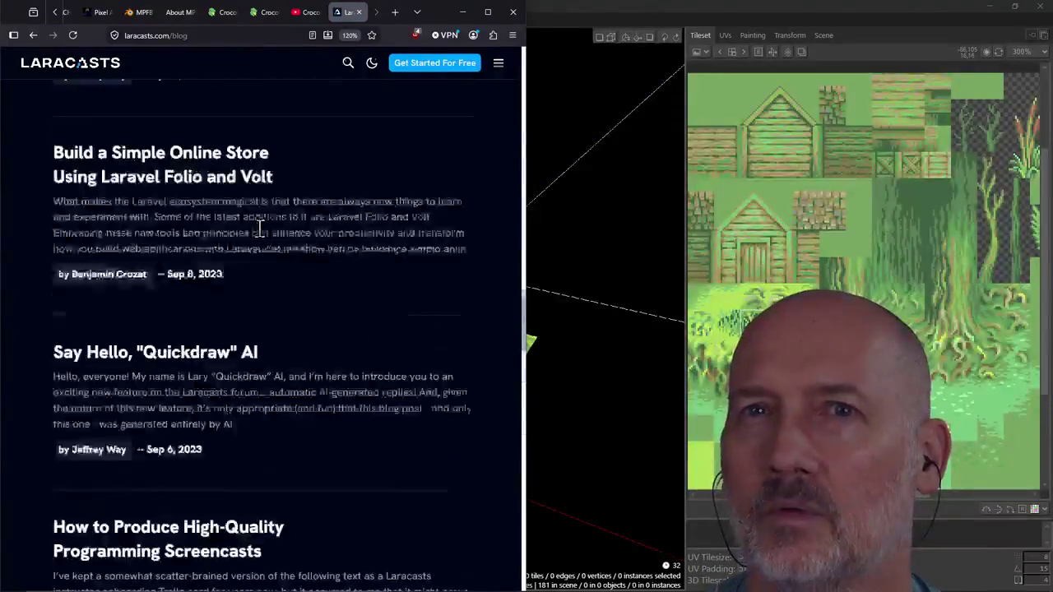
scroll(261, 234, "up", 5)
scroll(259, 226, "up", 6)
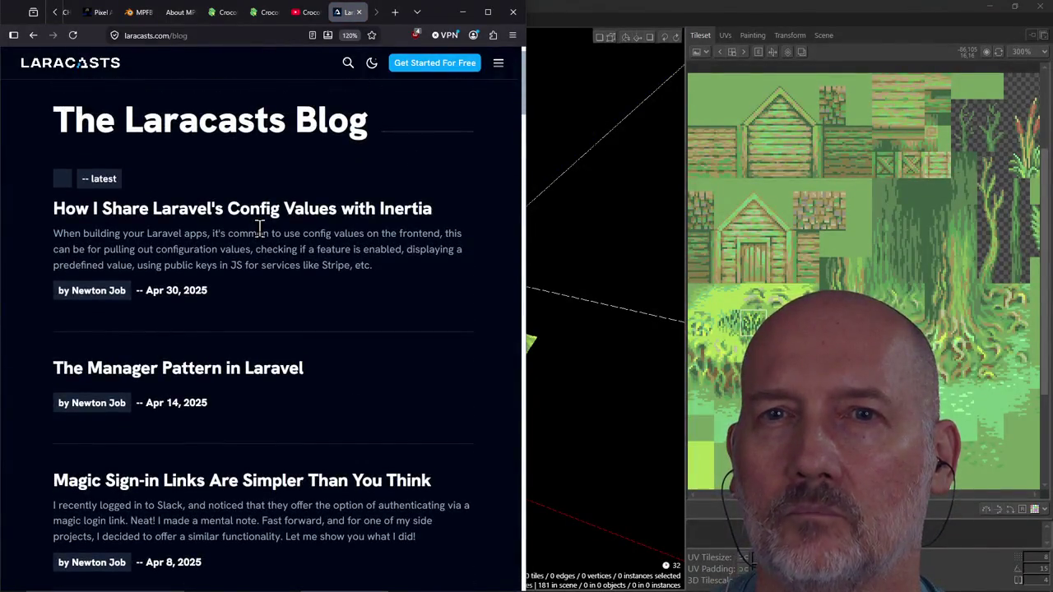
left_click(33, 35)
left_click(33, 35)
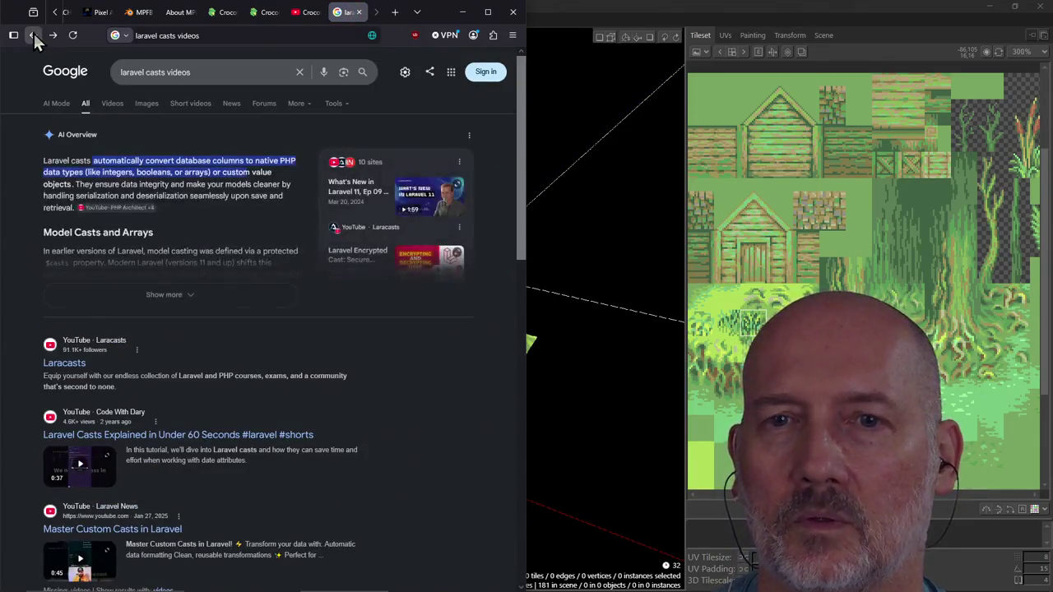
Go back and search Google for 'laravel education videos'.
left_click(33, 36)
double_click(182, 73)
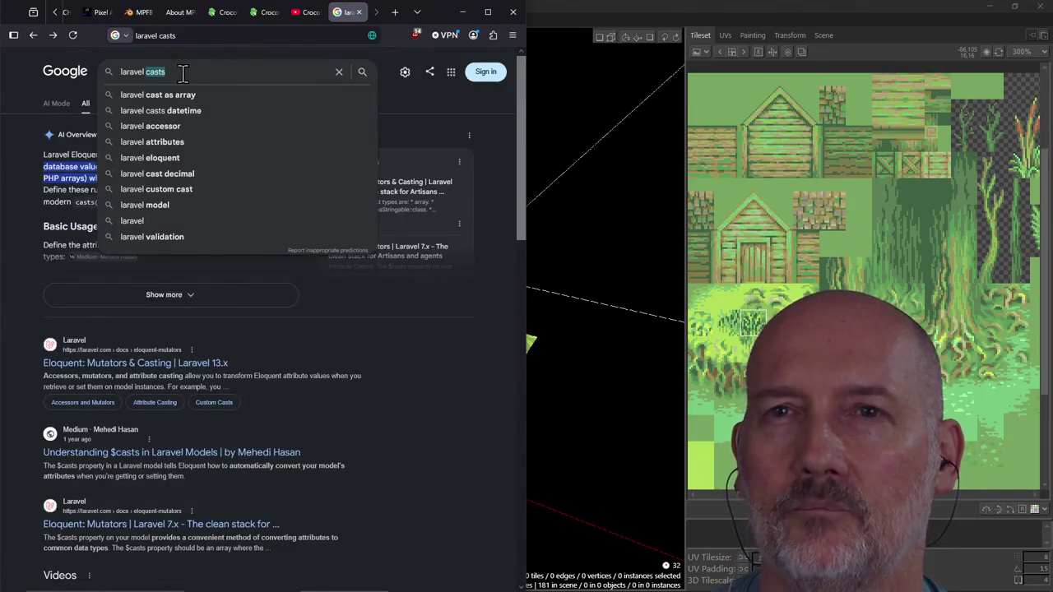
type("educa")
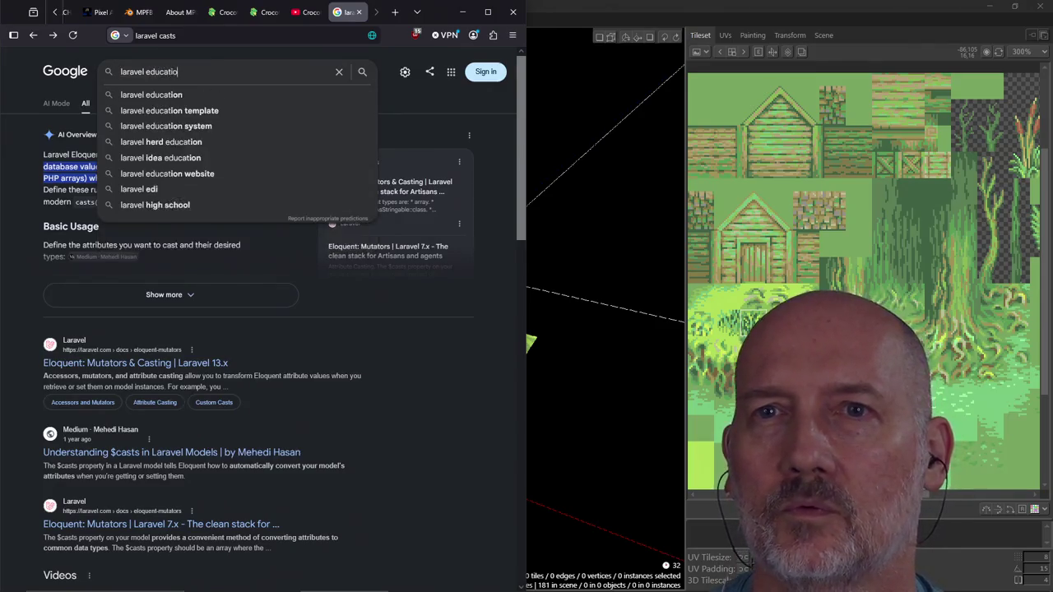
type("tion videos")
key("Return")
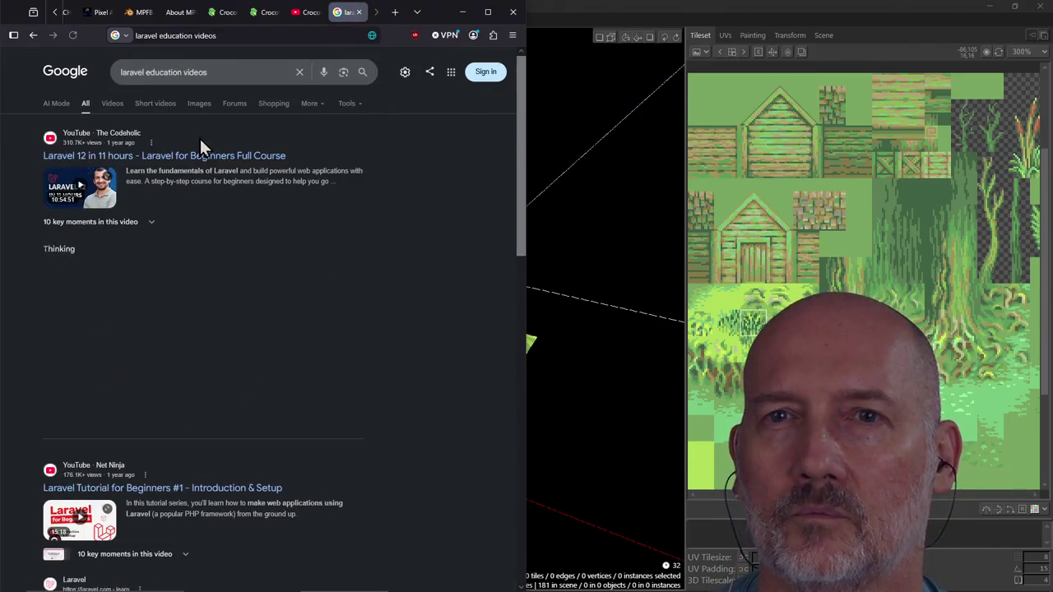
Skim those results, then trim the query to just 'laravel' and search.
scroll(246, 331, "down", 3)
scroll(246, 331, "down", 2)
scroll(246, 332, "down", 4)
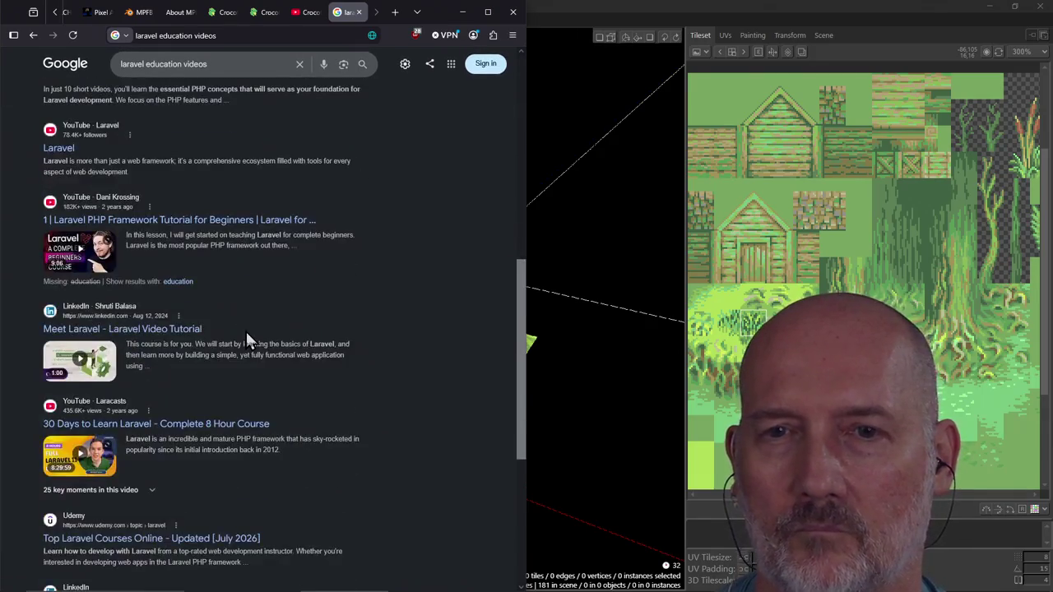
scroll(246, 331, "down", 1)
scroll(247, 340, "down", 3)
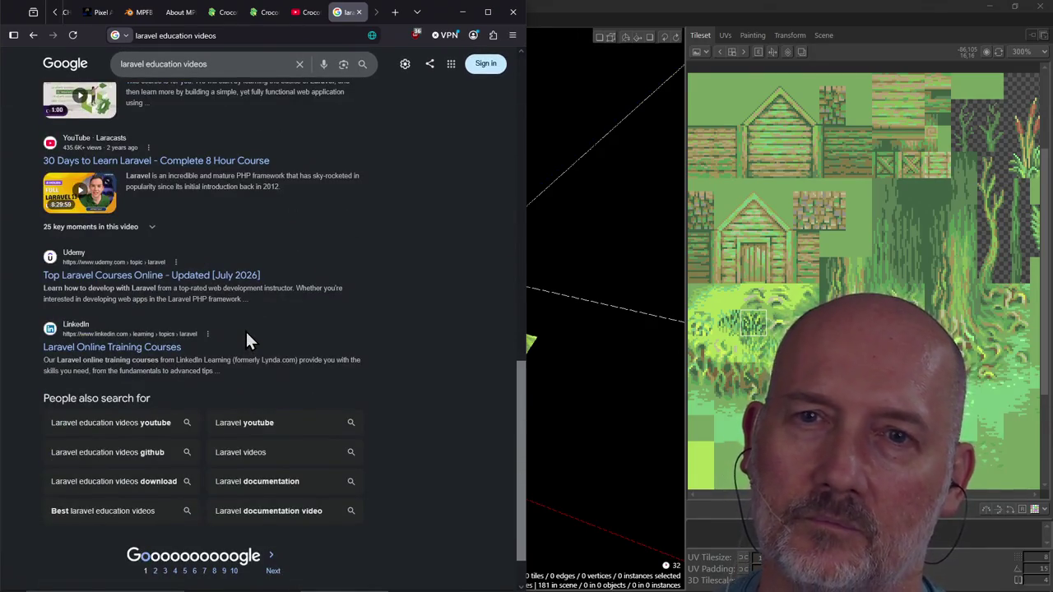
scroll(207, 373, "up", 6)
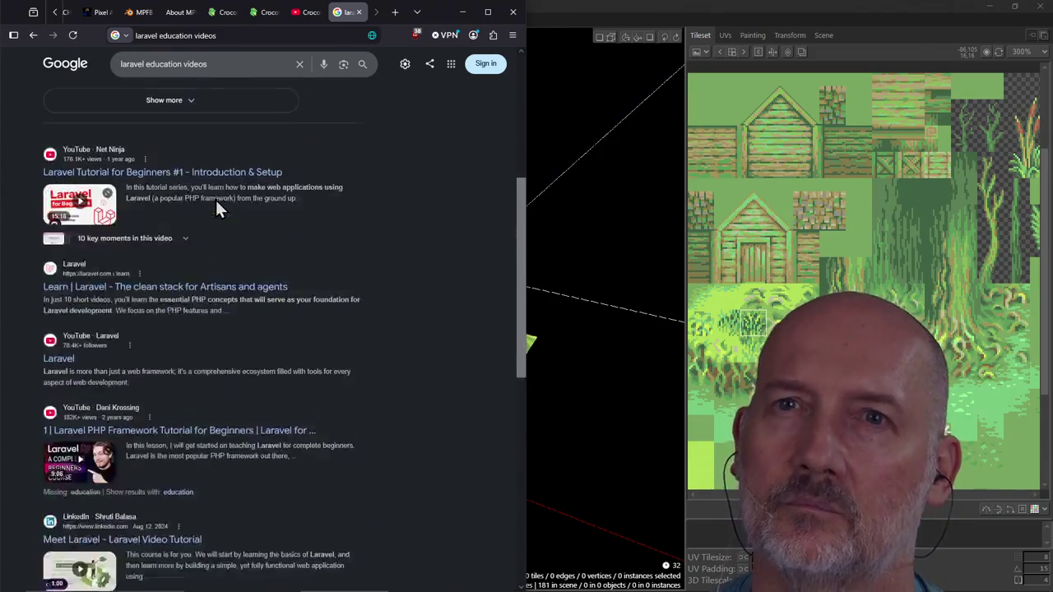
scroll(215, 201, "up", 5)
scroll(159, 111, "up", 2)
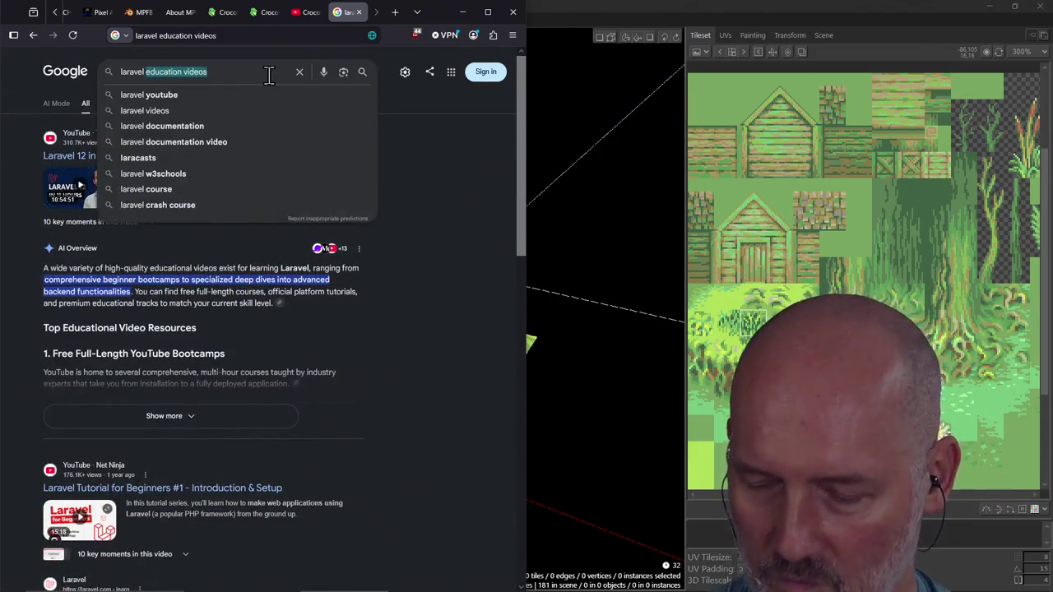
key("BackSpace")
key("Return")
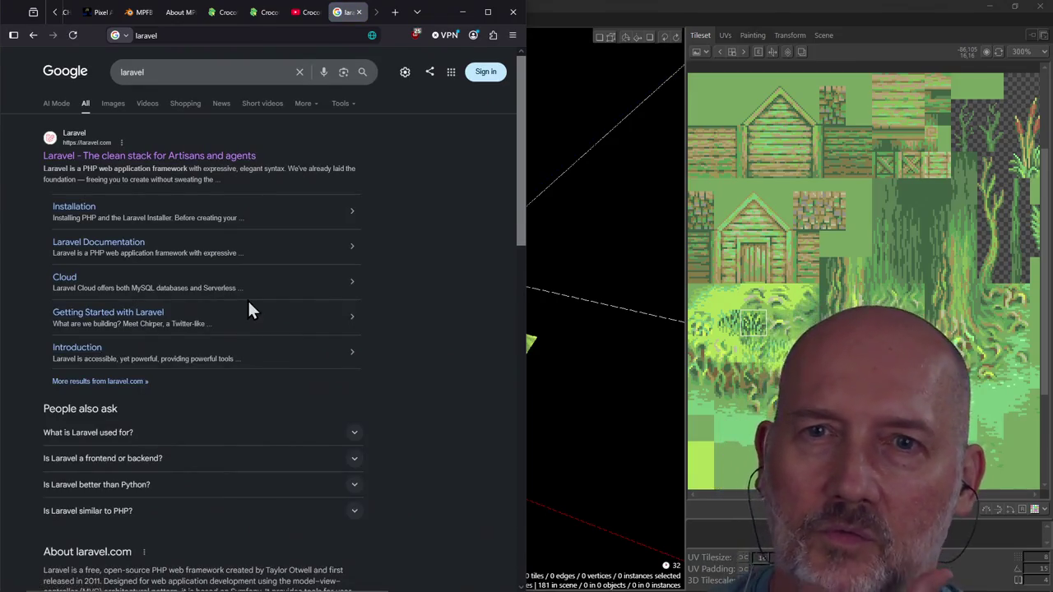
Open laravel.com, view the Products section of its menu, then close the menu.
left_click(125, 159)
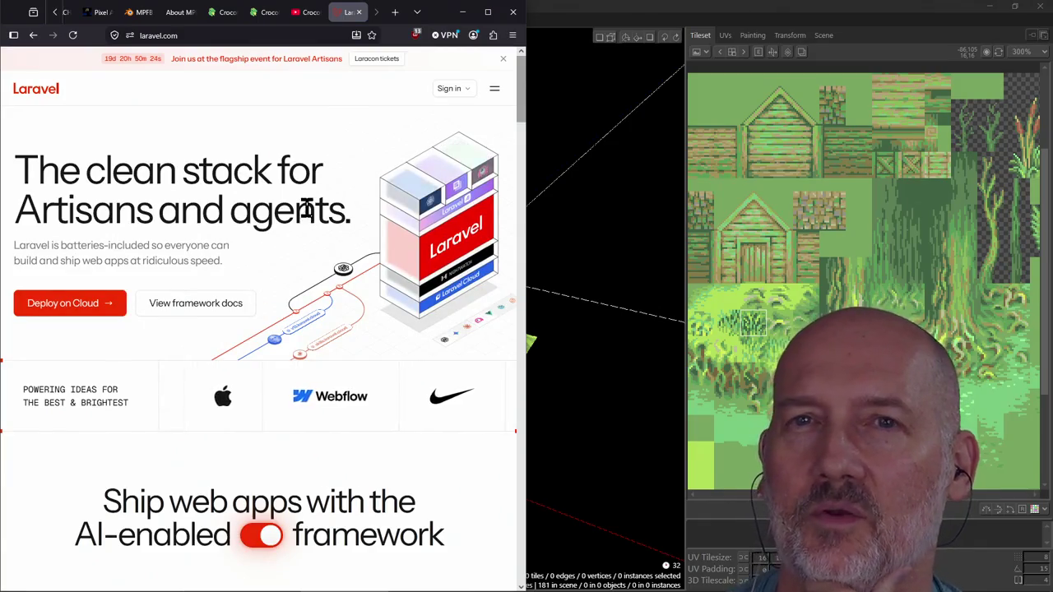
left_click(494, 89)
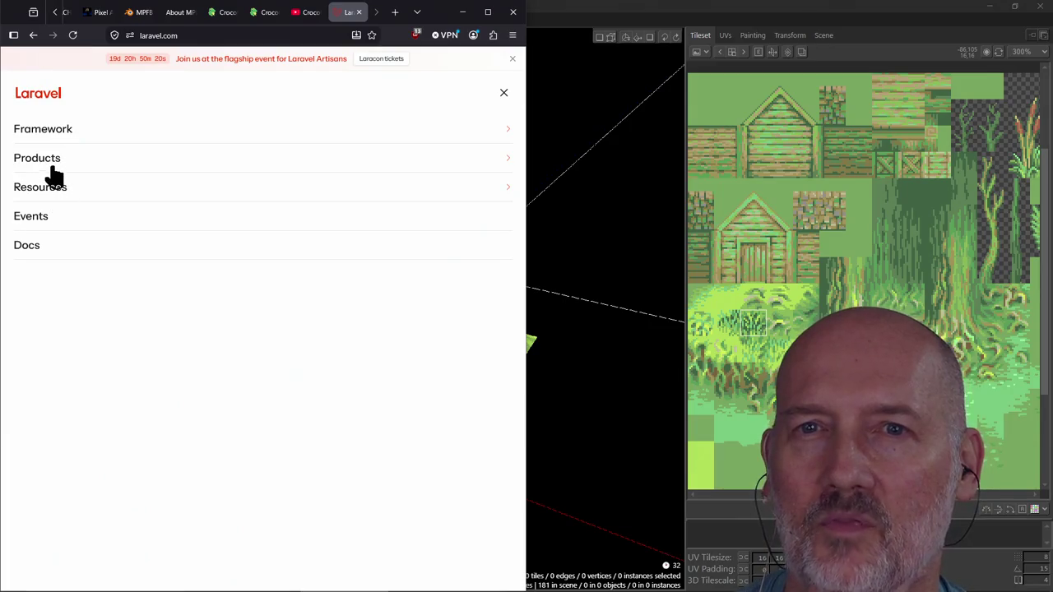
left_click(46, 163)
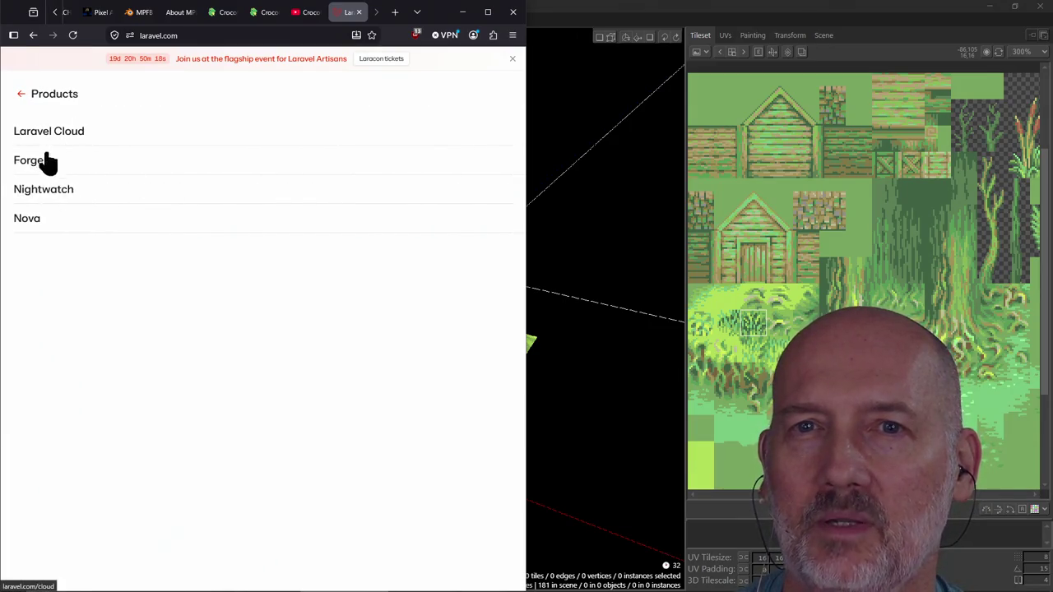
left_click(22, 95)
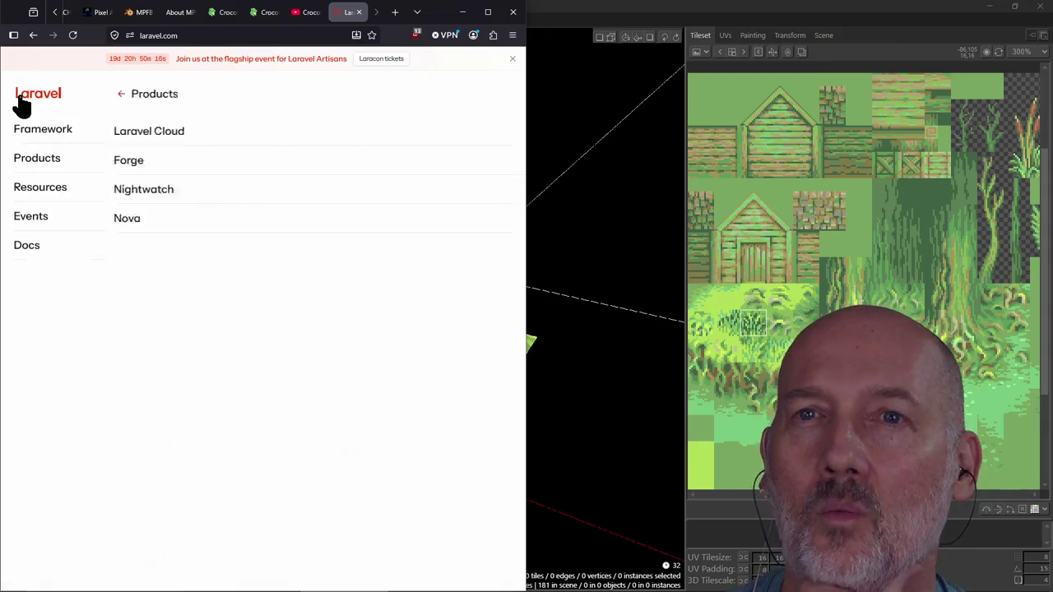
left_click(503, 93)
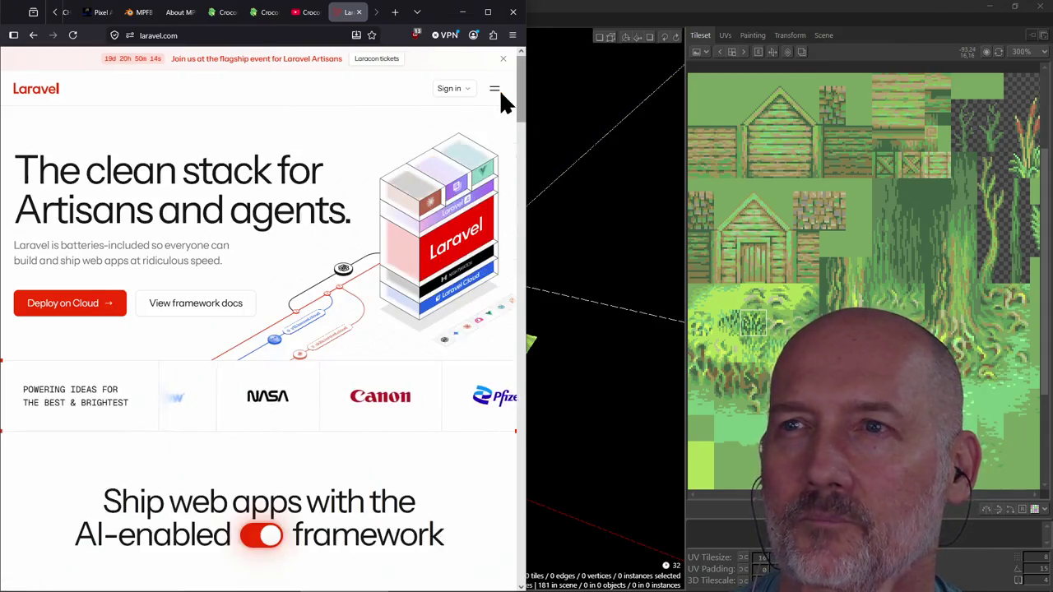
Scroll down through the laravel.com homepage sections and back up.
scroll(263, 311, "down", 3)
scroll(267, 315, "down", 2)
scroll(168, 345, "down", 3)
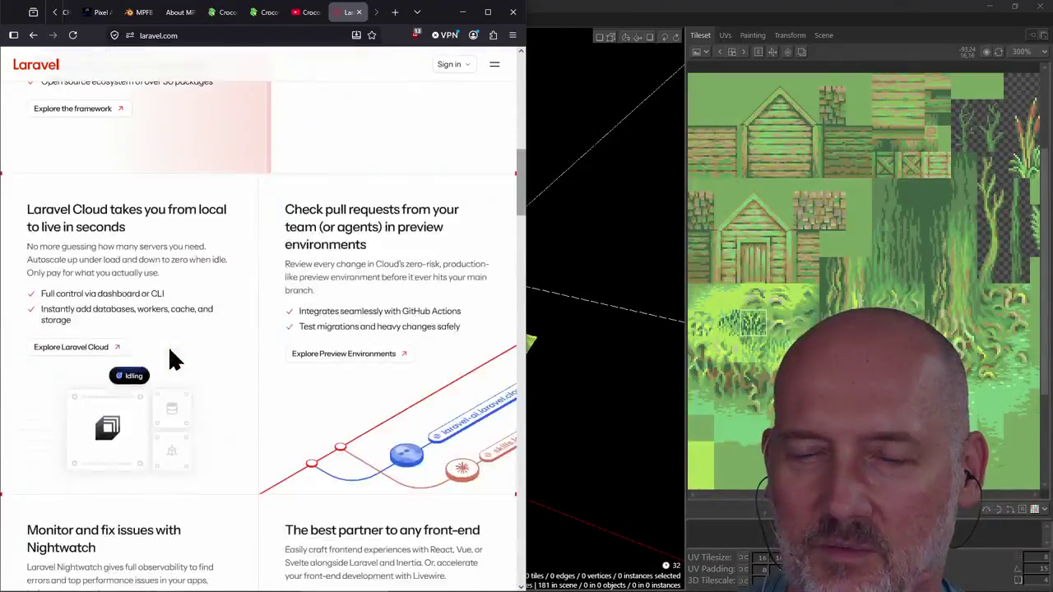
scroll(168, 345, "down", 3)
scroll(168, 345, "down", 3)
scroll(169, 349, "down", 4)
scroll(170, 349, "down", 1)
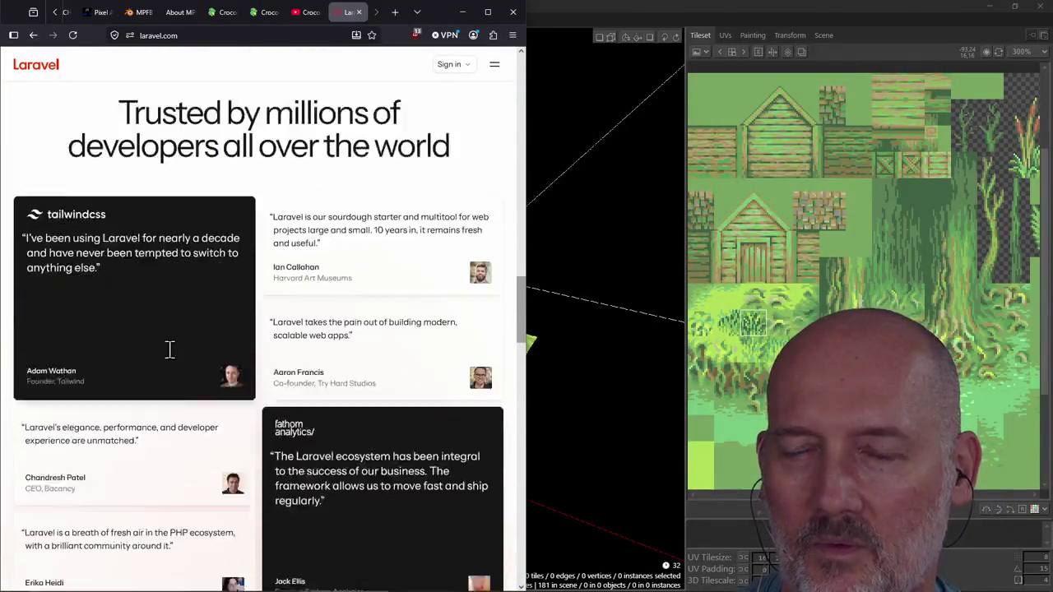
scroll(170, 348, "down", 2)
scroll(169, 349, "down", 3)
scroll(169, 349, "down", 3)
scroll(169, 349, "down", 3)
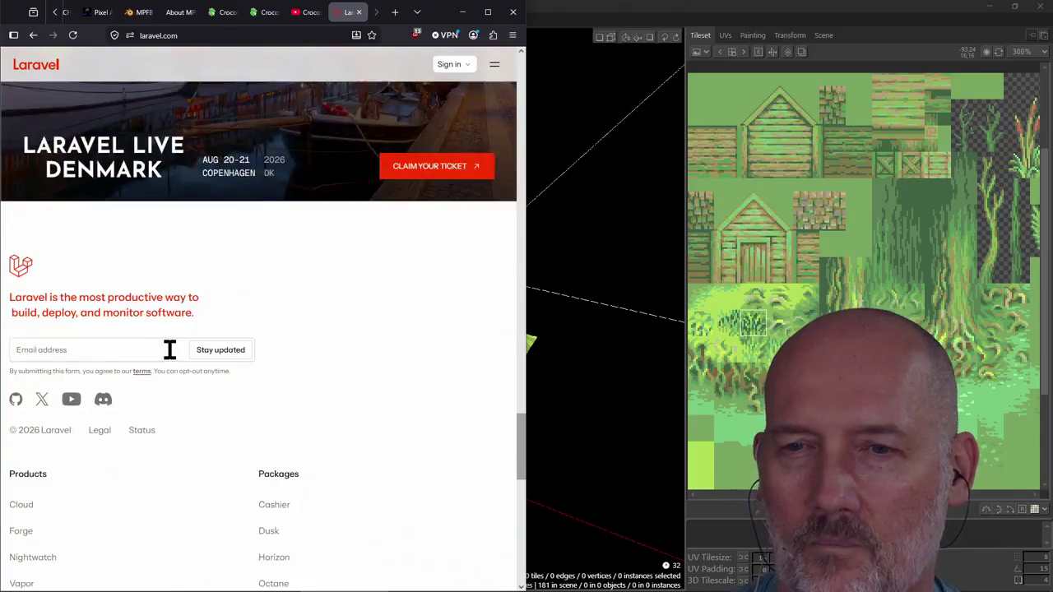
scroll(168, 346, "down", 3)
scroll(168, 346, "up", 3)
scroll(168, 346, "up", 5)
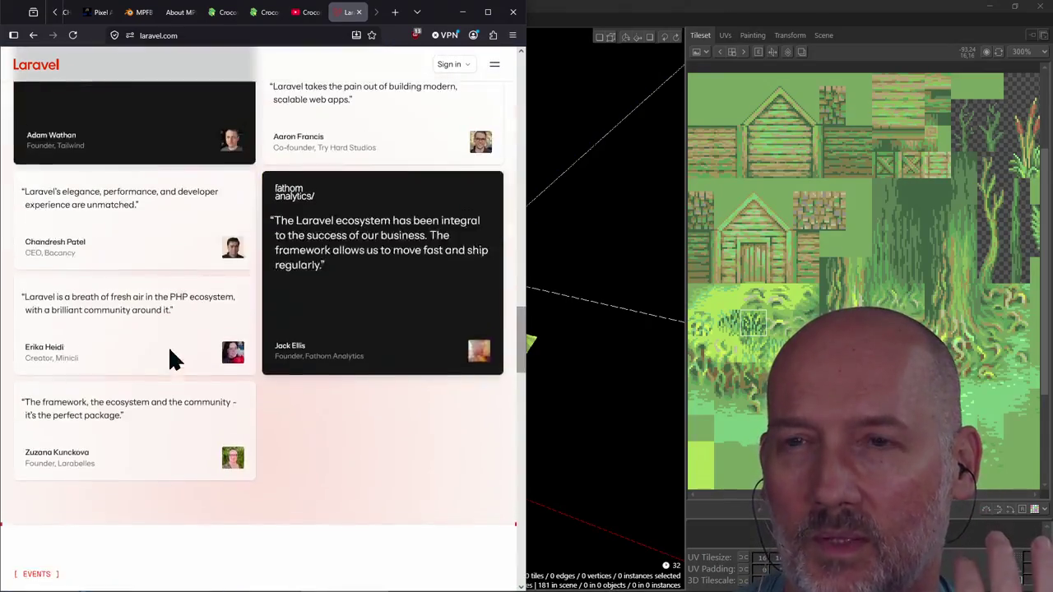
scroll(168, 346, "up", 5)
scroll(168, 346, "up", 5)
scroll(168, 346, "up", 5)
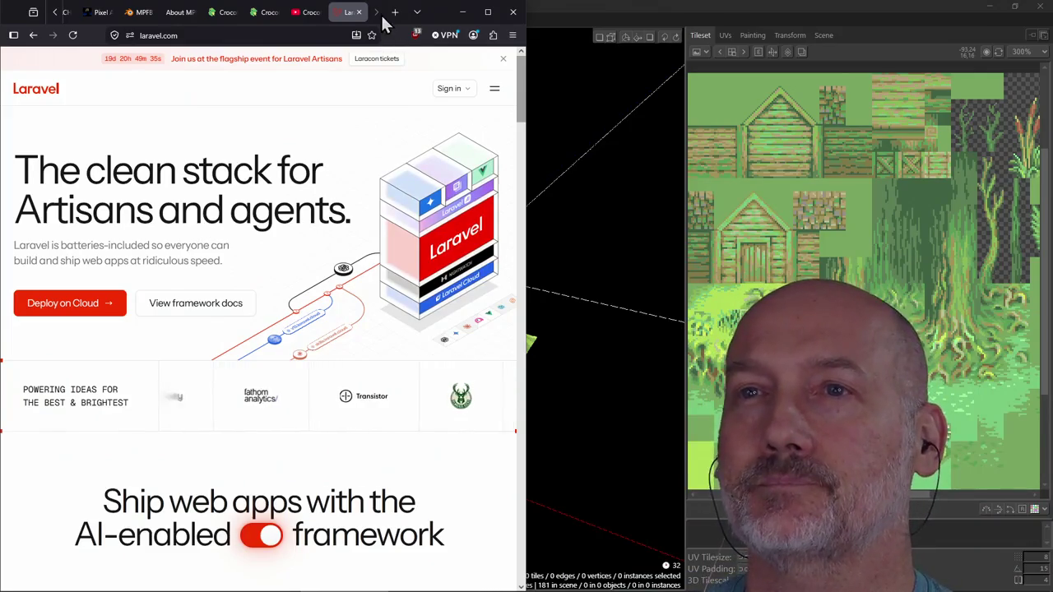
Bring Crocotile 3D forward and orbit the view around the hut.
left_click(356, 12)
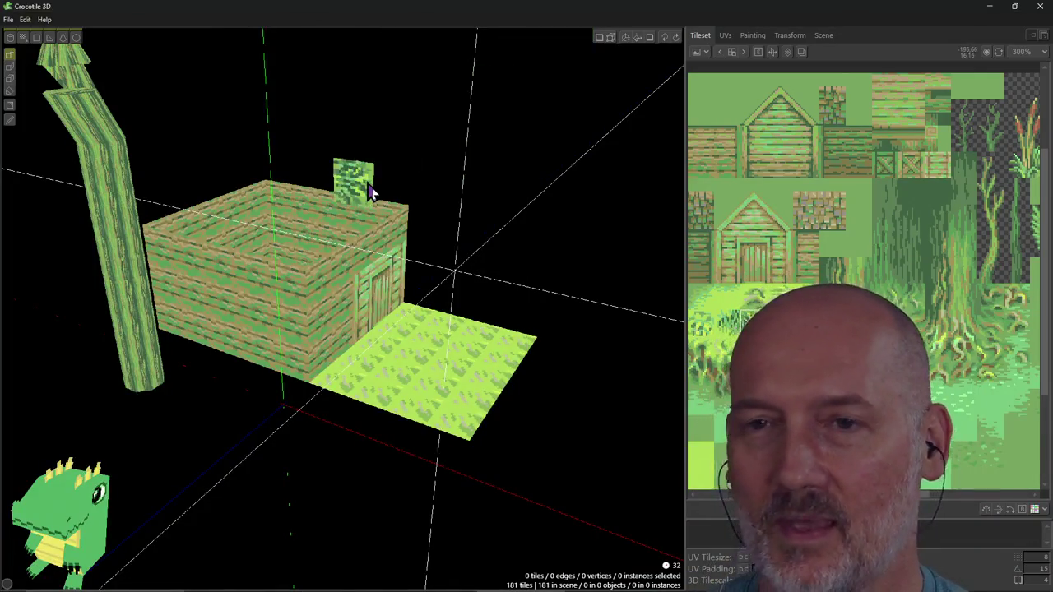
right_click_drag(510, 301, 412, 304)
right_click_drag(343, 309, 527, 316)
Locate Cardinal Rotate Left in the browser docs, then open Crocotile's Keys dialog.
key("alt+Tab")
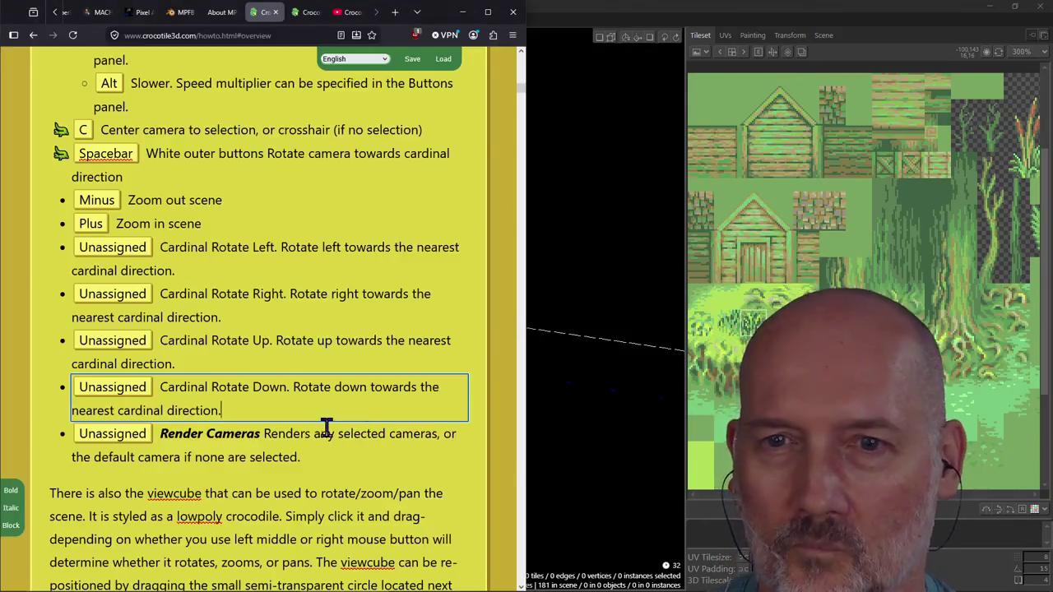
left_click(189, 251)
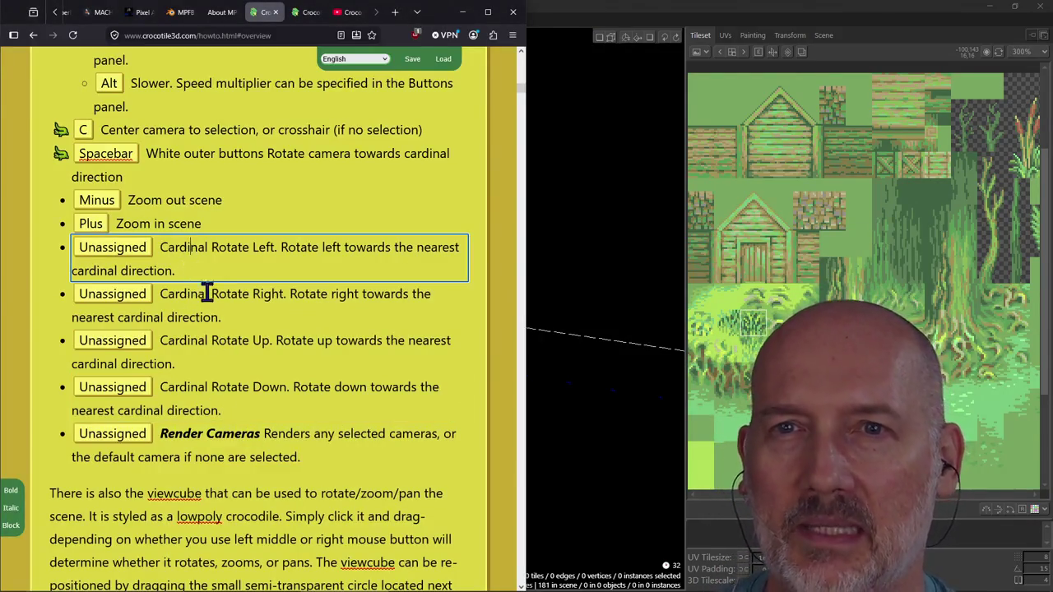
key("alt+Tab")
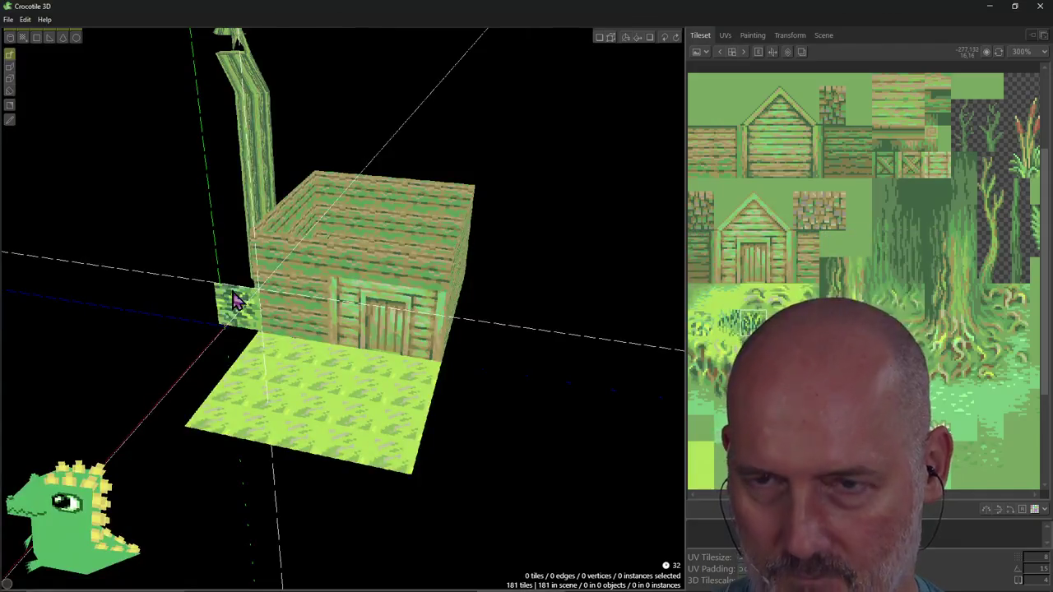
key("k")
type("c")
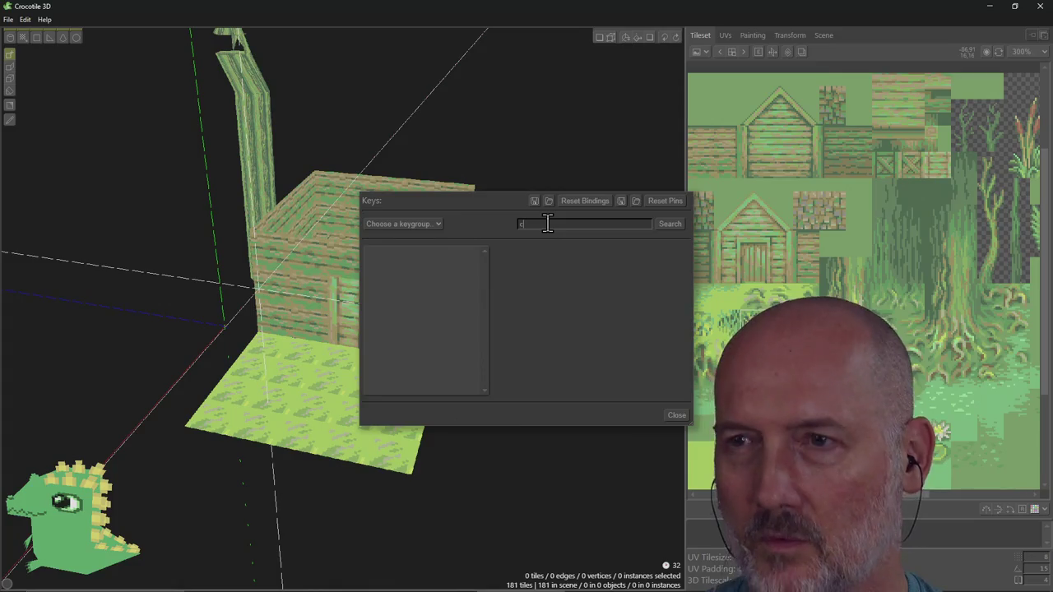
Search 'cardinal' in Keys and bind Ctrl+Shift+] to Cardinal Rotate Left.
type("ardinal")
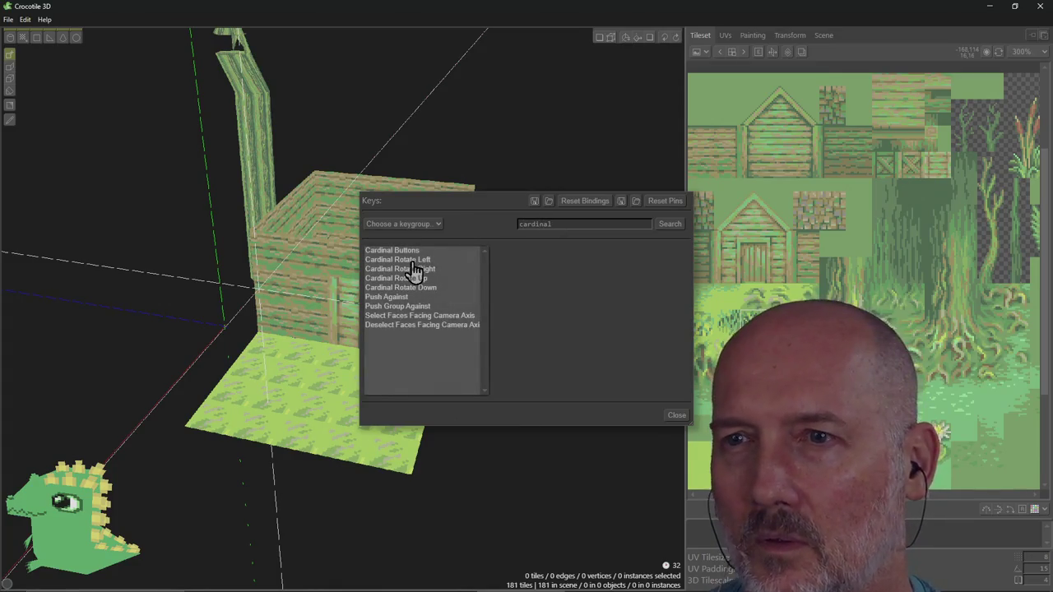
left_click(413, 260)
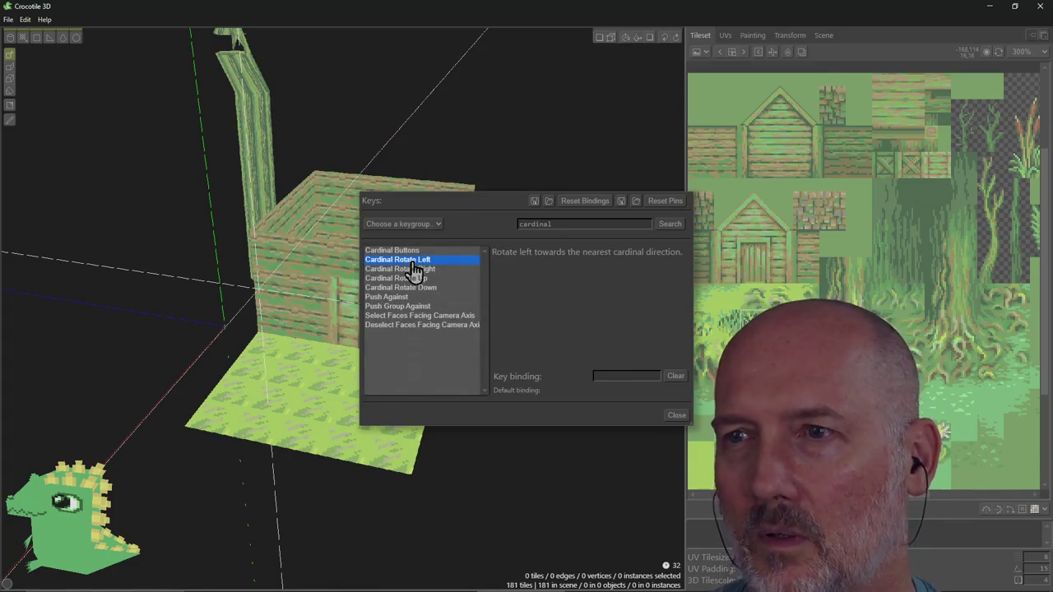
left_click(557, 324)
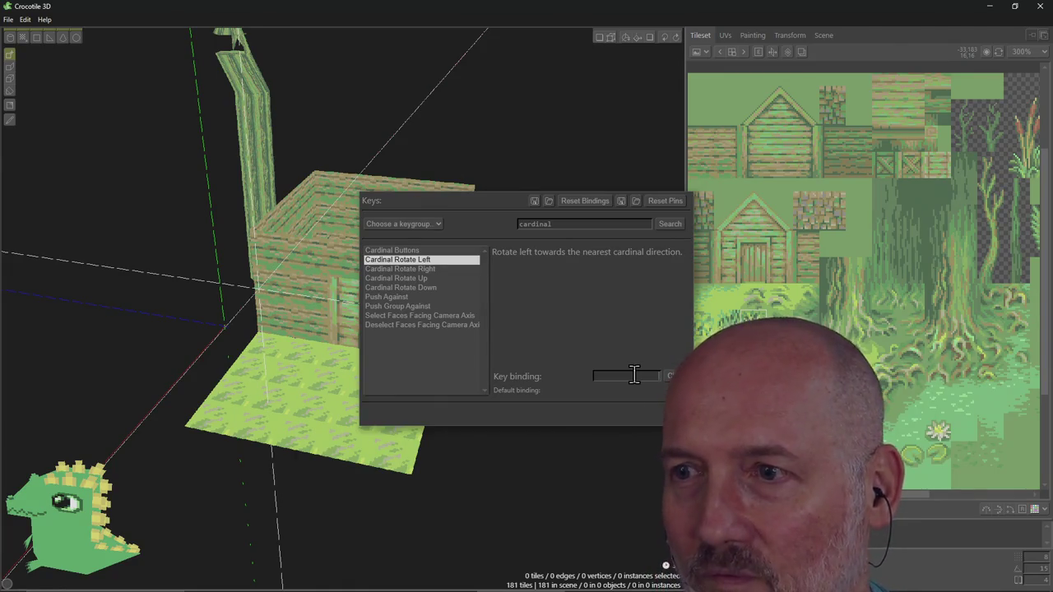
left_click(632, 375)
key("ctrl+shift+bracketright")
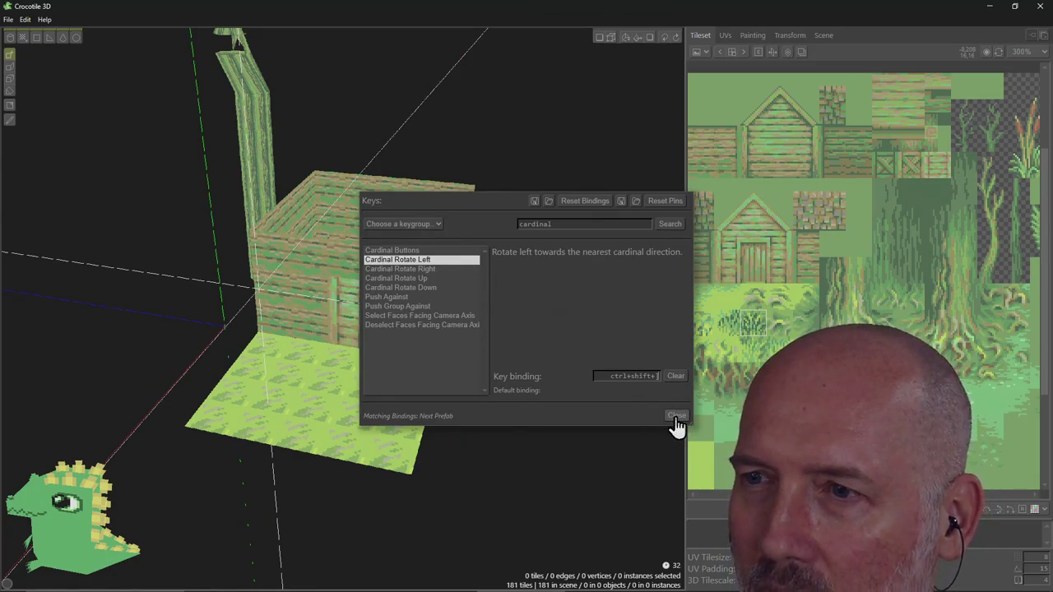
Close the Keys dialog and snap the camera to a front view of the hut's door.
left_click(675, 418)
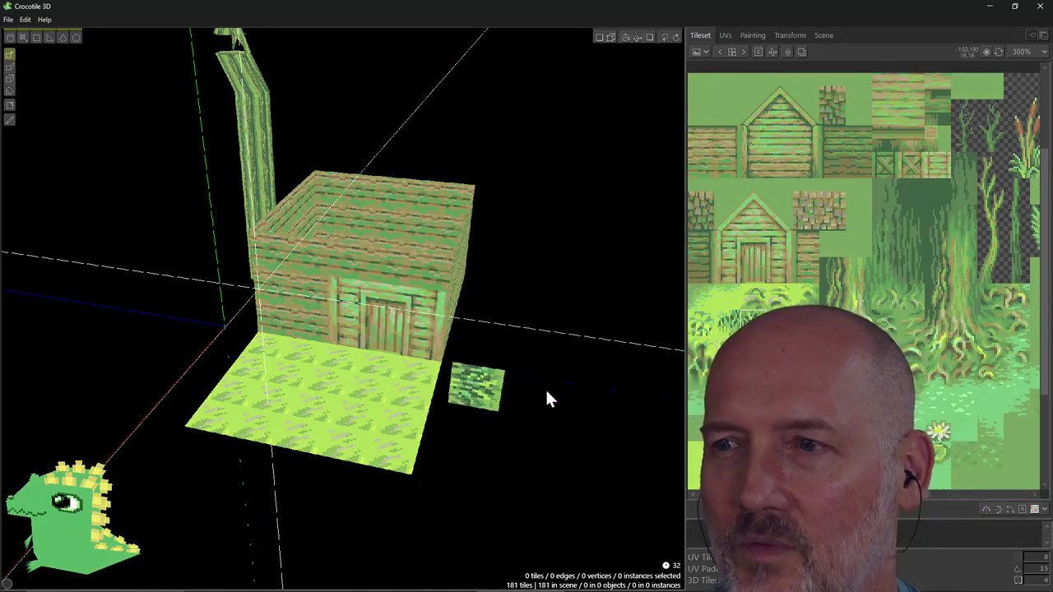
key("KP_1")
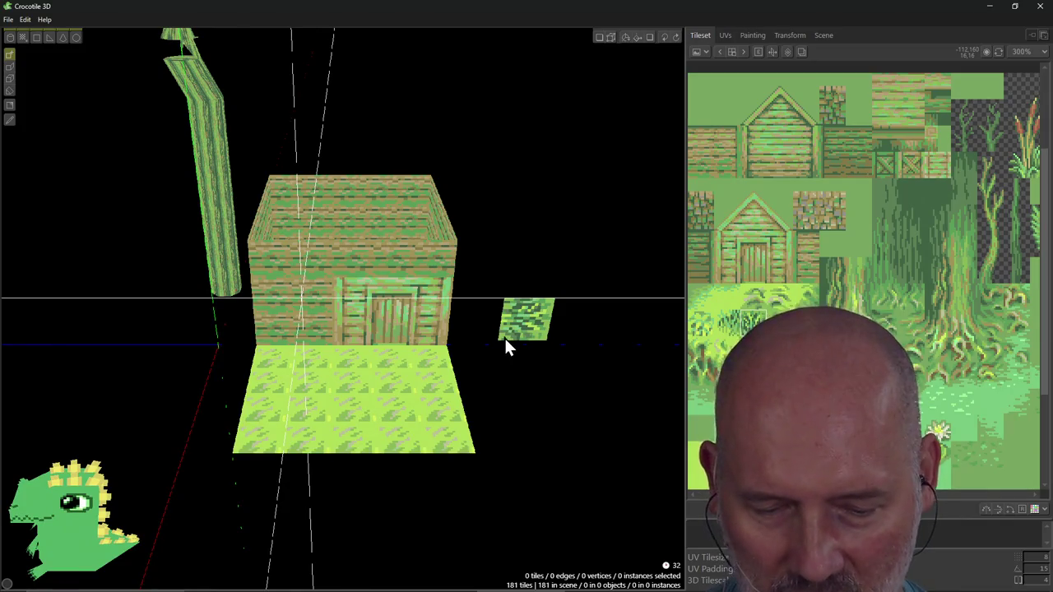
mouse_move(510, 358)
right_mouse_down()
mouse_move(461, 329)
mouse_move(494, 340)
right_mouse_up()
key("KP_1")
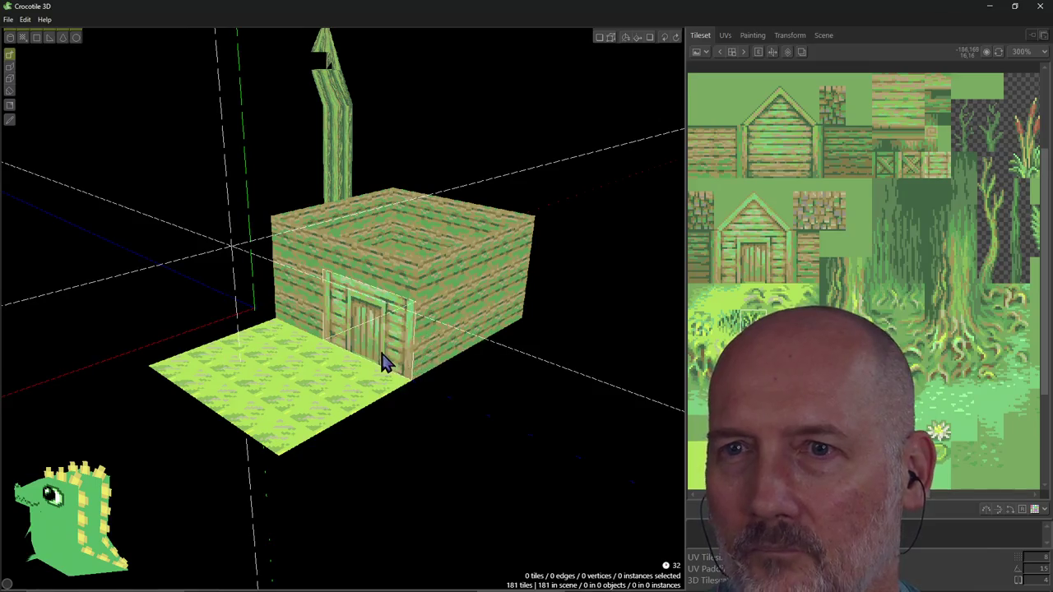
right_click_drag(384, 360, 383, 365)
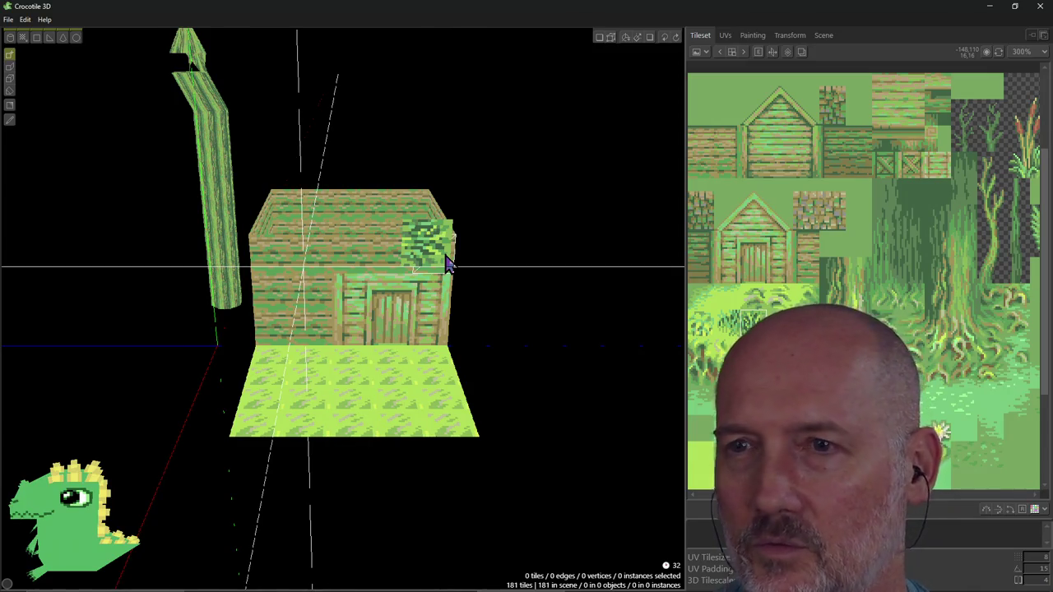
key("k")
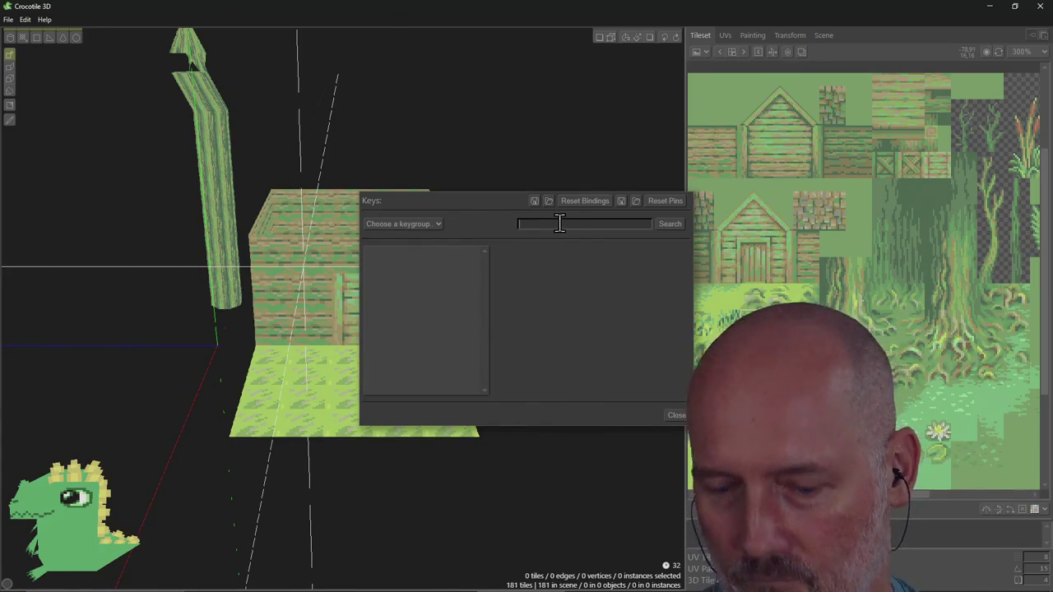
type("cardin")
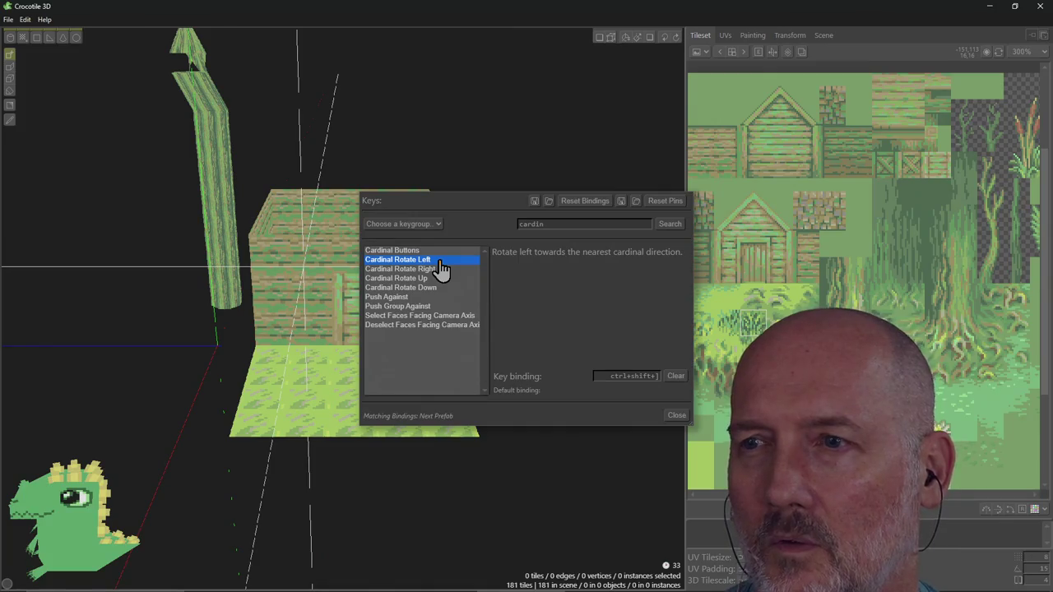
left_click(618, 376)
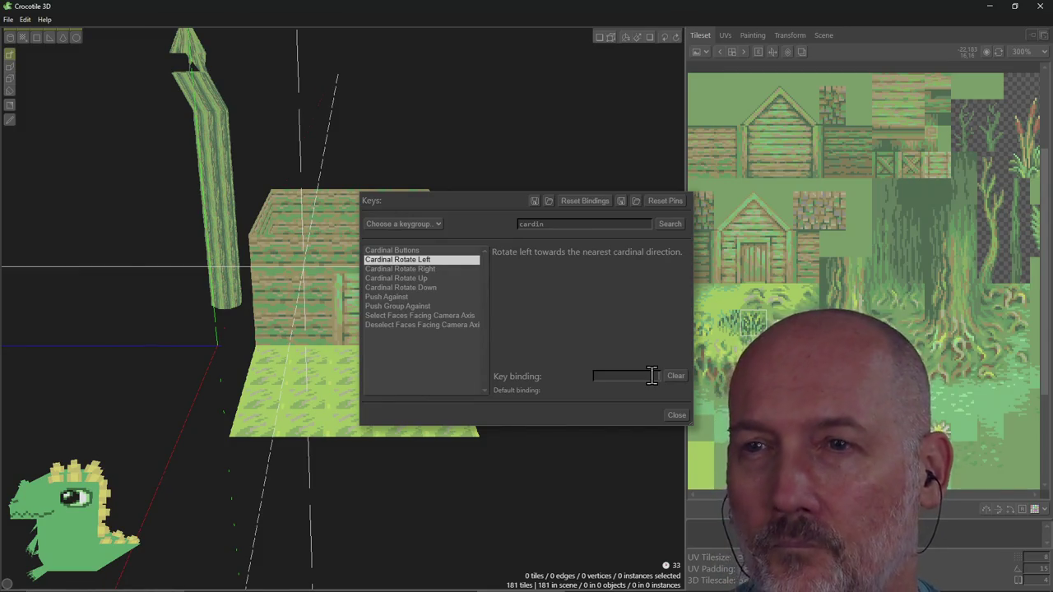
left_click(435, 262)
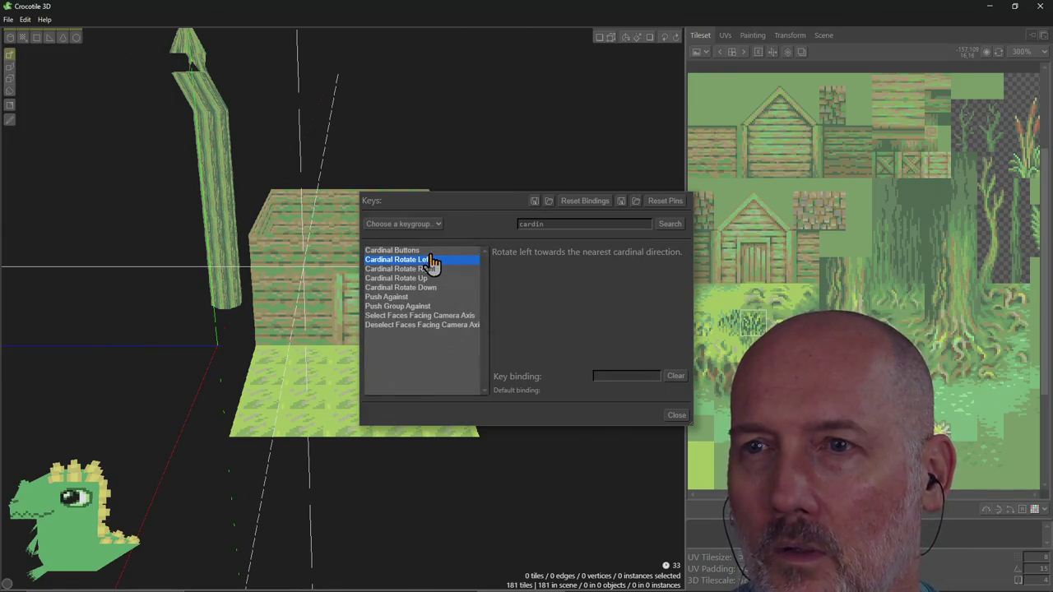
left_click(430, 252)
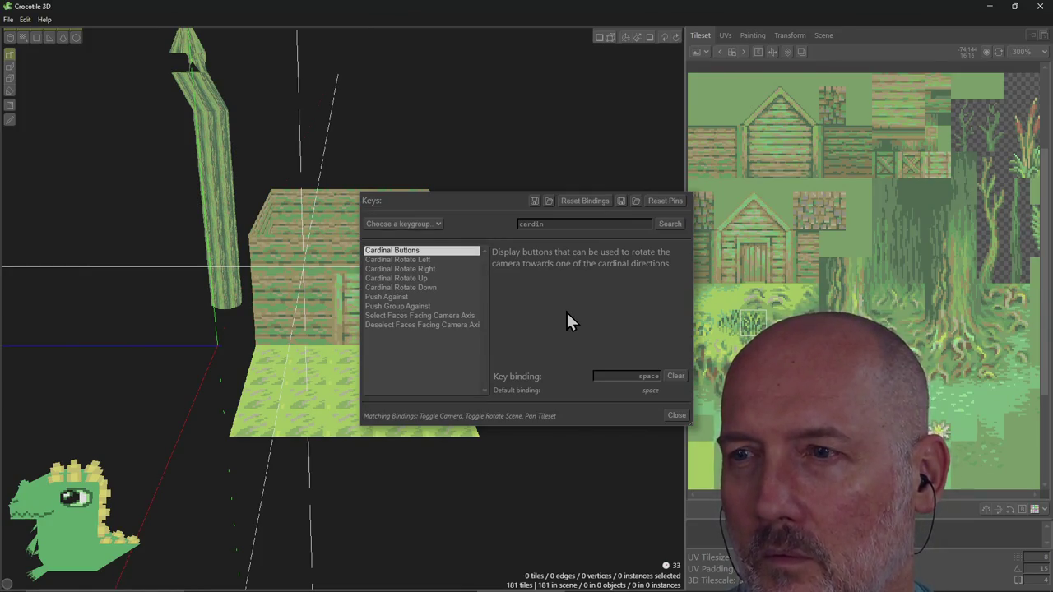
left_click(677, 415)
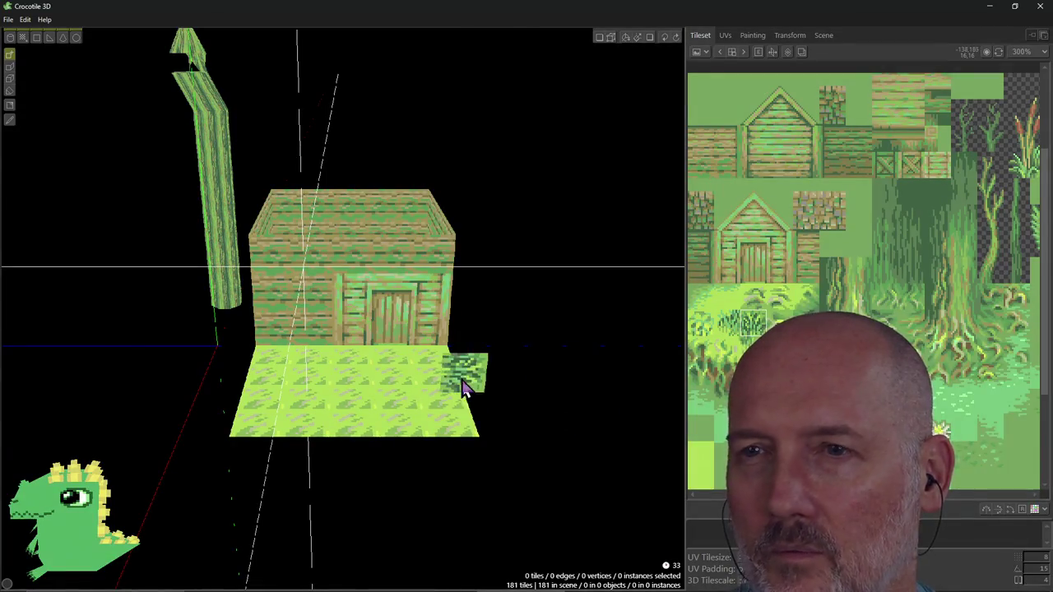
Turn on the cardinal buttons and rotate the view six 90° steps around the hut.
key("space")
left_click(609, 310)
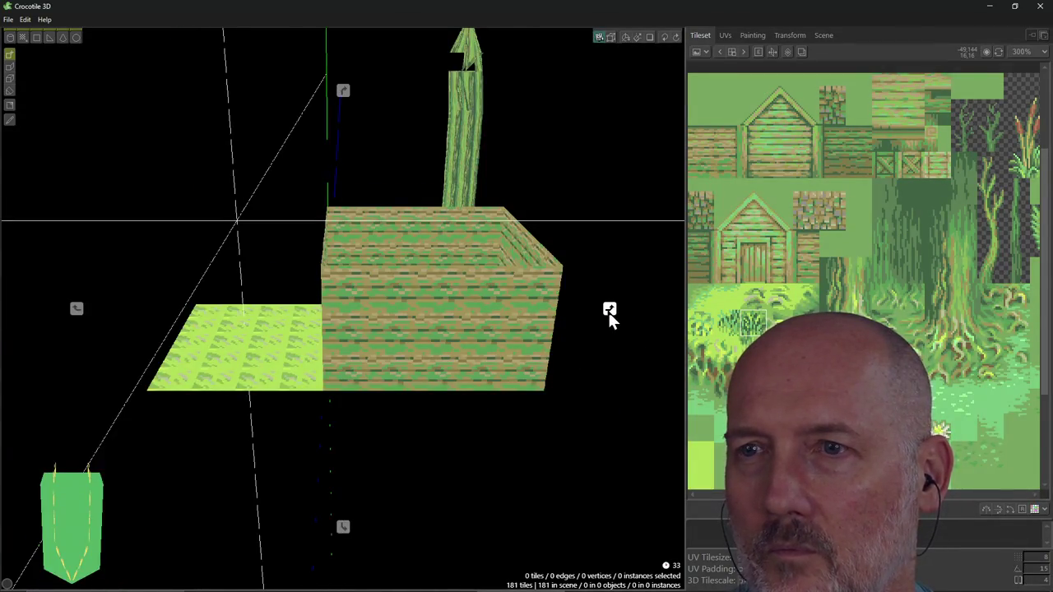
left_click(609, 311)
left_click(609, 310)
left_click(609, 310)
left_click(609, 310)
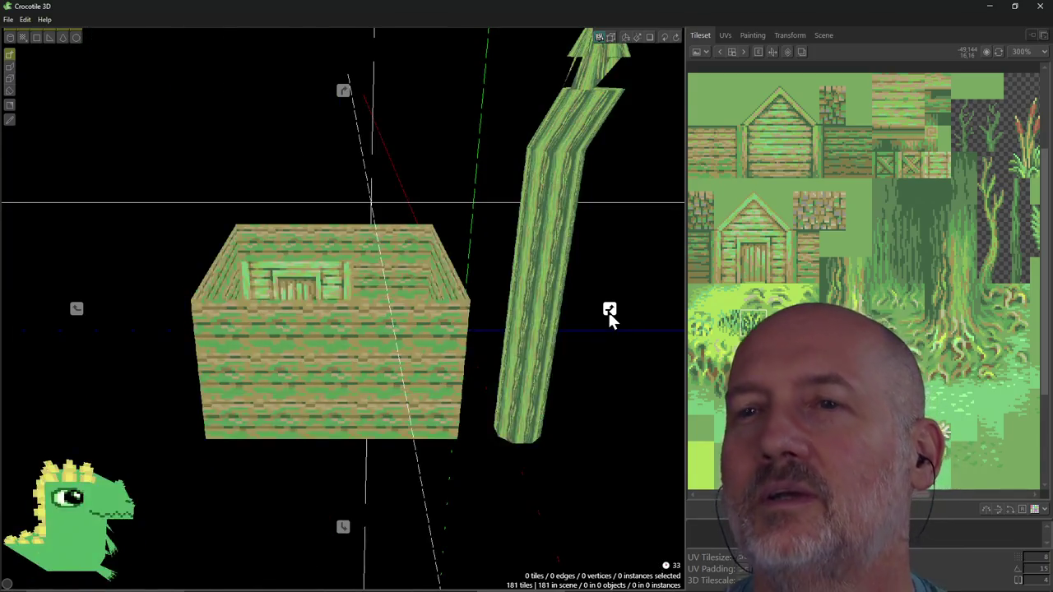
left_click(609, 310)
Switch between top-down and side views of the hut.
left_click(343, 90)
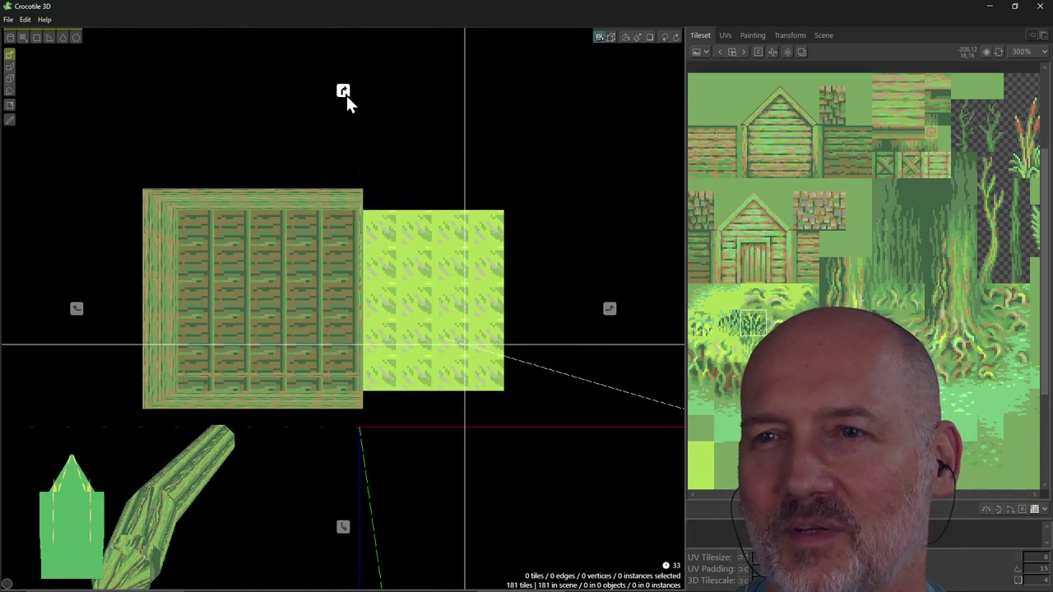
left_click(344, 531)
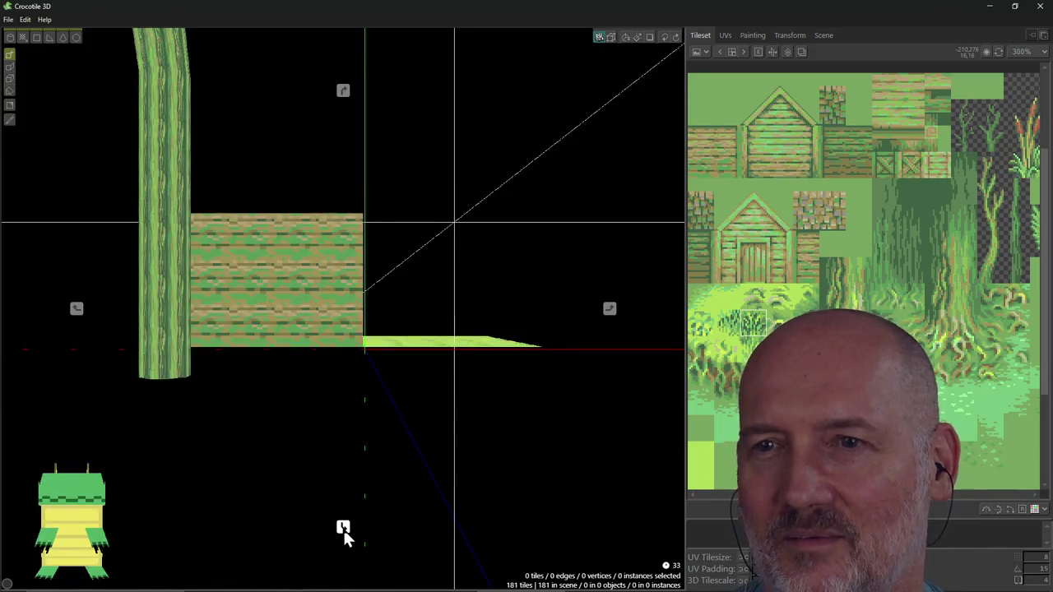
left_click(343, 92)
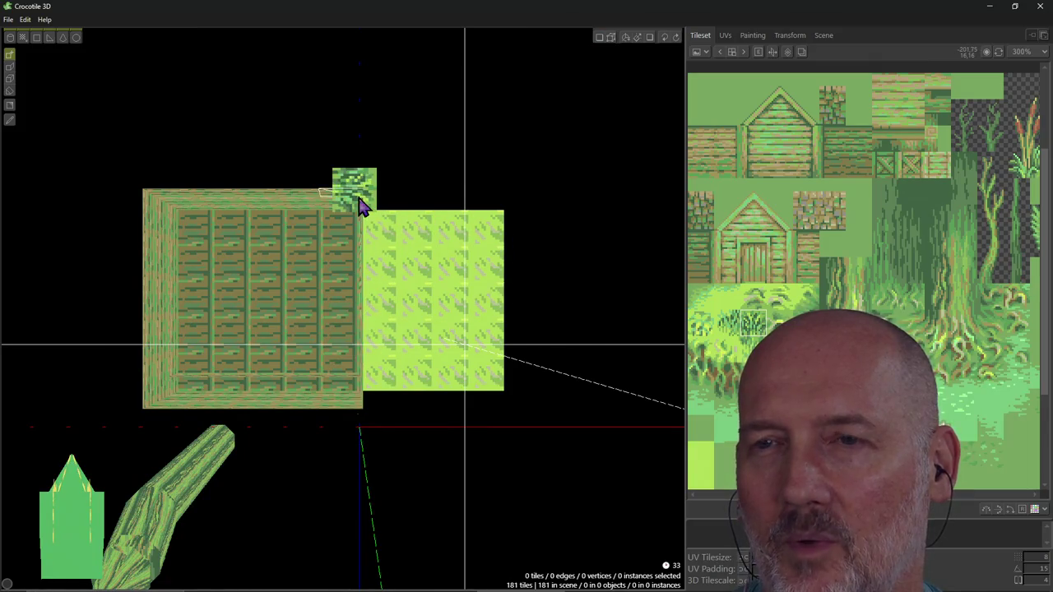
mouse_move(362, 136)
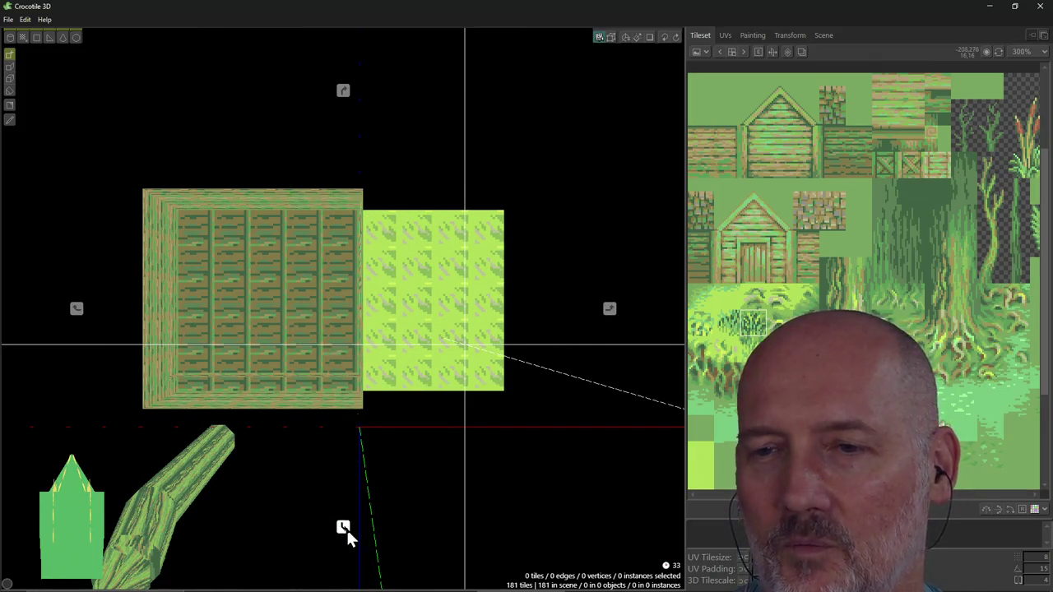
left_click(343, 528)
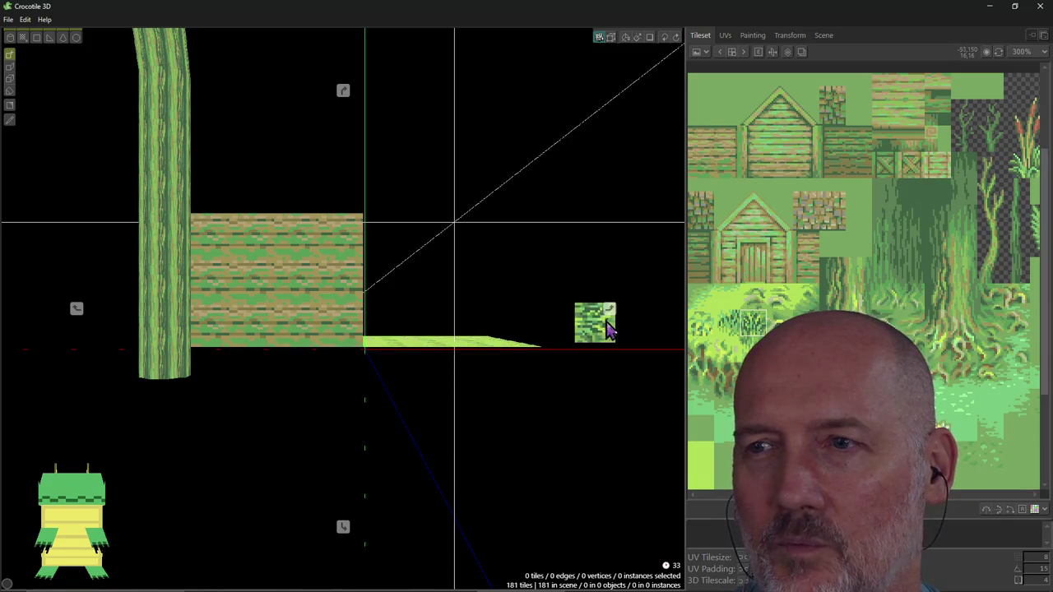
Rotate the side view nine 90° steps around the hut, then return to perspective.
left_click(608, 312)
left_click(608, 312)
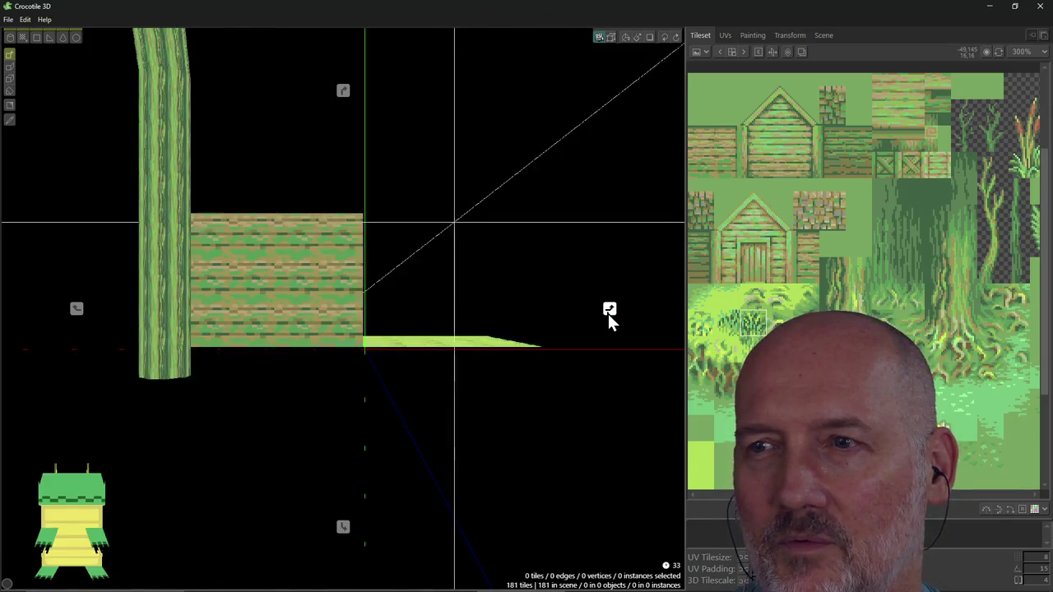
left_click(608, 312)
left_click(608, 312)
left_click(608, 312)
left_click(608, 313)
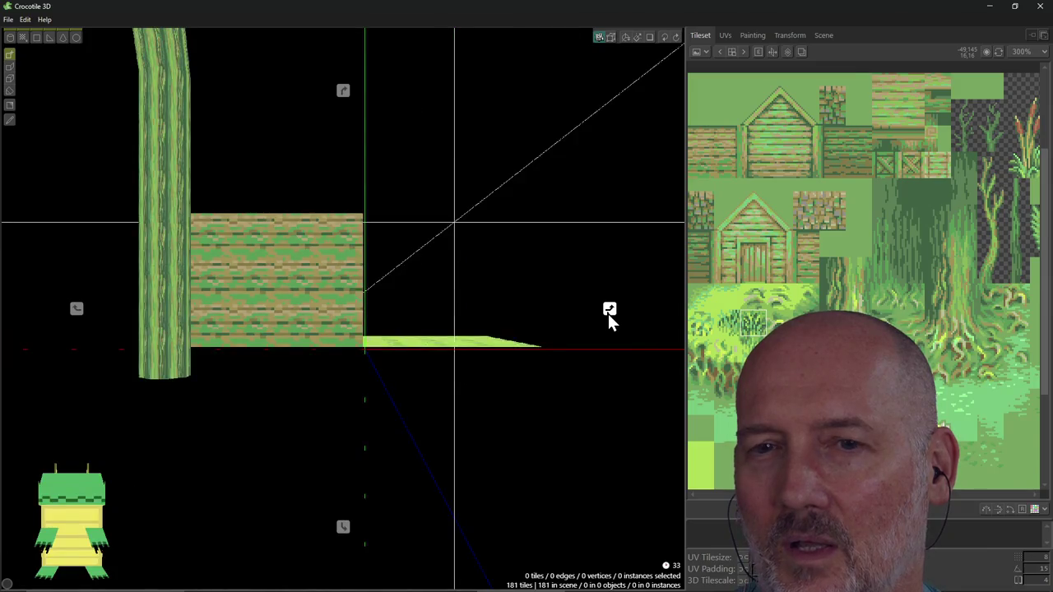
left_click(609, 314)
left_click(608, 313)
left_click(608, 314)
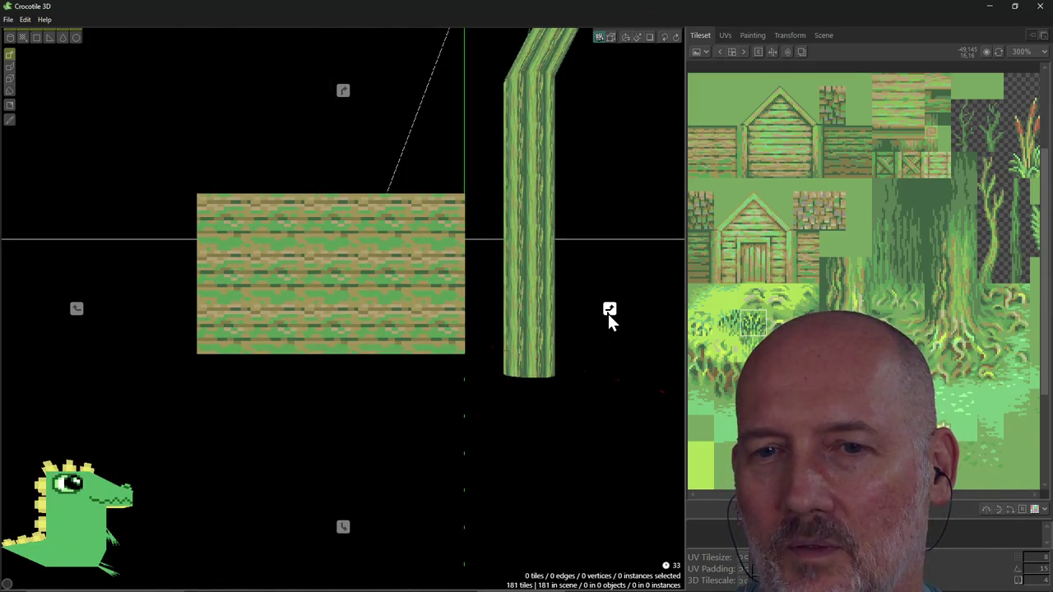
left_click(74, 514)
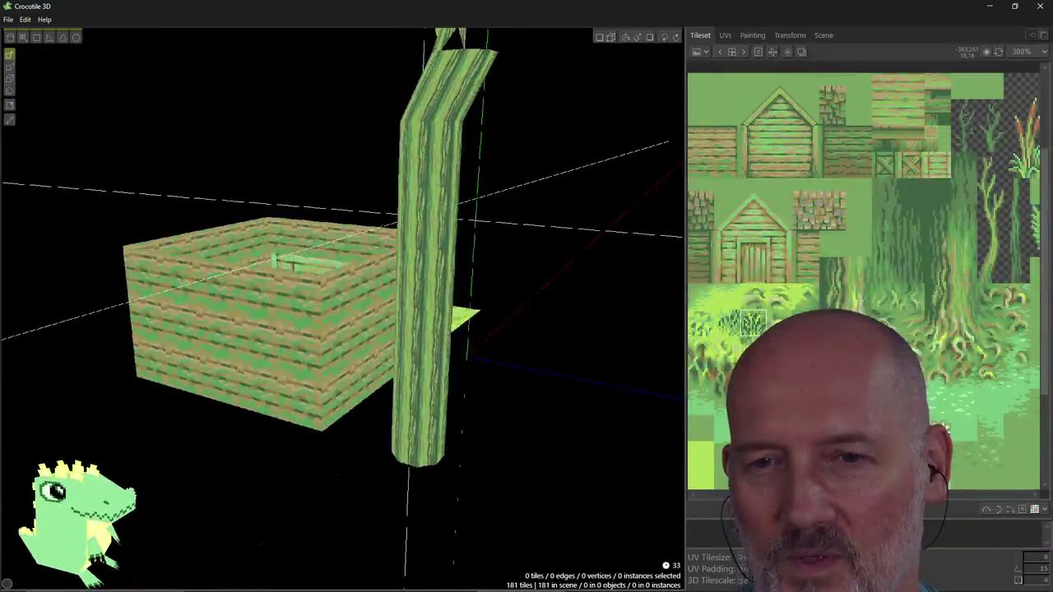
left_click_drag(88, 522, 83, 520)
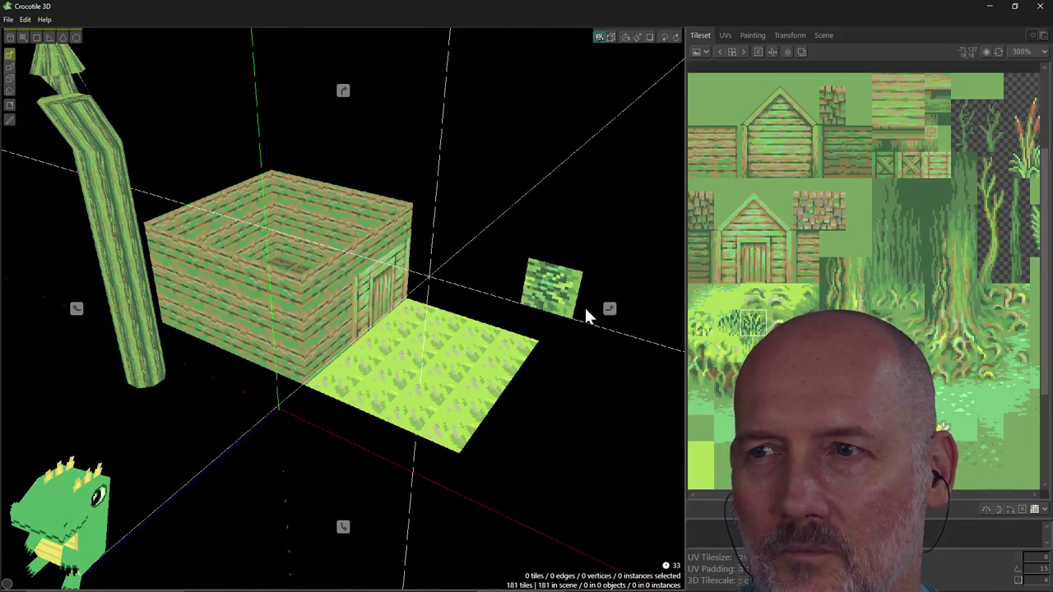
Snap the camera straight onto the hut's front, then orbit above and zoom in.
key("1")
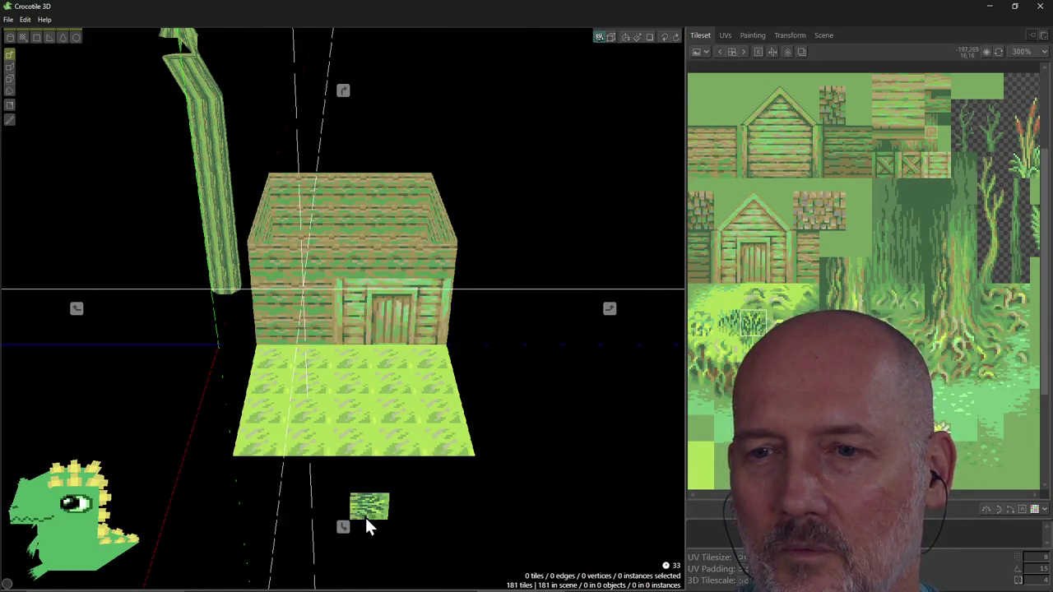
key("1")
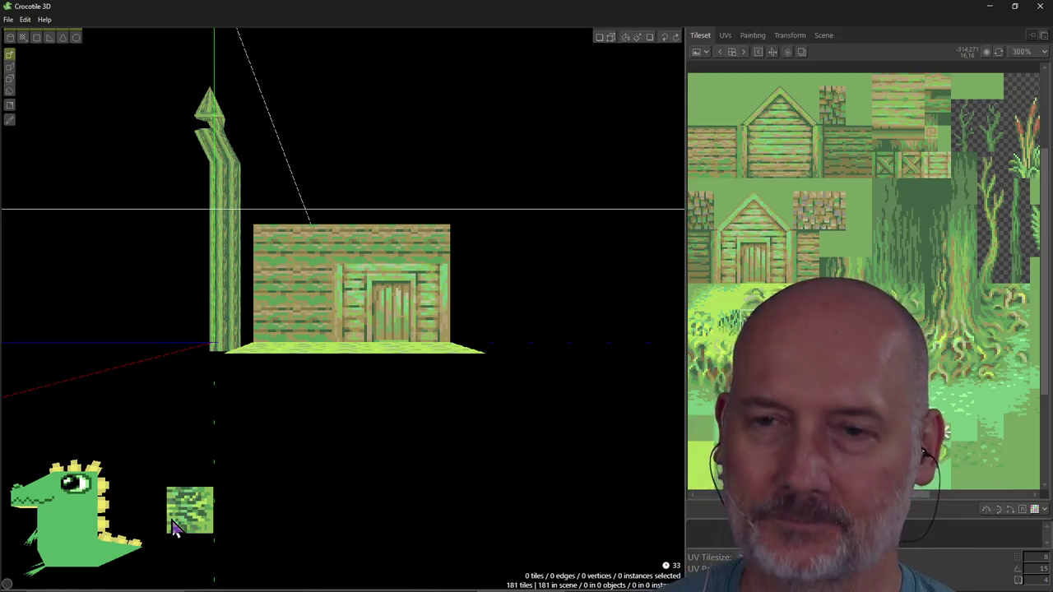
mouse_move(390, 364)
right_mouse_down()
mouse_move(354, 395)
mouse_move(493, 325)
mouse_move(461, 346)
mouse_move(470, 330)
mouse_move(445, 312)
mouse_move(461, 305)
mouse_move(464, 292)
mouse_move(449, 301)
mouse_move(461, 288)
mouse_move(400, 329)
mouse_move(363, 312)
mouse_move(370, 329)
mouse_move(499, 298)
mouse_move(518, 301)
mouse_move(485, 306)
mouse_move(537, 310)
mouse_move(533, 356)
mouse_move(494, 387)
mouse_move(420, 391)
mouse_move(333, 367)
right_mouse_up()
scroll(539, 325, "up", 1)
scroll(540, 337, "up", 2)
Orbit over and around the hut, placing a leafy tile on its right wall.
mouse_move(521, 383)
right_mouse_down()
mouse_move(485, 384)
mouse_move(521, 384)
right_mouse_up()
right_click_drag(332, 374, 412, 376)
right_click_drag(478, 242, 461, 247)
mouse_move(412, 376)
right_mouse_down()
mouse_move(395, 329)
mouse_move(371, 321)
mouse_move(394, 313)
mouse_move(302, 255)
mouse_move(259, 284)
mouse_move(288, 276)
right_mouse_up()
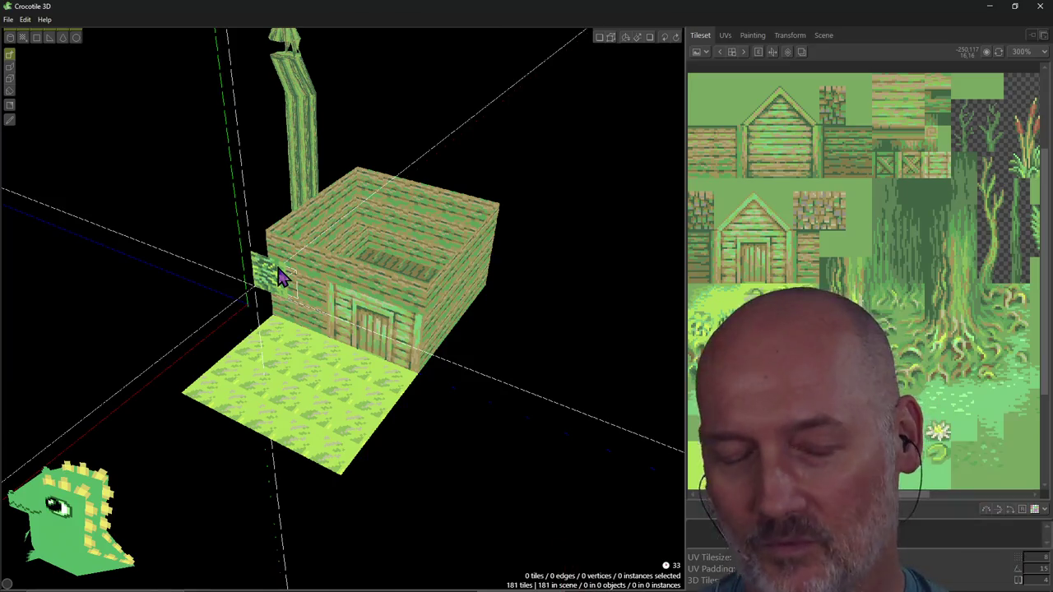
left_click(430, 289)
mouse_move(496, 330)
right_mouse_down()
mouse_move(526, 346)
mouse_move(552, 288)
right_mouse_up()
In Vim, type a short 'for' loop sketch, glance back at Crocotile, then quit without saving.
key("alt+Tab")
key("alt+Tab")
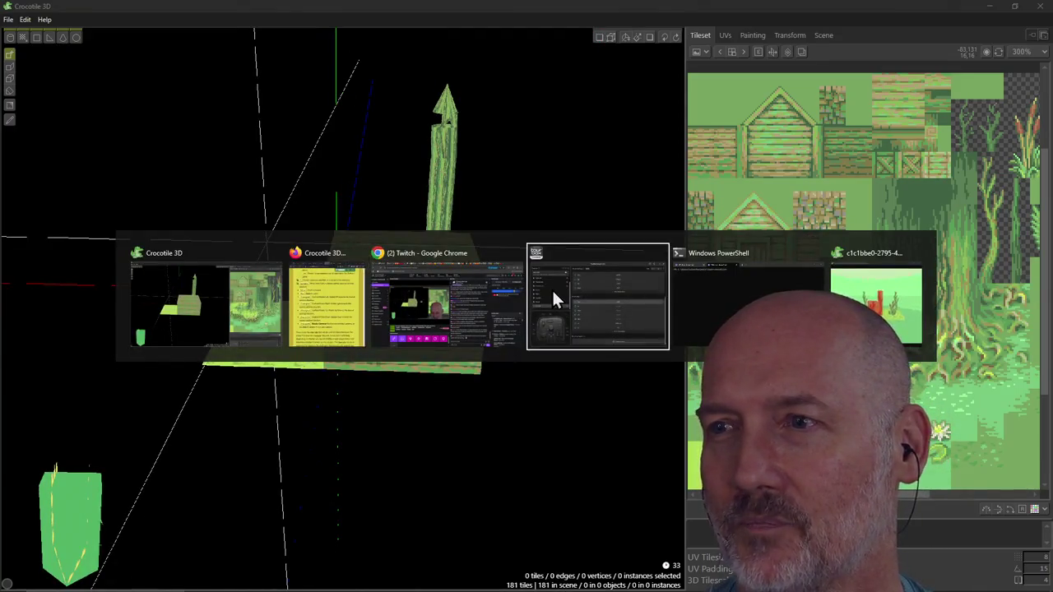
key("alt+Tab")
type("iv")
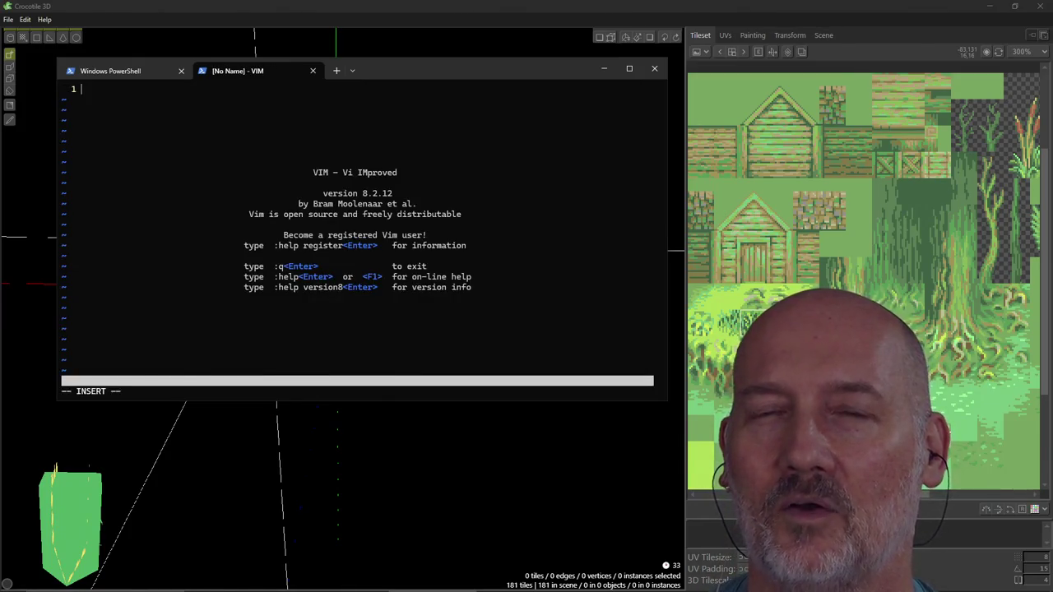
type("for(follower in followers) {")
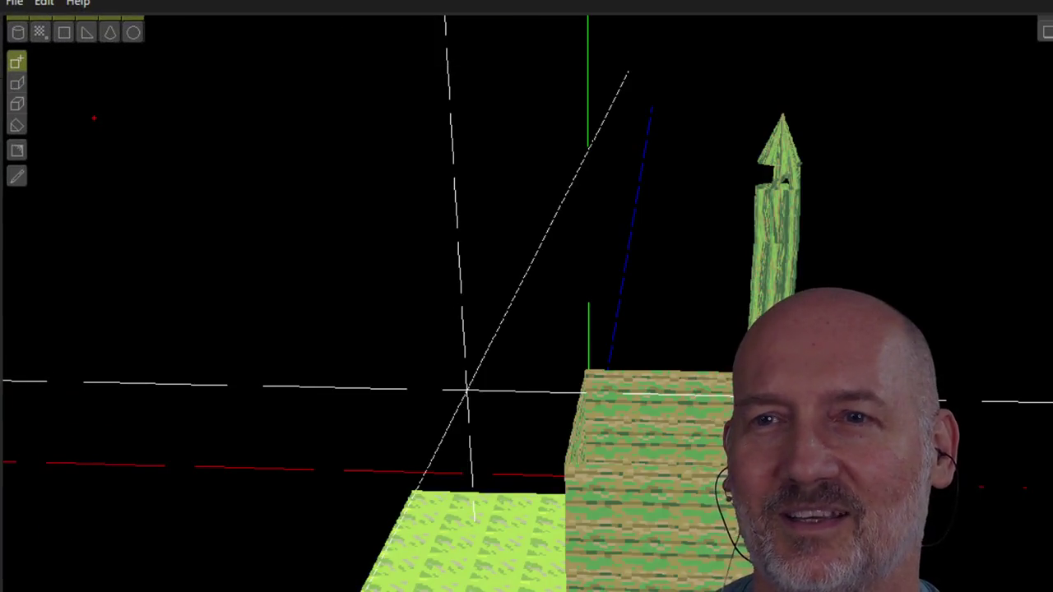
key("alt+Tab")
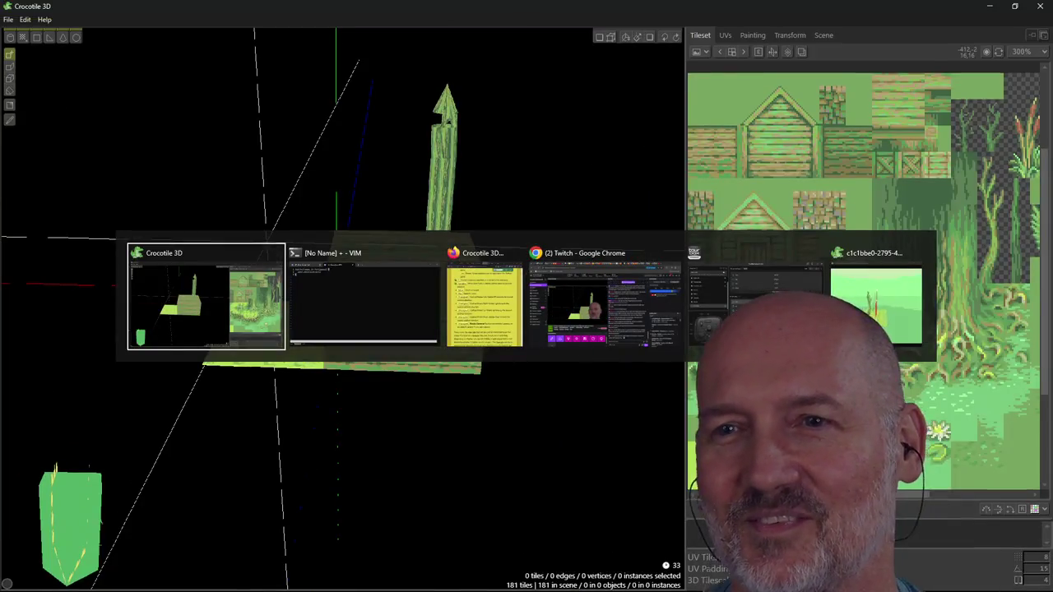
key("alt+Tab")
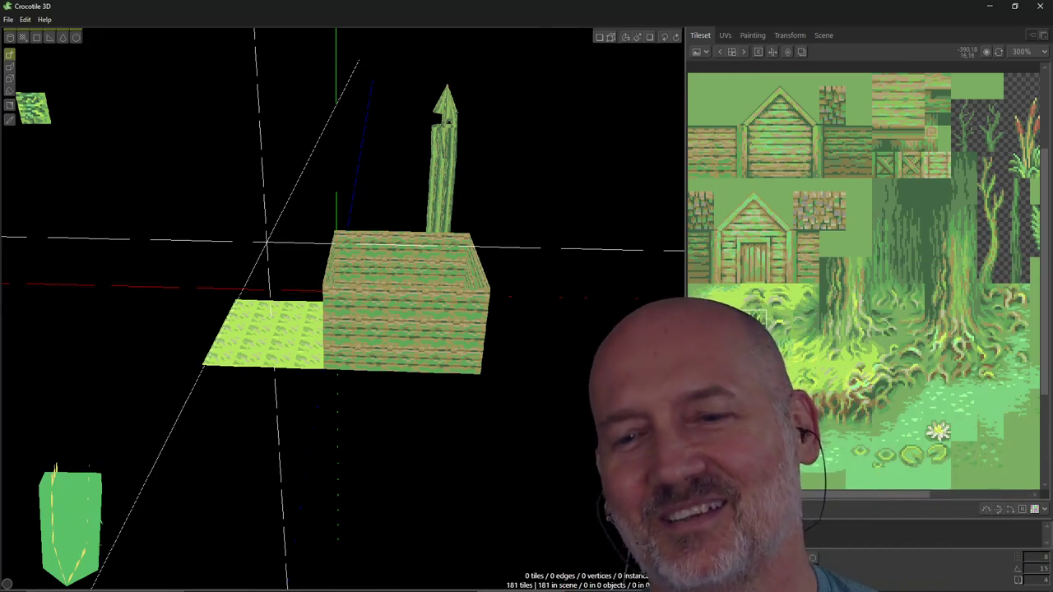
key("alt+Tab")
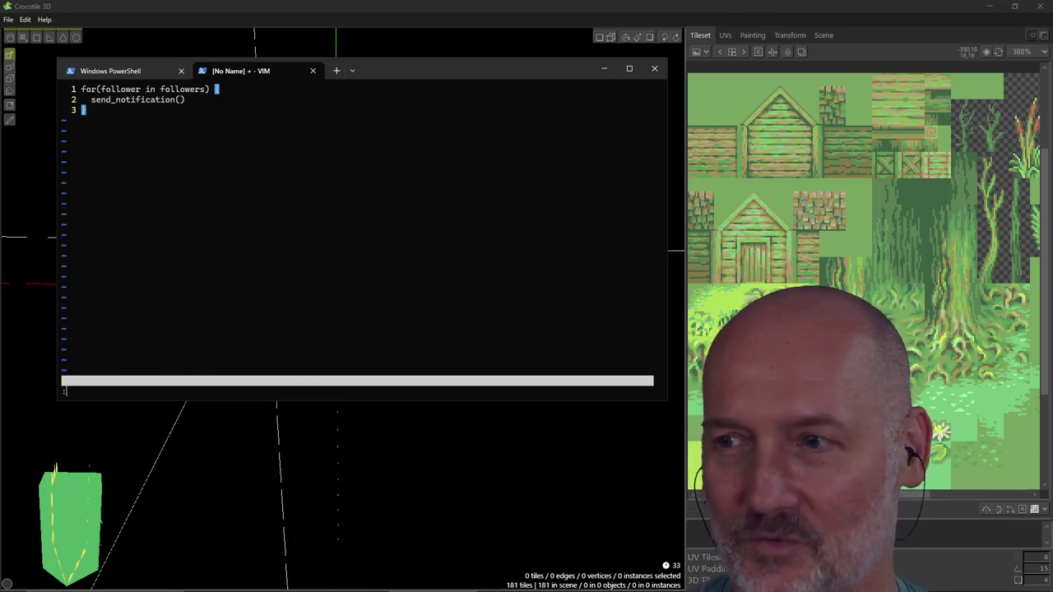
key("Return")
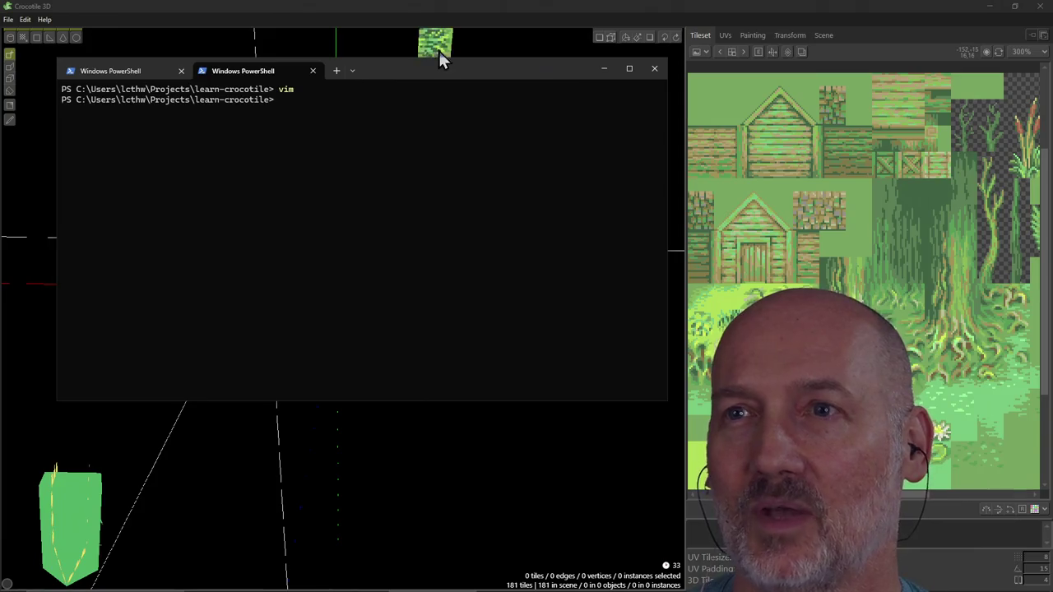
left_click(451, 15)
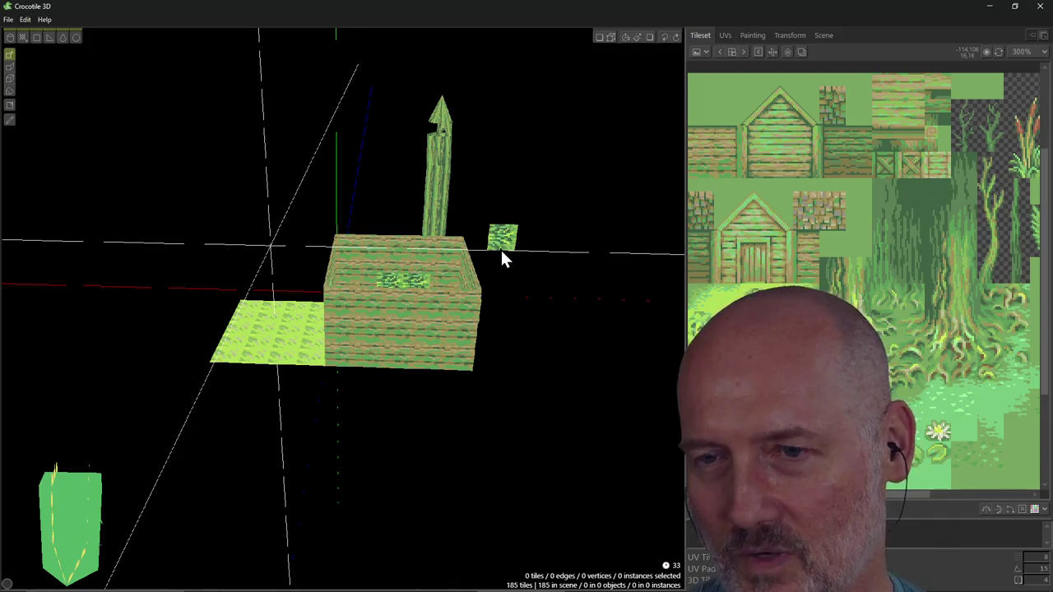
key("ctrl+z")
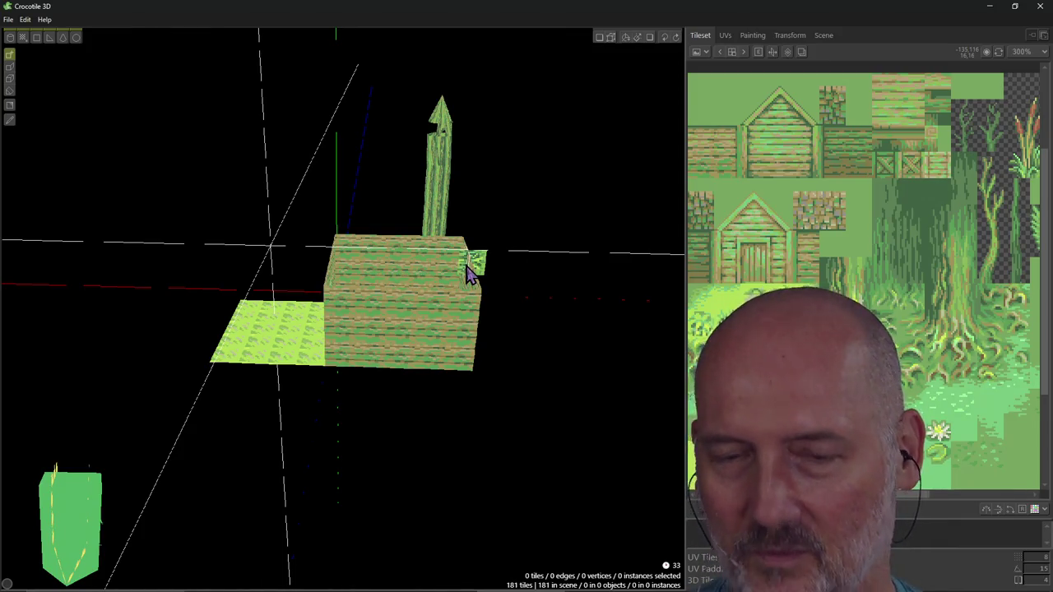
mouse_move(467, 274)
right_mouse_down()
mouse_move(386, 296)
mouse_move(445, 247)
mouse_move(397, 284)
mouse_move(445, 263)
mouse_move(440, 235)
mouse_move(502, 222)
mouse_move(332, 292)
right_mouse_up()
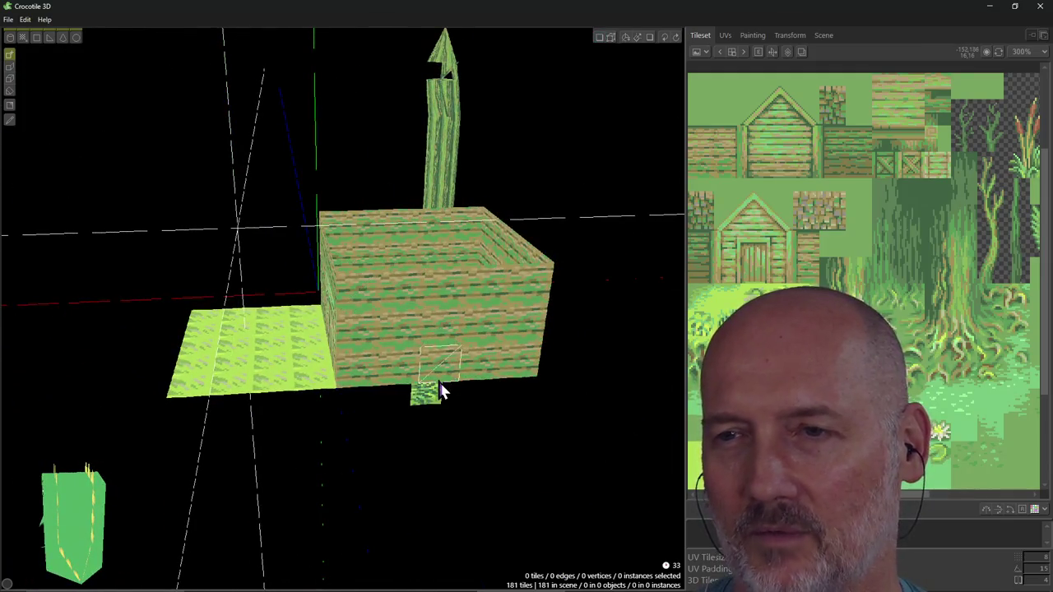
right_click_drag(384, 433, 214, 444)
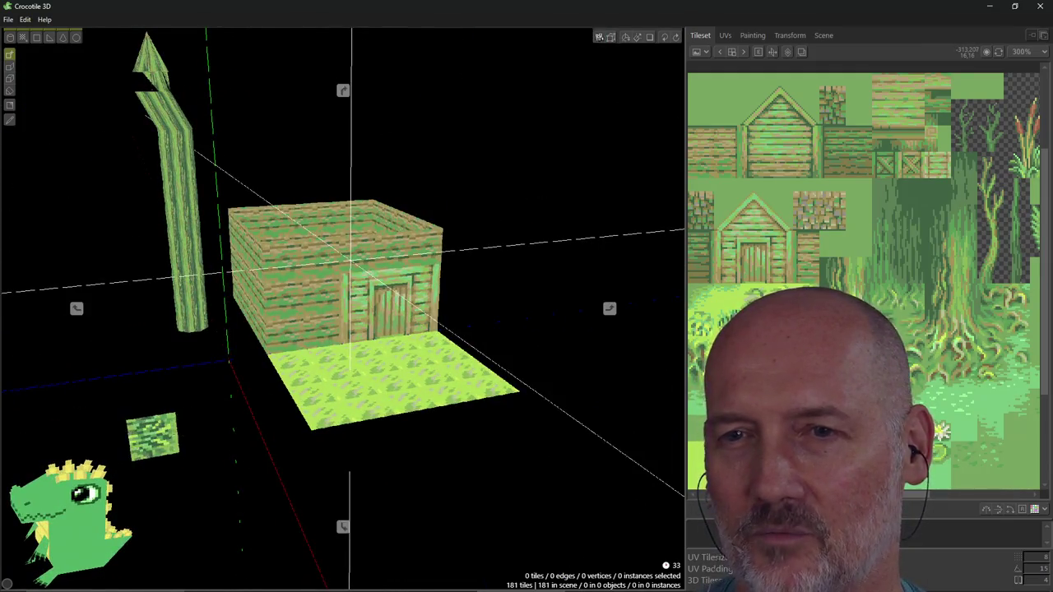
right_click_drag(148, 432, 49, 436)
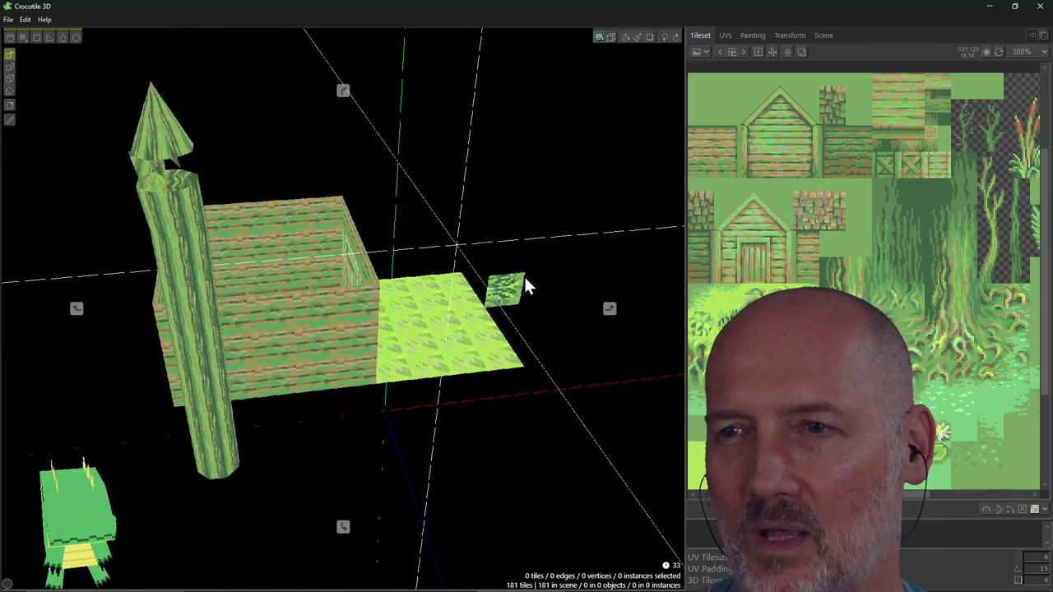
mouse_move(527, 285)
right_mouse_down()
mouse_move(395, 292)
mouse_move(343, 308)
mouse_move(504, 352)
mouse_move(444, 354)
right_mouse_up()
mouse_move(344, 309)
right_mouse_down()
mouse_move(222, 317)
mouse_move(312, 310)
mouse_move(231, 315)
mouse_move(313, 310)
mouse_move(284, 312)
mouse_move(412, 329)
mouse_move(535, 400)
right_mouse_up()
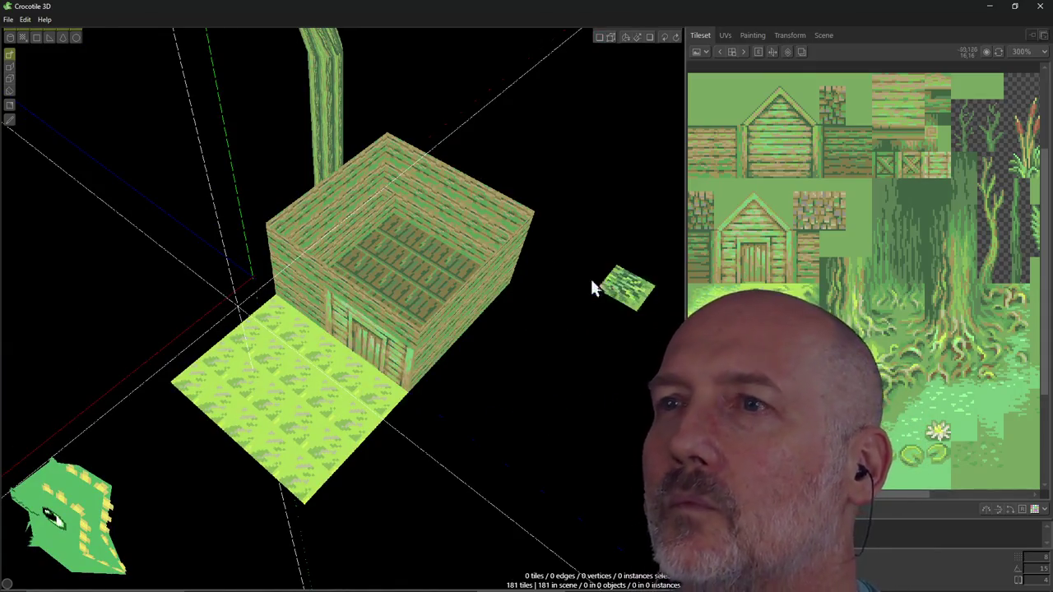
key("alt+Tab")
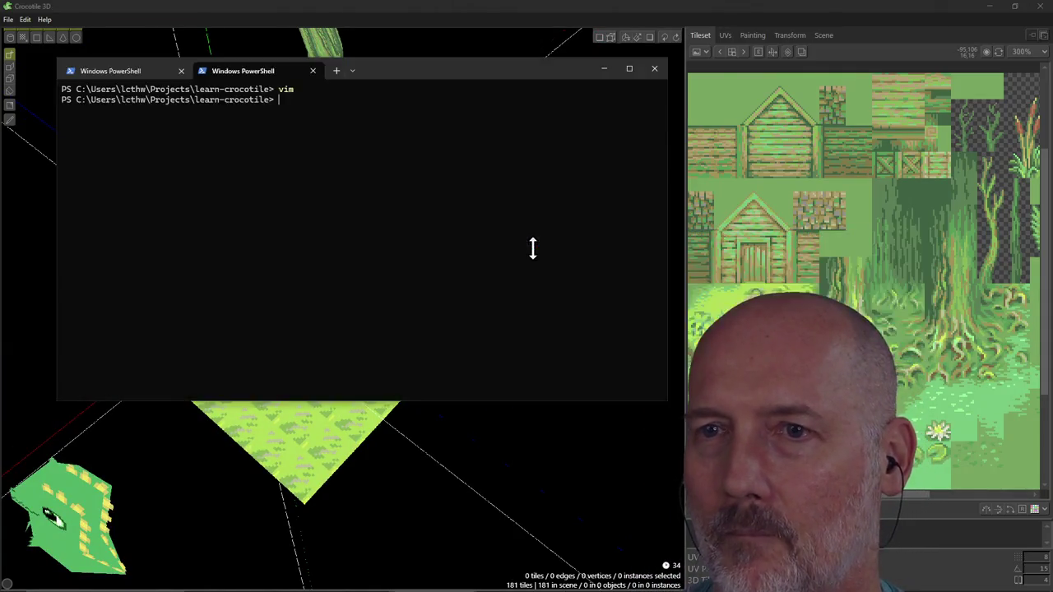
key("alt+Tab")
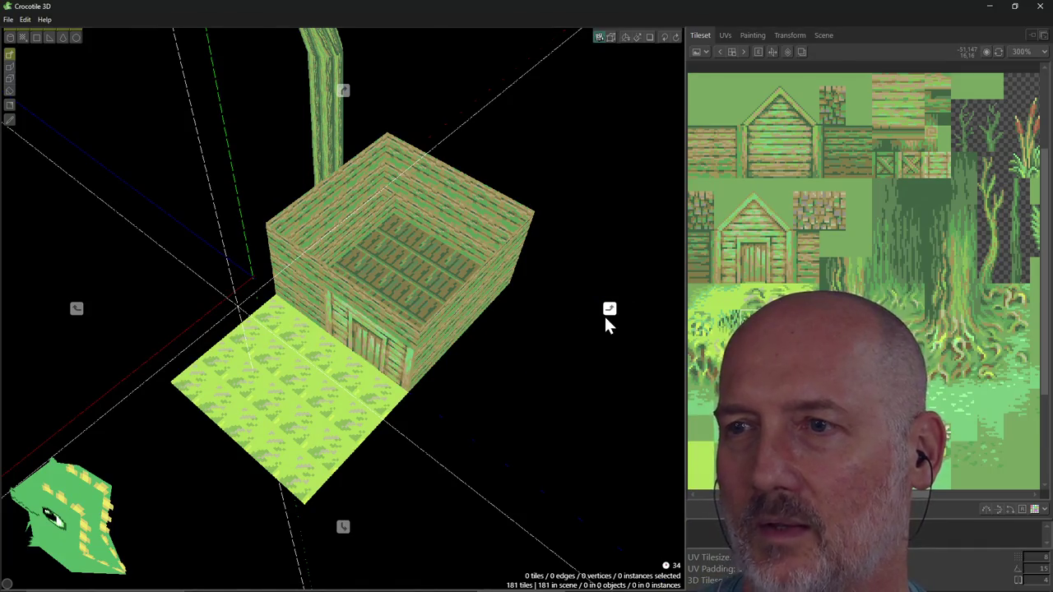
left_click(606, 315)
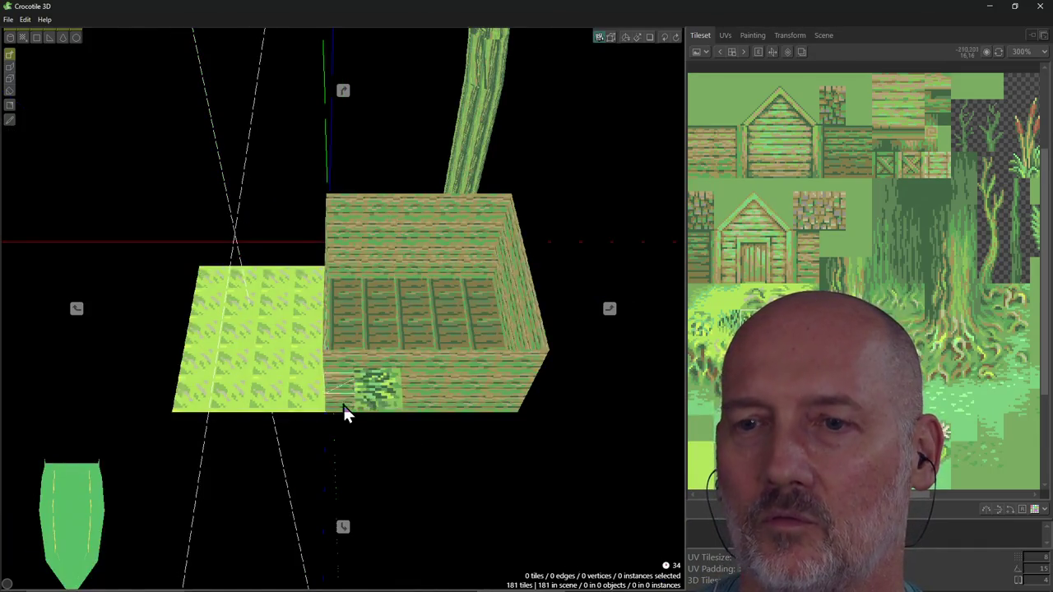
left_click(343, 527)
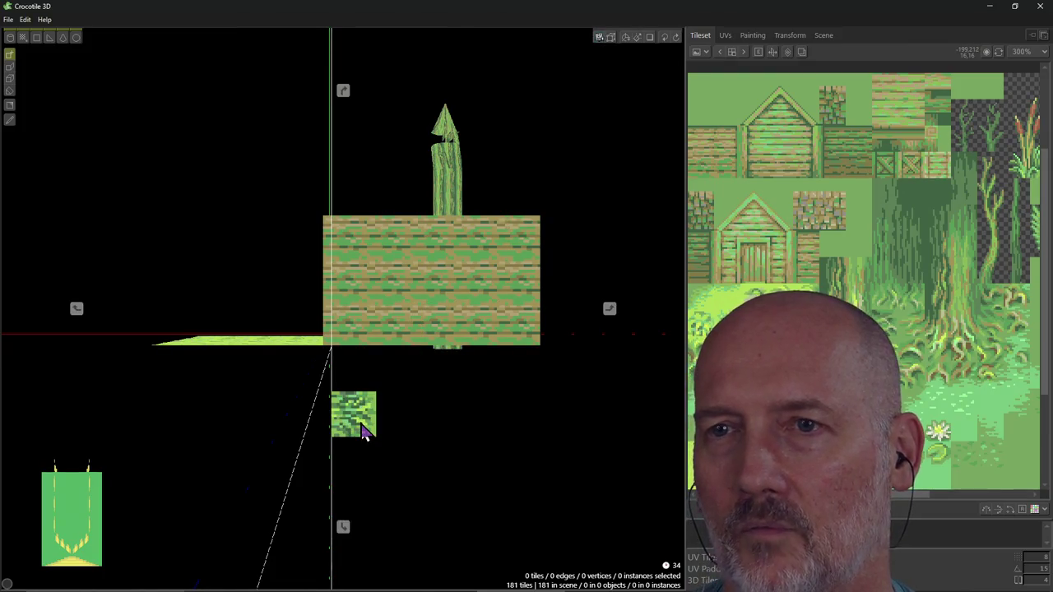
mouse_move(365, 431)
right_mouse_down()
mouse_move(461, 387)
mouse_move(427, 356)
mouse_move(356, 422)
right_mouse_up()
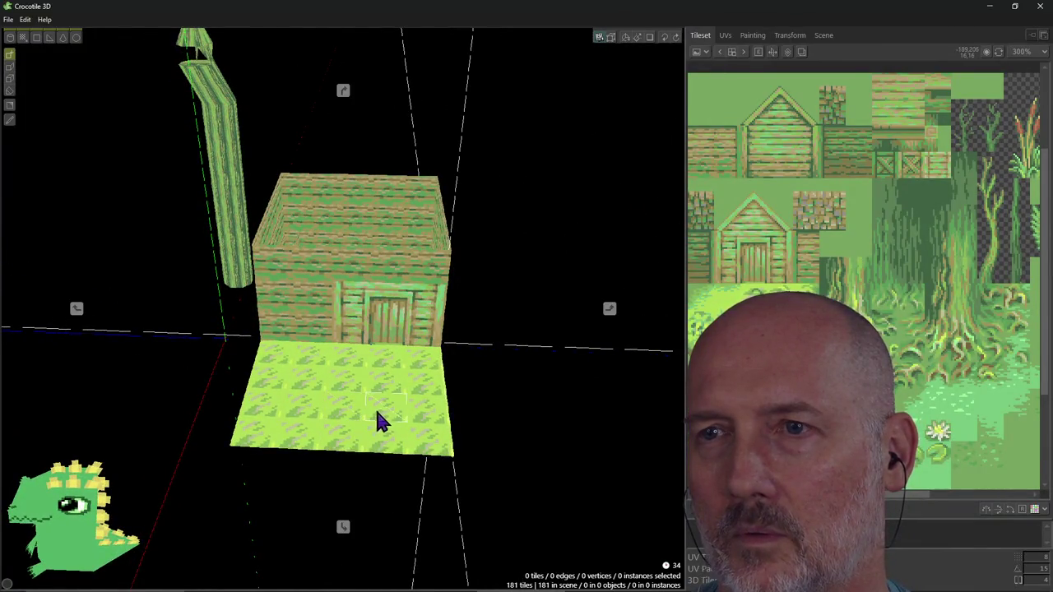
mouse_move(377, 412)
right_mouse_down()
mouse_move(321, 362)
mouse_move(354, 386)
mouse_move(330, 437)
mouse_move(345, 395)
right_mouse_up()
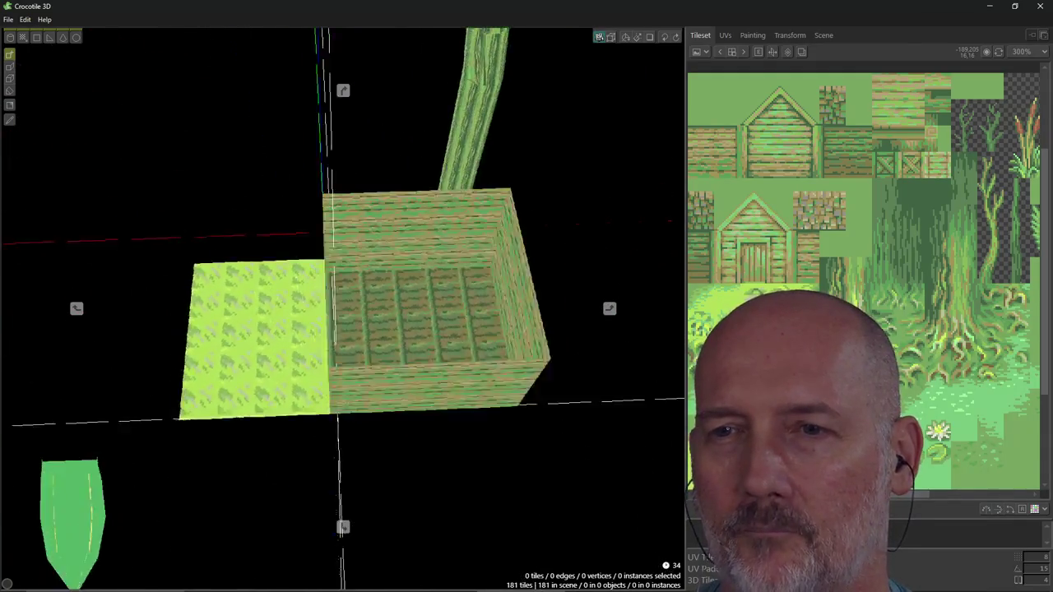
right_click_drag(345, 395, 379, 421)
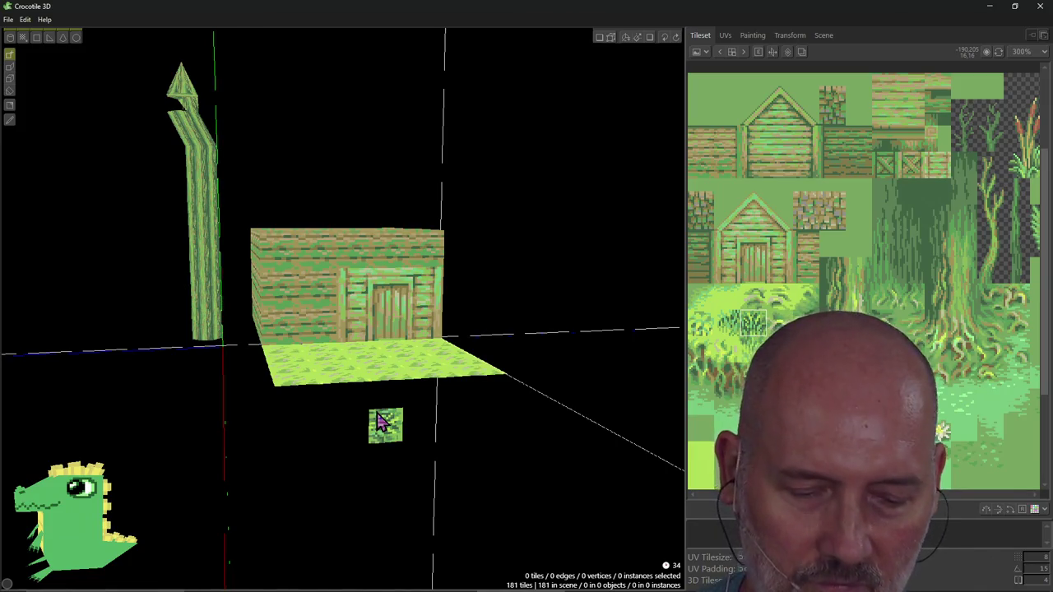
Orbit from above and around the hut until its door faces the camera, then switch to PowerShell.
mouse_move(384, 331)
right_mouse_down()
mouse_move(387, 387)
mouse_move(354, 302)
mouse_move(344, 343)
mouse_move(433, 346)
mouse_move(329, 329)
mouse_move(420, 348)
right_mouse_up()
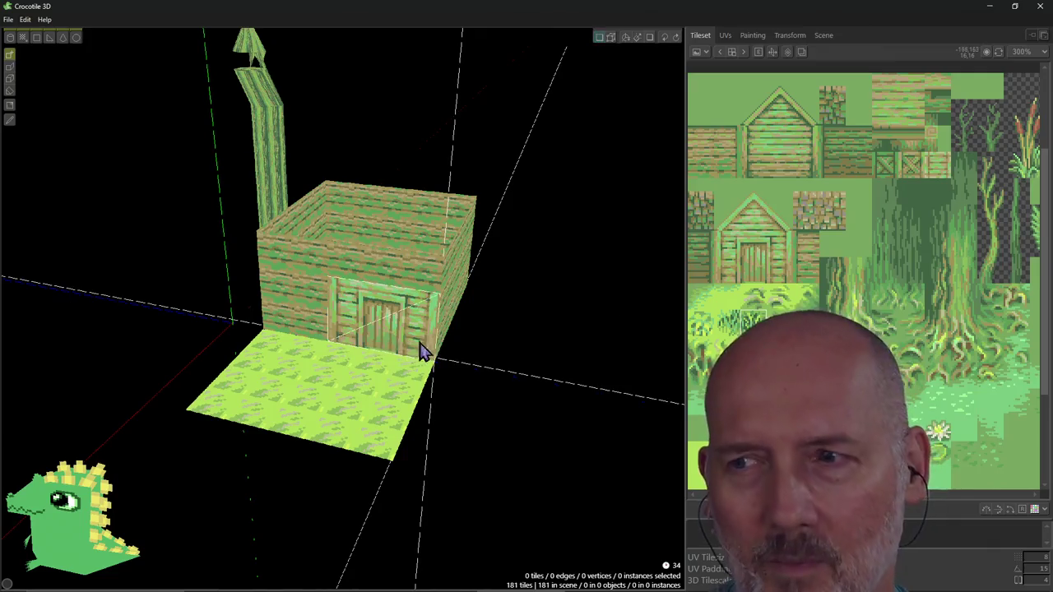
mouse_move(487, 353)
right_mouse_down()
mouse_move(362, 354)
mouse_move(484, 349)
right_mouse_up()
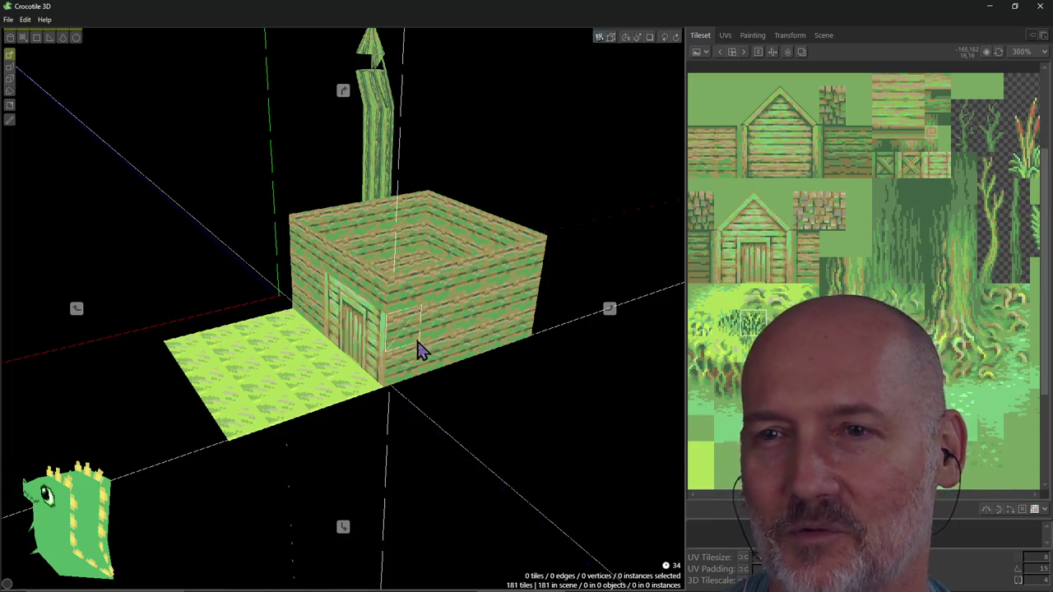
right_click_drag(423, 364, 313, 362)
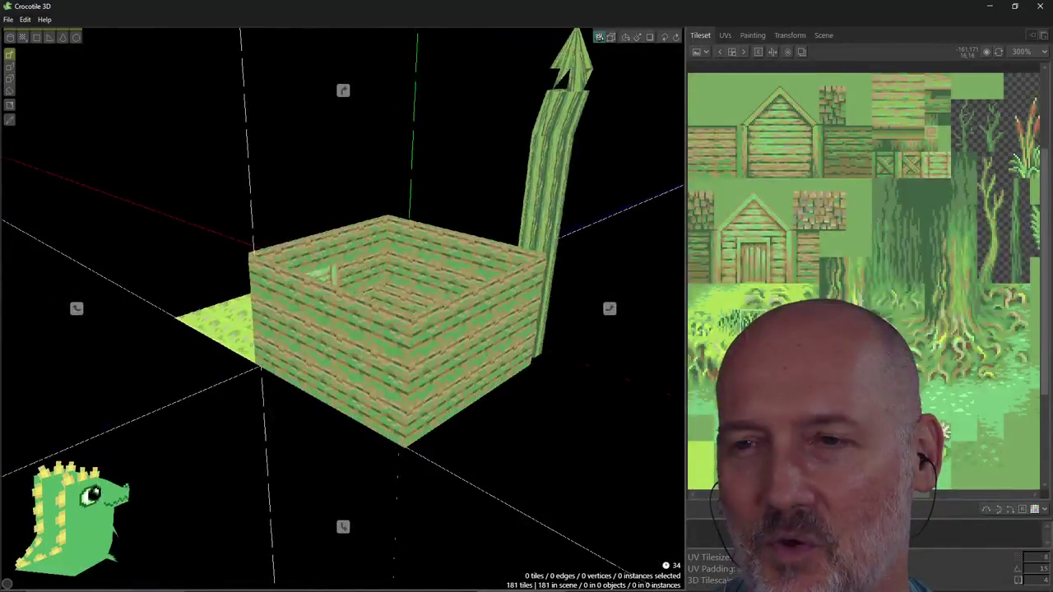
right_click_drag(332, 274, 407, 196)
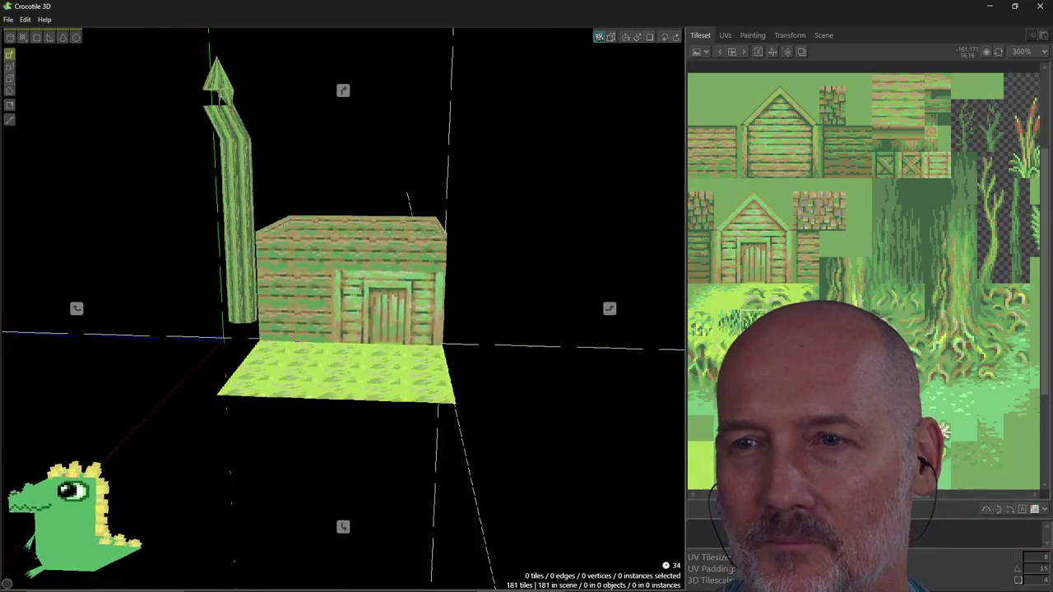
key("alt+Tab")
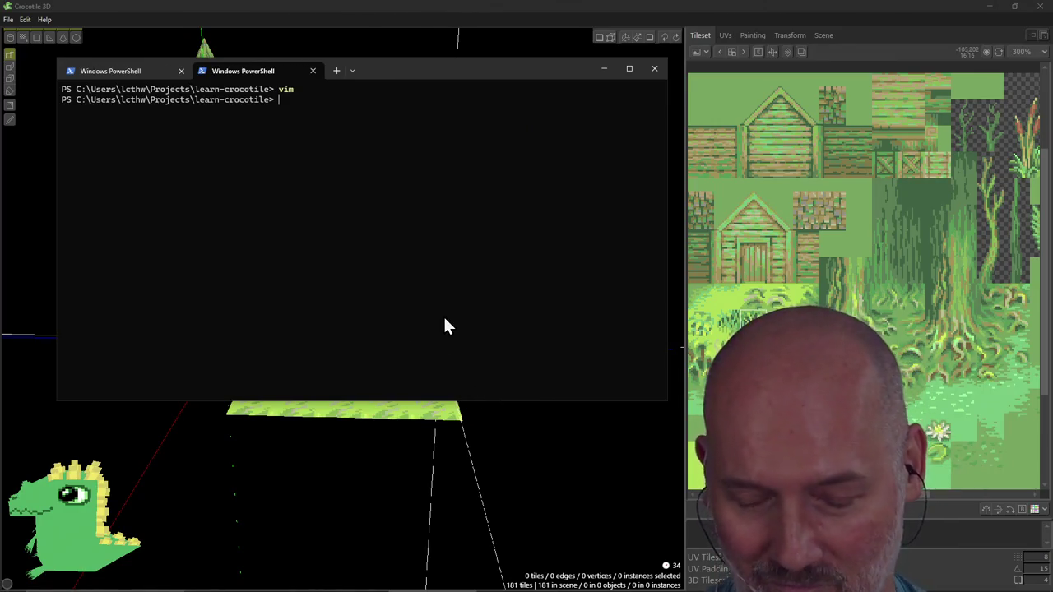
Scroll the Crocotile how-to page in Firefox down to the Crosshair Controls section.
key("alt+Tab")
key("alt+Tab")
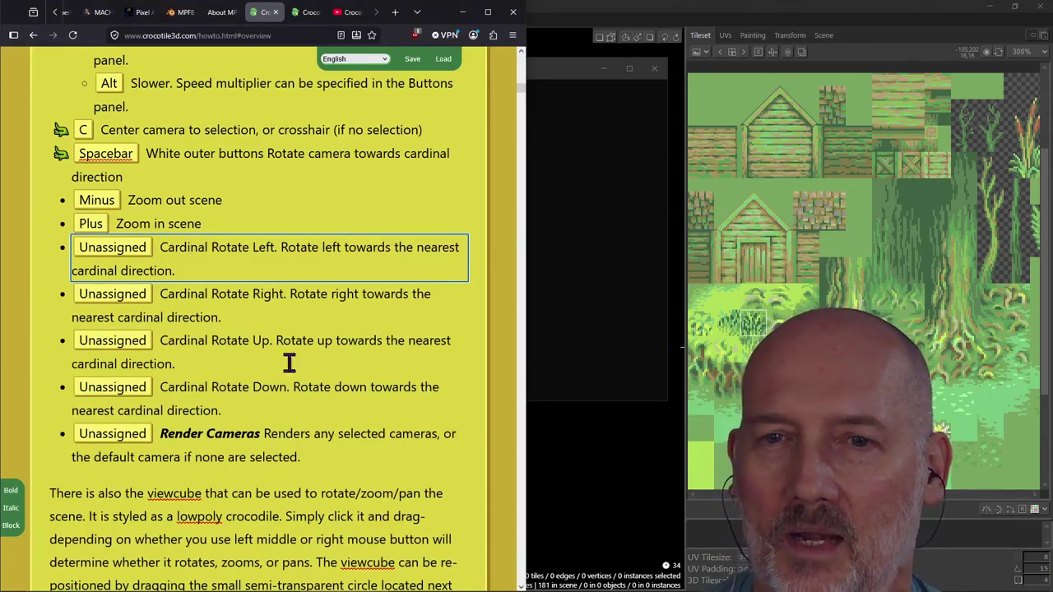
left_click(41, 416)
scroll(41, 416, "down", 1)
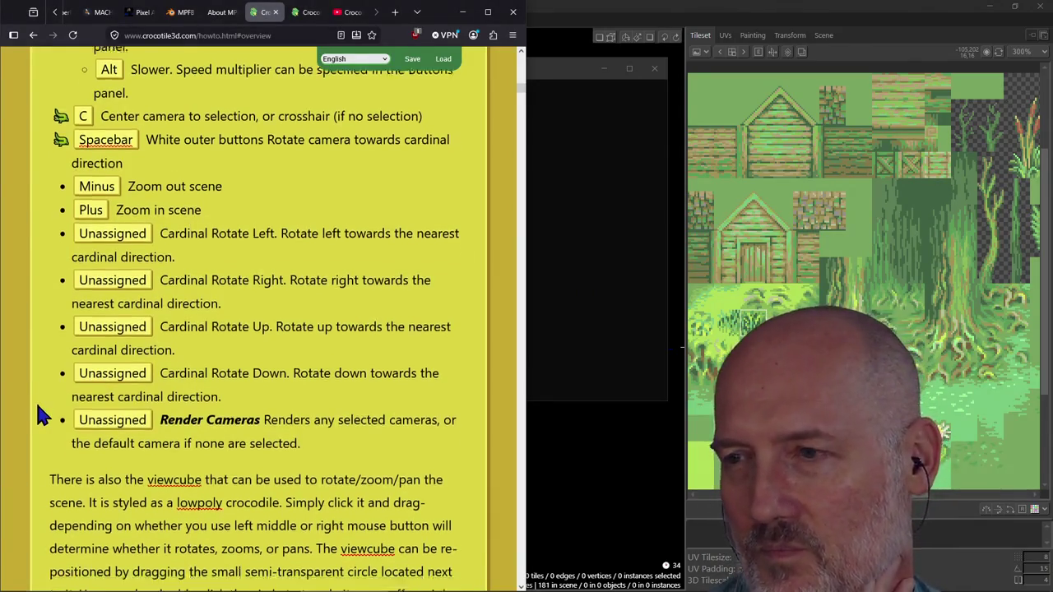
scroll(41, 416, "up", 1)
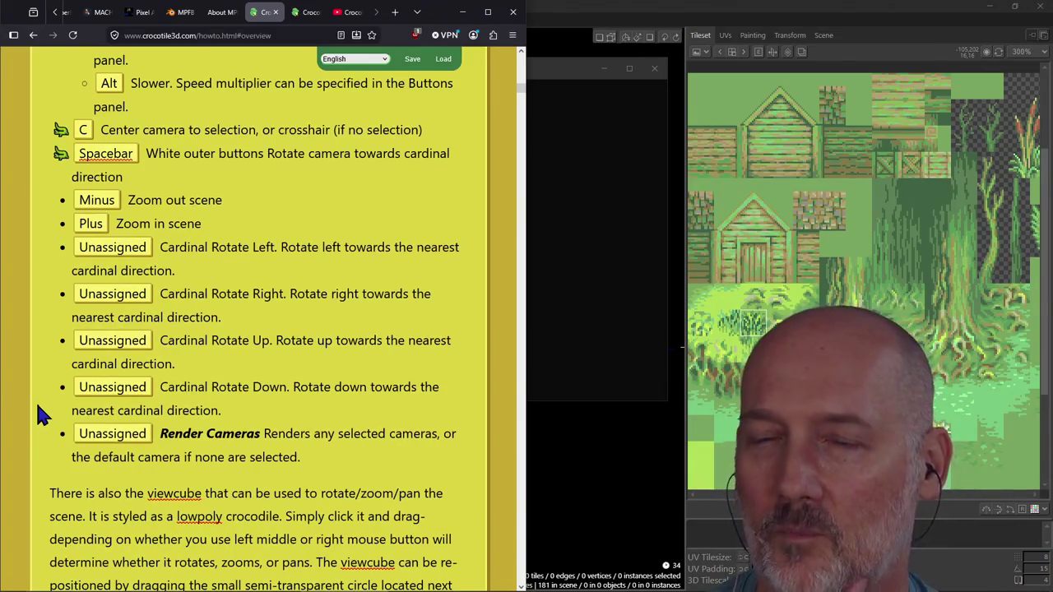
scroll(37, 413, "down", 2)
scroll(16, 412, "down", 1)
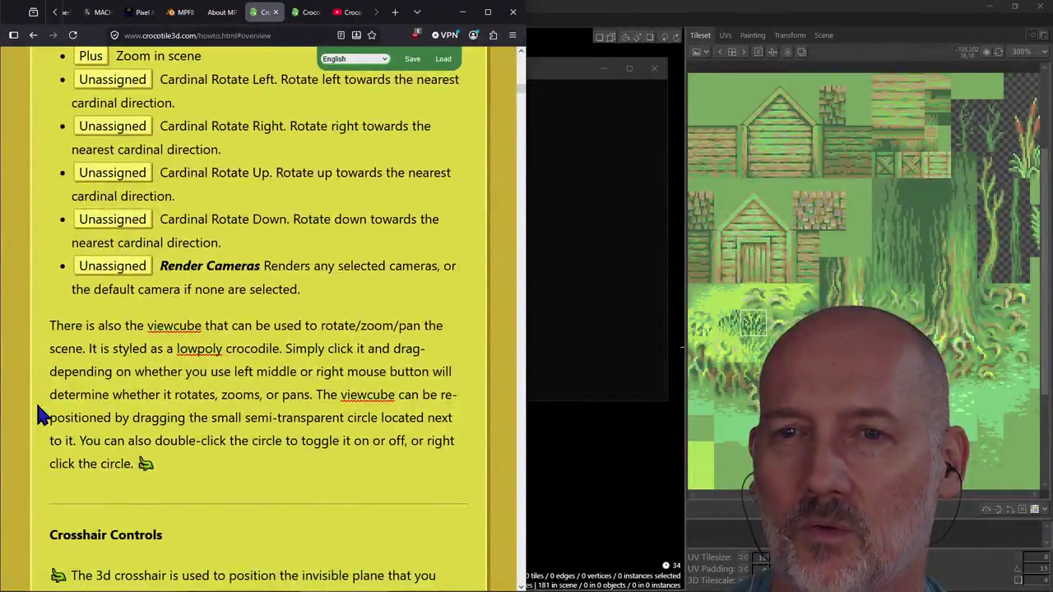
scroll(41, 416, "down", 3)
scroll(152, 374, "down", 1)
scroll(203, 388, "down", 2)
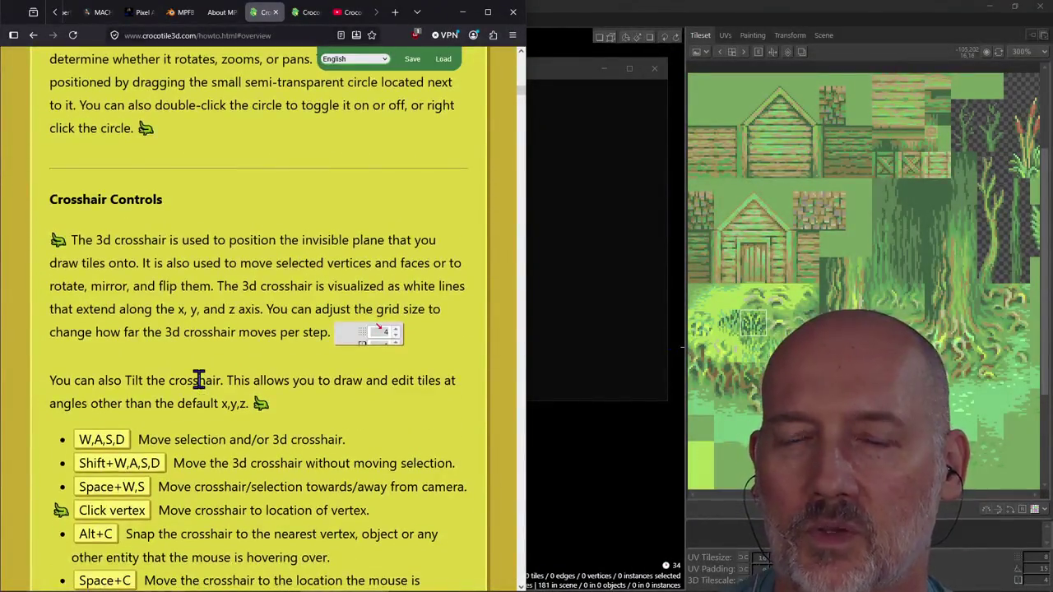
scroll(200, 376, "down", 1)
scroll(198, 376, "up", 1)
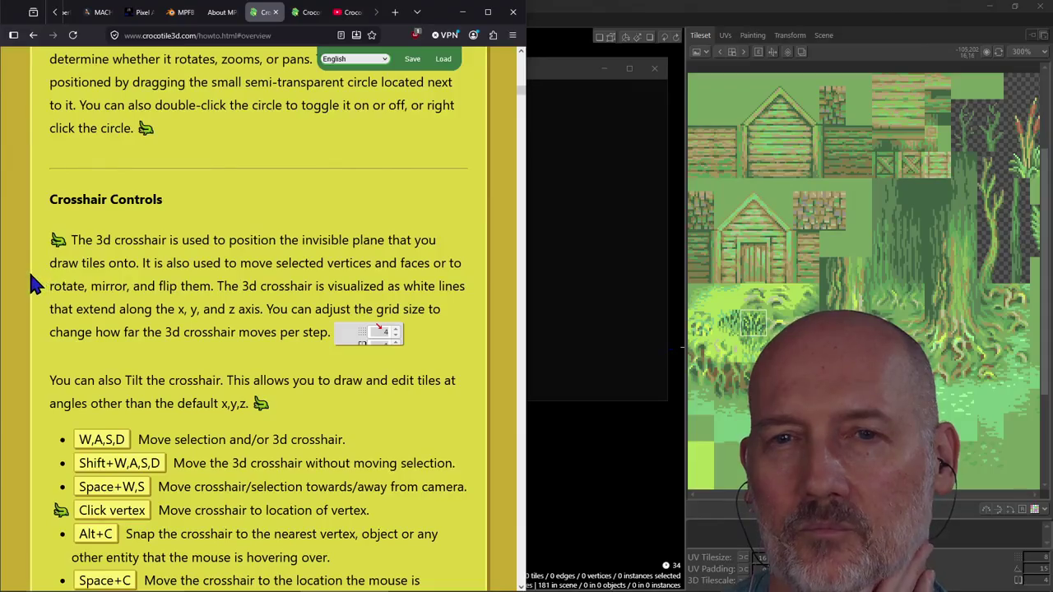
scroll(37, 286, "down", 1)
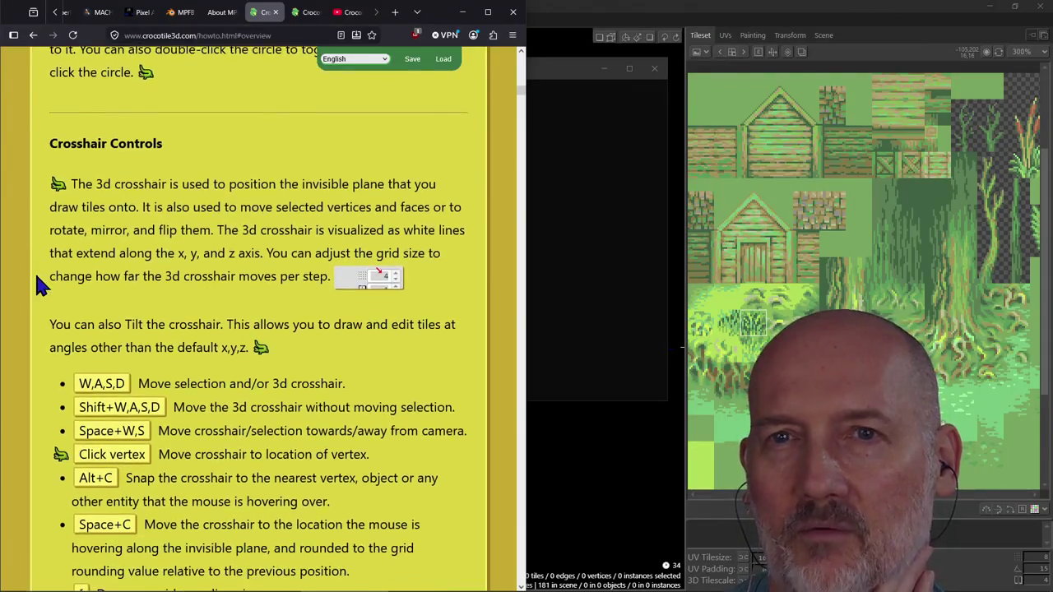
scroll(37, 286, "down", 1)
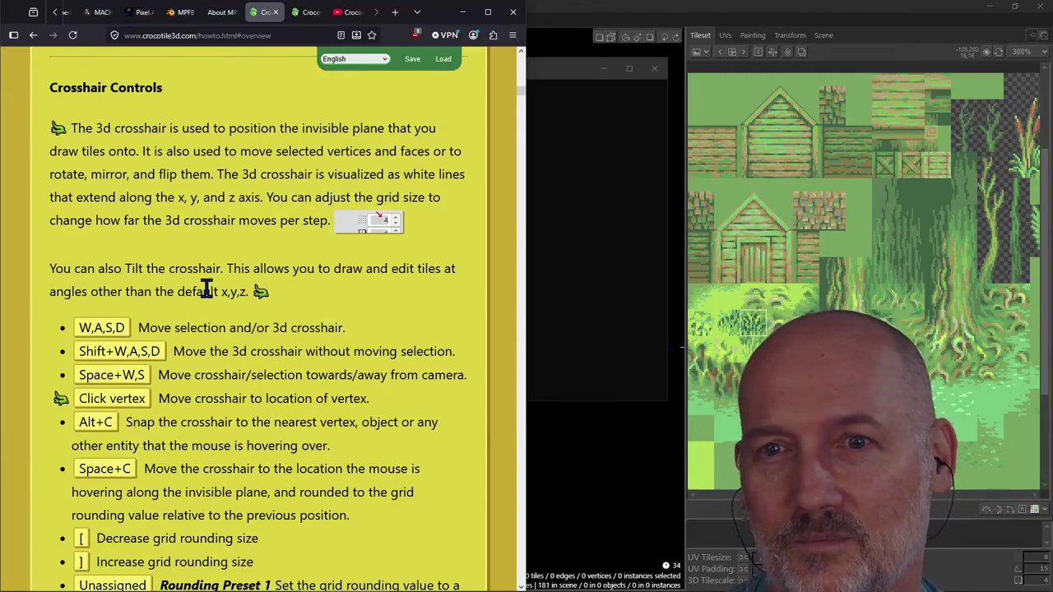
Highlight and reread the crosshair-tilting paragraph, then return to Crocotile 3D.
triple_click(206, 289)
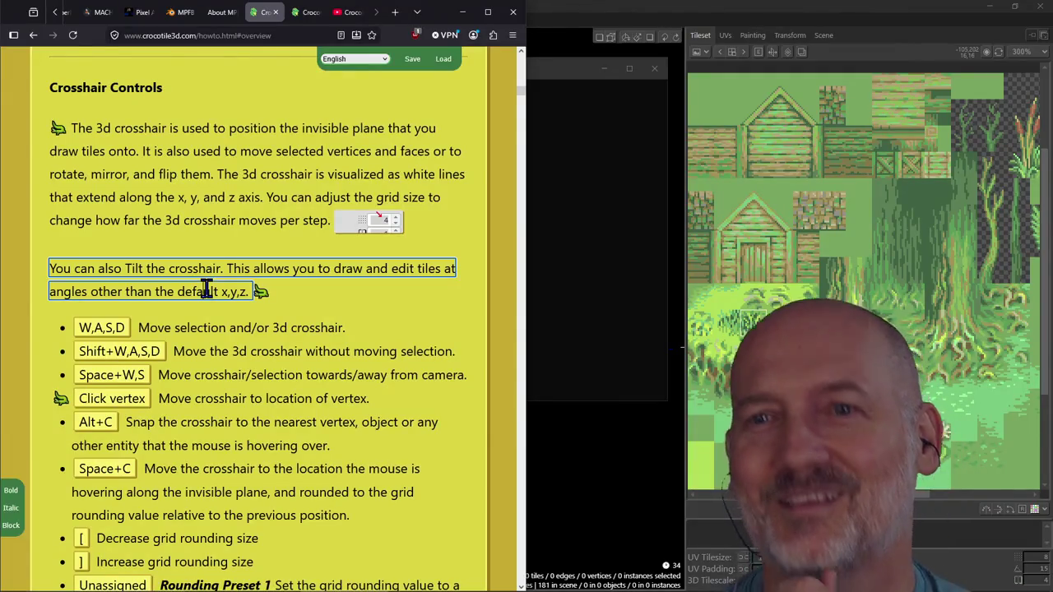
left_click(43, 267)
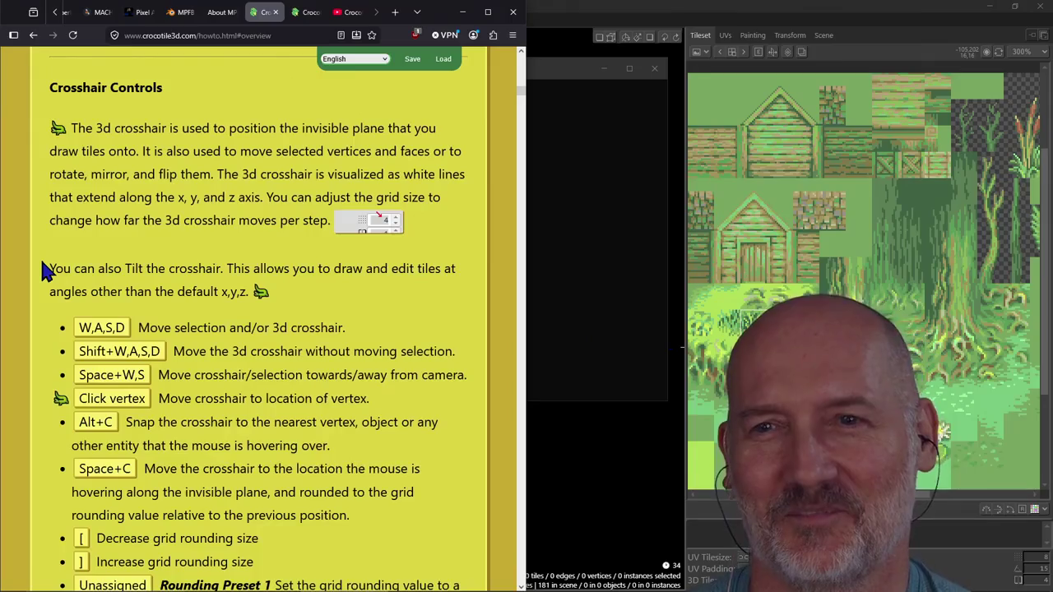
scroll(42, 270, "down", 2)
scroll(42, 269, "up", 1)
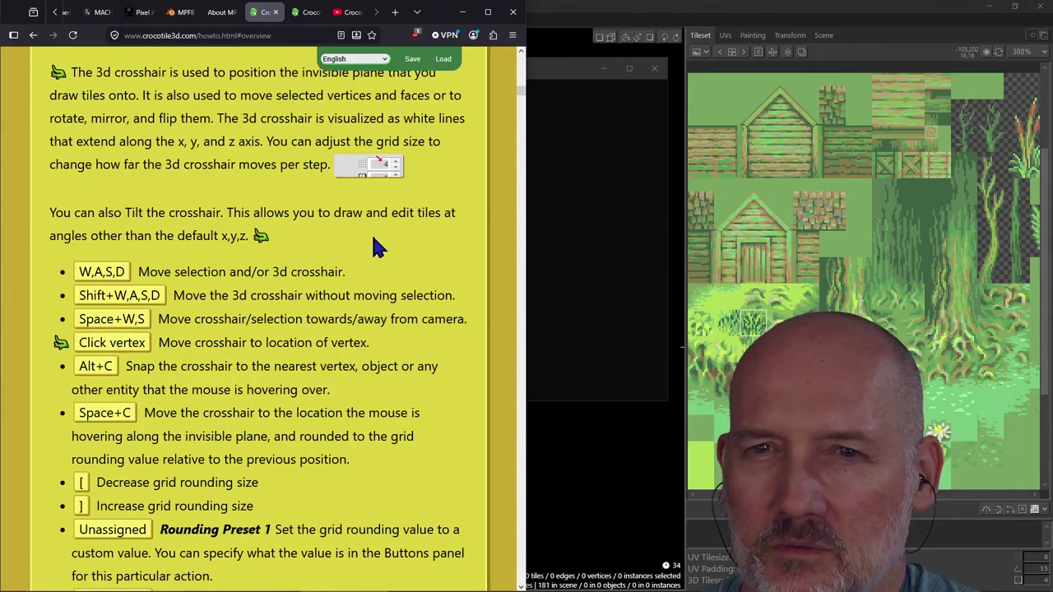
scroll(372, 233, "down", 1)
scroll(372, 234, "up", 1)
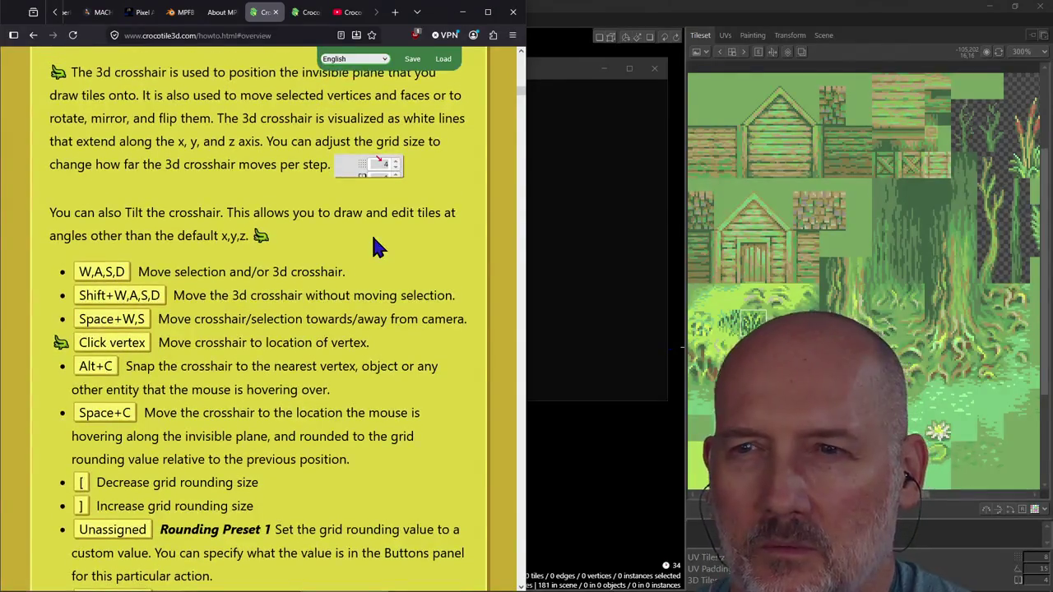
key("alt+Tab")
key("alt+Tab")
key("alt+Tab")
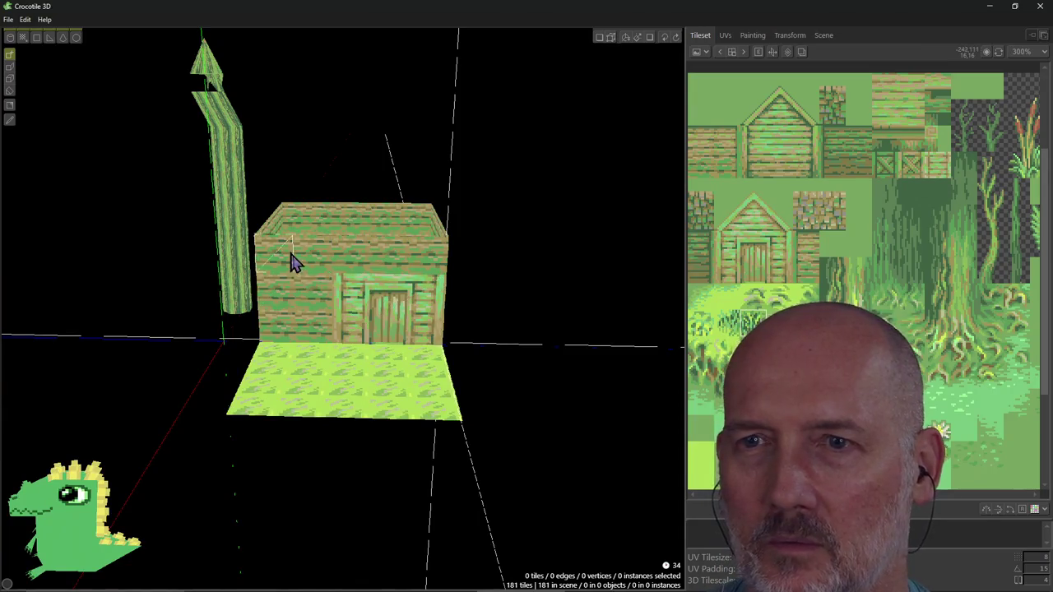
Paint a tile near the door and box-select the hut's front-wall vertices.
left_click(319, 274)
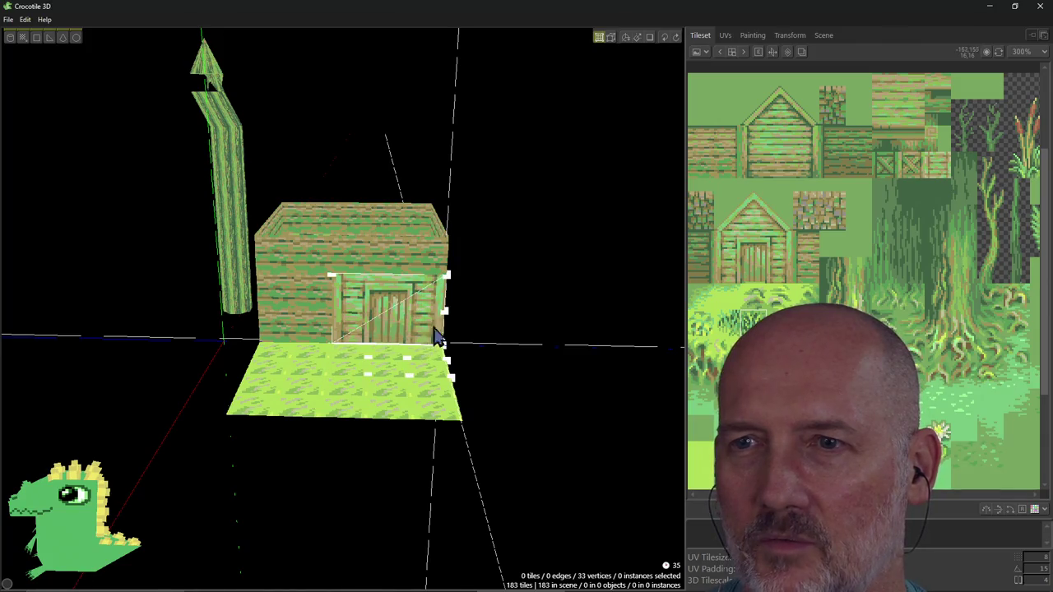
left_click(435, 336)
right_click_drag(499, 299, 527, 296)
right_click_drag(443, 345, 461, 387)
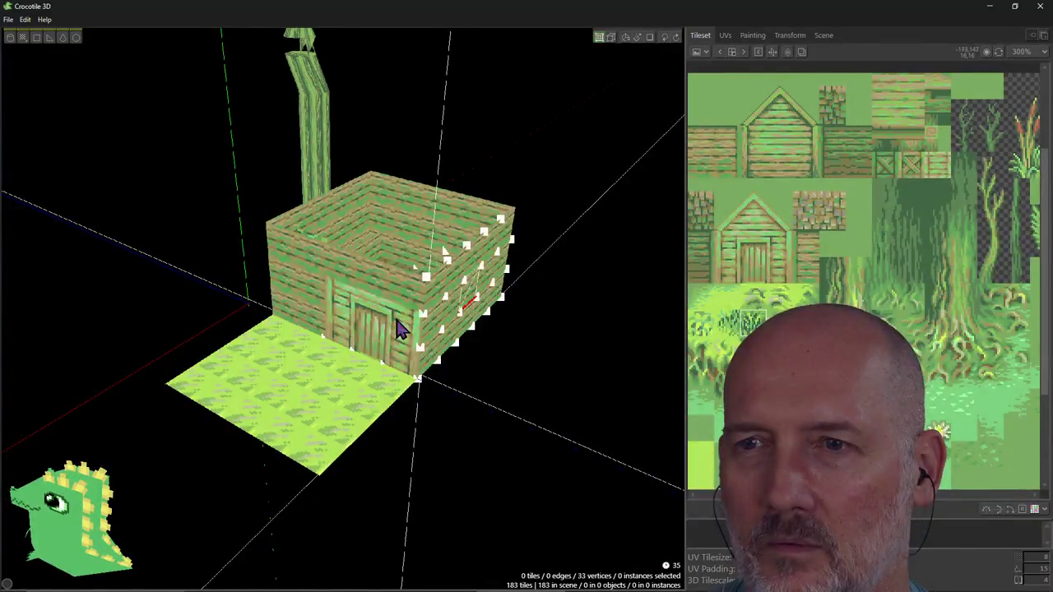
mouse_move(315, 276)
left_mouse_down()
mouse_move(433, 372)
mouse_move(434, 387)
left_mouse_up()
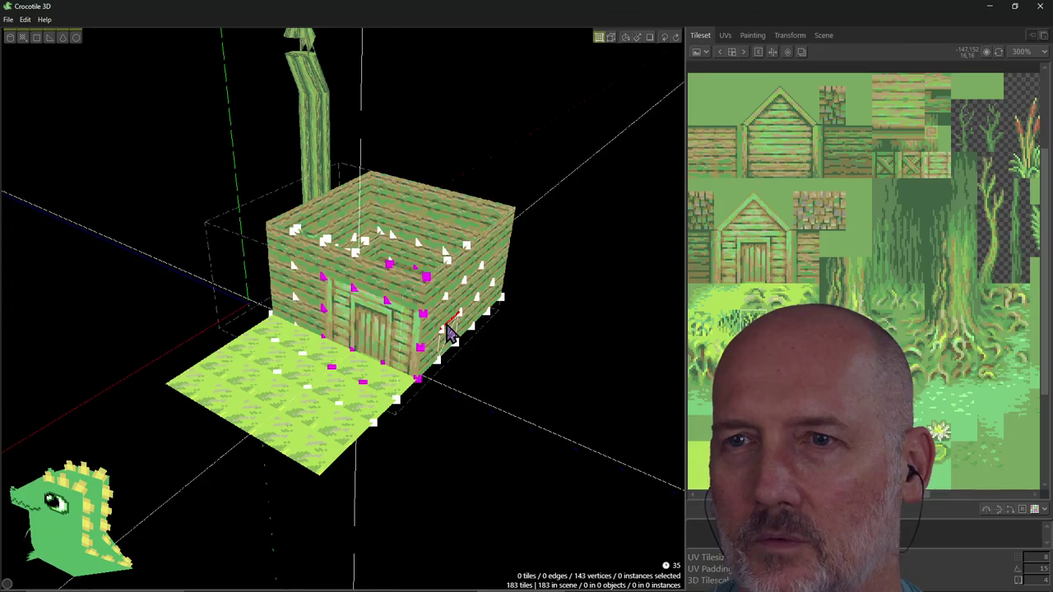
Nudge the selected front-wall vertices sideways with the arrow keys and back to their start.
key("Right")
key("Right")
key("Left")
key("Left")
key("Left")
key("Right")
key("Right")
key("Right")
key("Left")
key("Left")
key("Left")
key("Right")
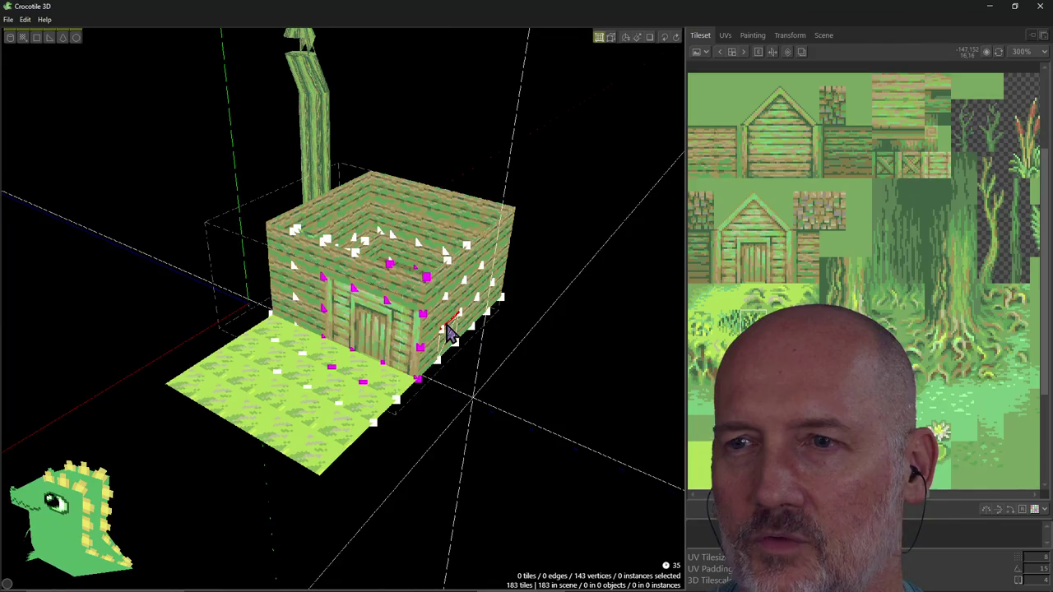
key("Left")
key("Right")
key("Right")
key("Left")
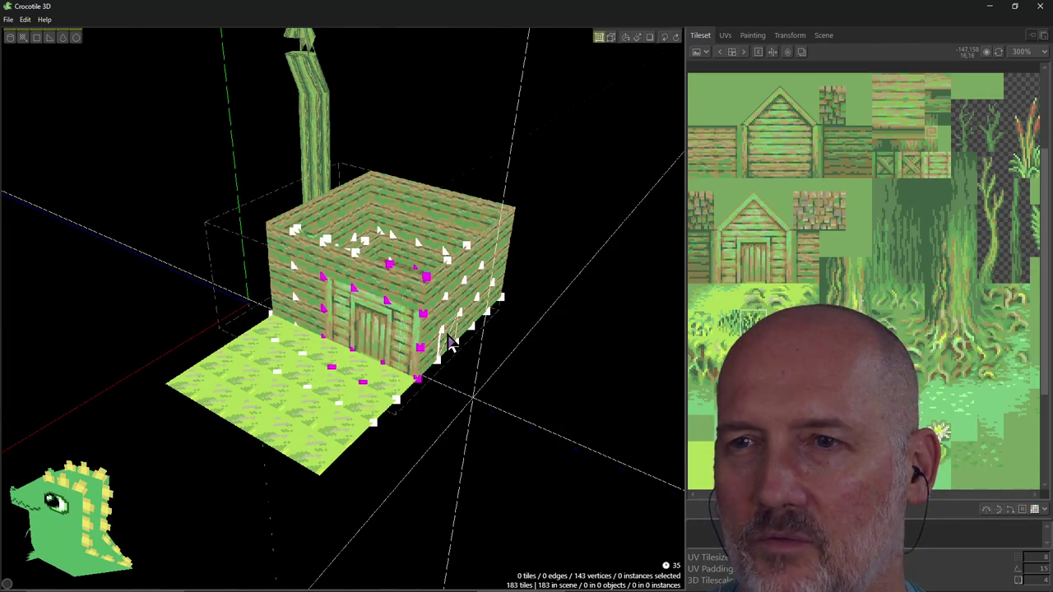
Push the front-wall vertices outward toward the lower-left and lower-right fronts.
key("Down")
key("Down")
key("Down")
key("Left")
key("Right")
key("Up")
key("Up")
key("Up")
key("Down")
key("Down")
key("Down")
key("Left")
key("Right")
key("Right")
key("Down")
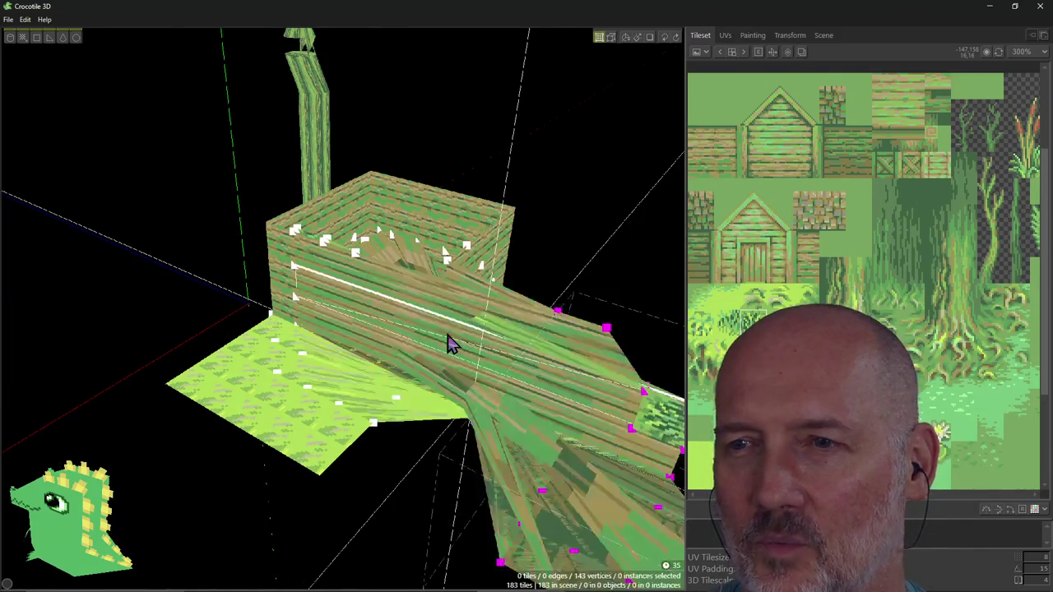
Nudge the vertices back to restore the house front, clear the selection, and switch to PowerShell.
key("Up")
key("Down")
key("Up")
key("Right")
key("Left")
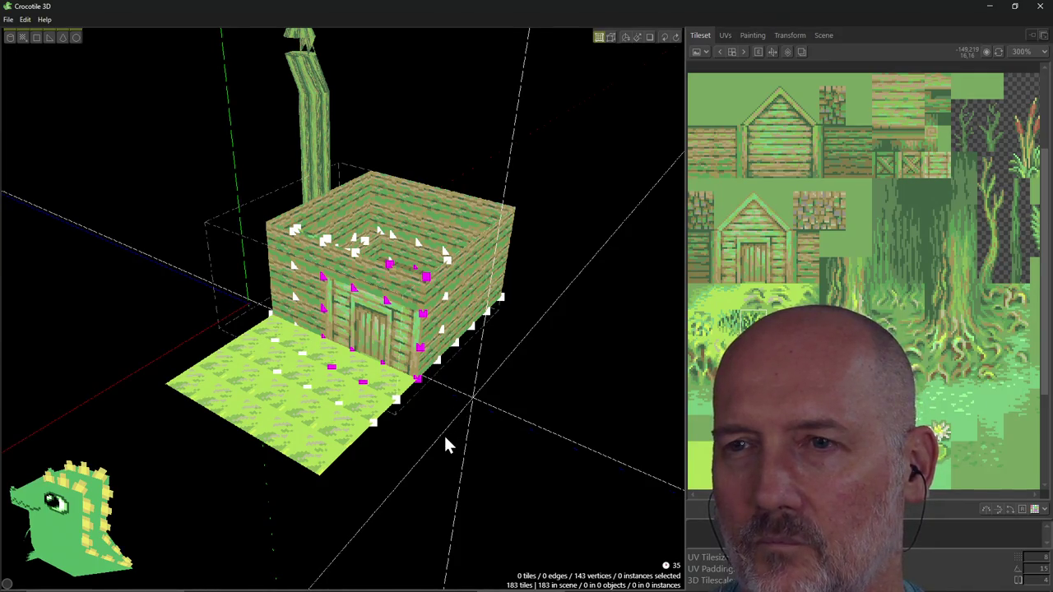
key("Escape")
key("alt+Tab")
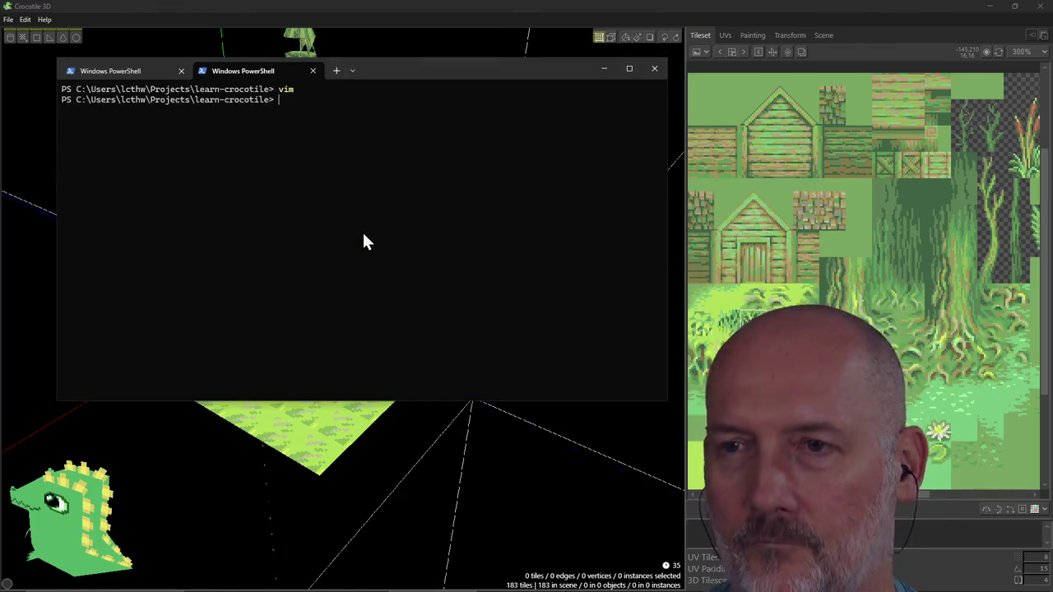
Switch from PowerShell to the Crocotile how-to page in Firefox.
key("alt+Tab")
key("alt+Tab")
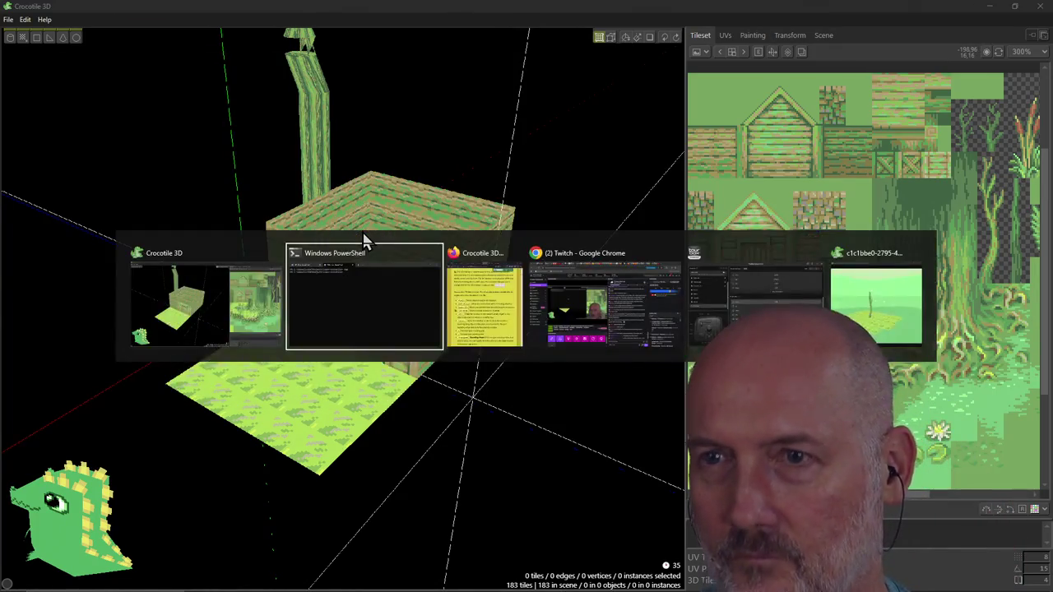
key("alt+Tab")
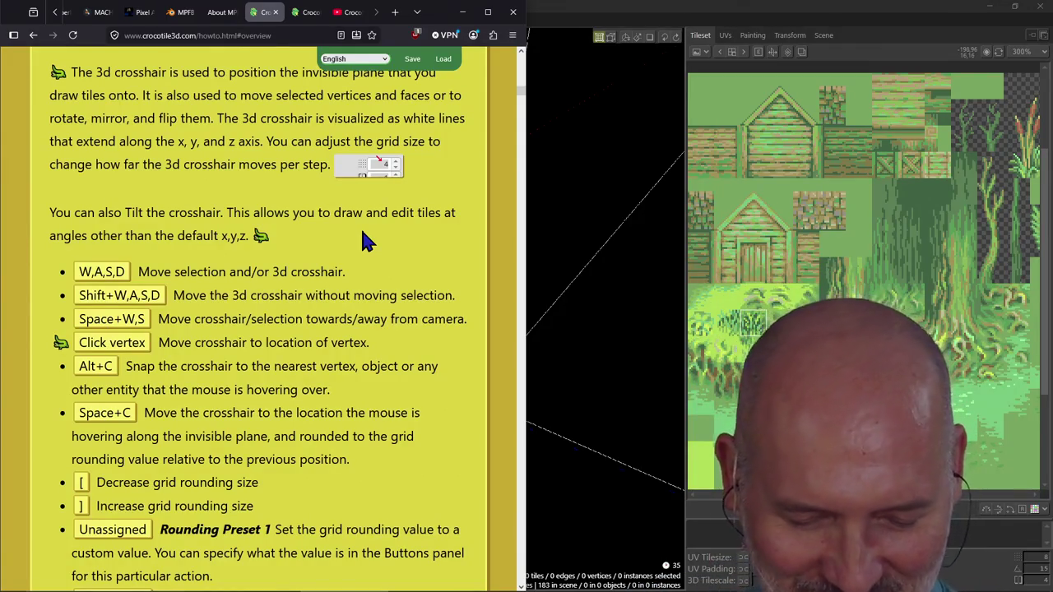
Read the crosshair-moving shortcuts on the how-to page, then switch back to Crocotile 3D.
left_click(220, 298)
left_click(86, 344)
left_click(46, 330)
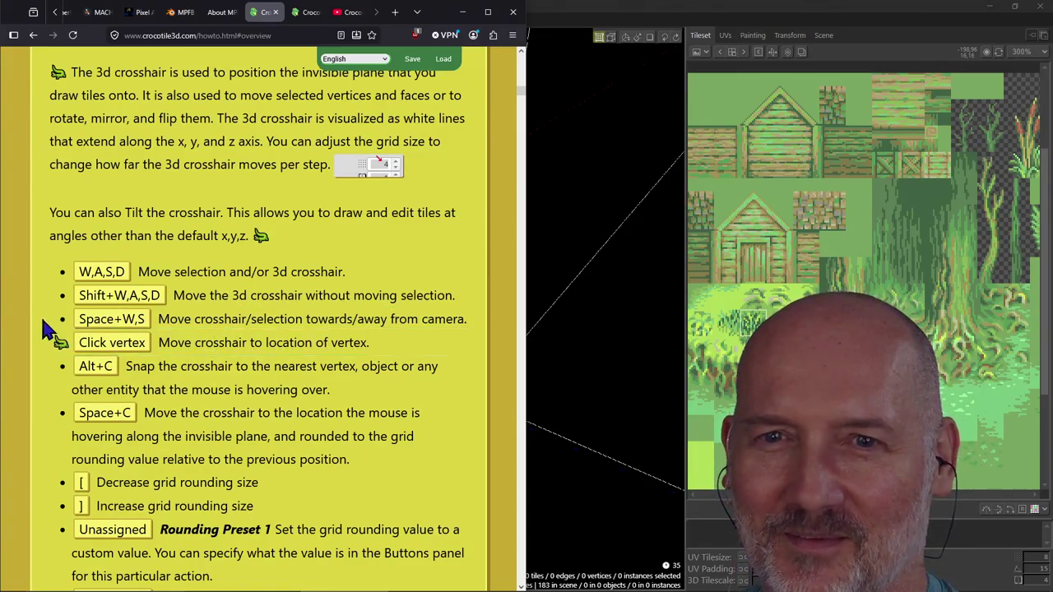
scroll(45, 319, "down", 1)
scroll(45, 320, "up", 1)
scroll(46, 319, "down", 2)
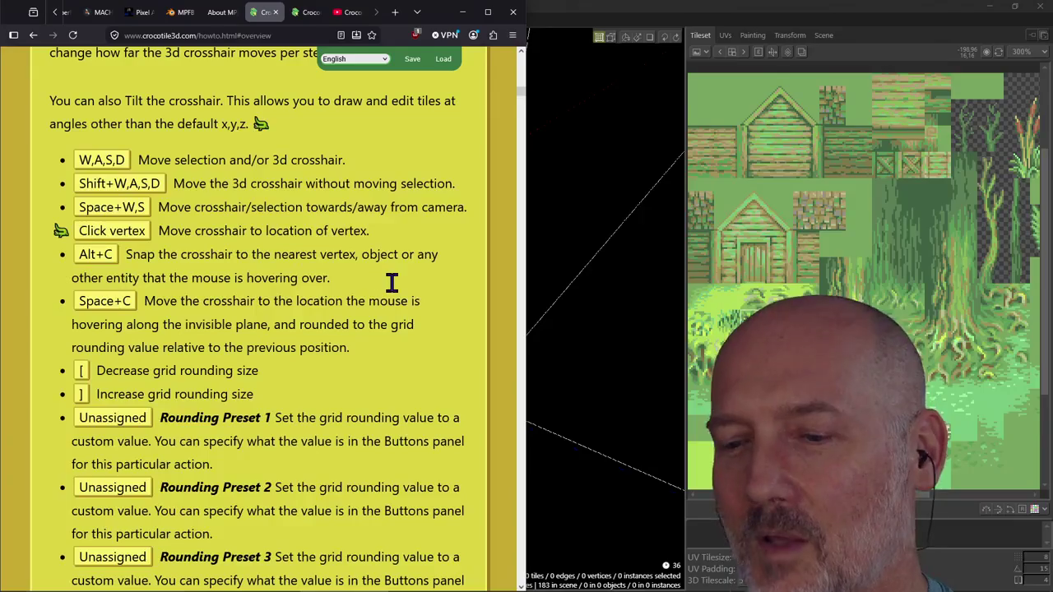
key("alt+Tab")
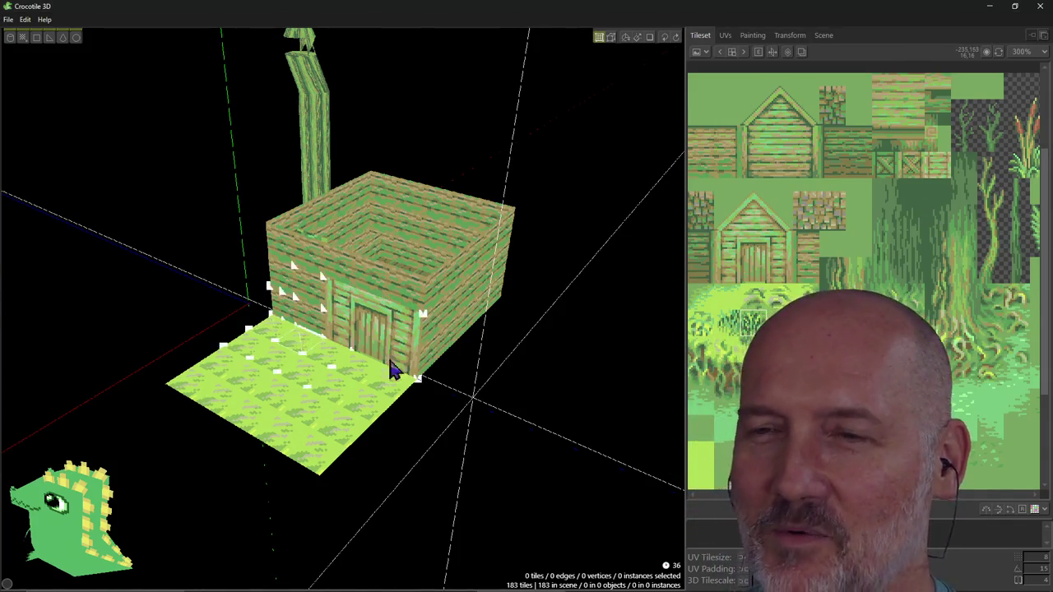
Reopen the how-to page to recheck the crosshair shortcuts, then return to Crocotile 3D.
key("alt+Tab")
key("alt+Tab")
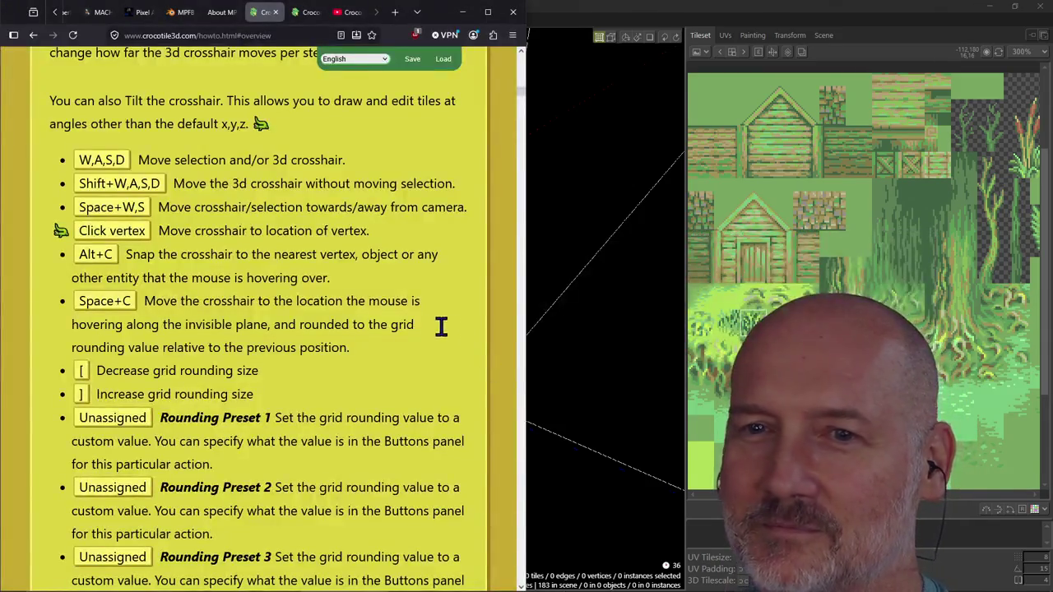
left_click(299, 370)
left_click(31, 366)
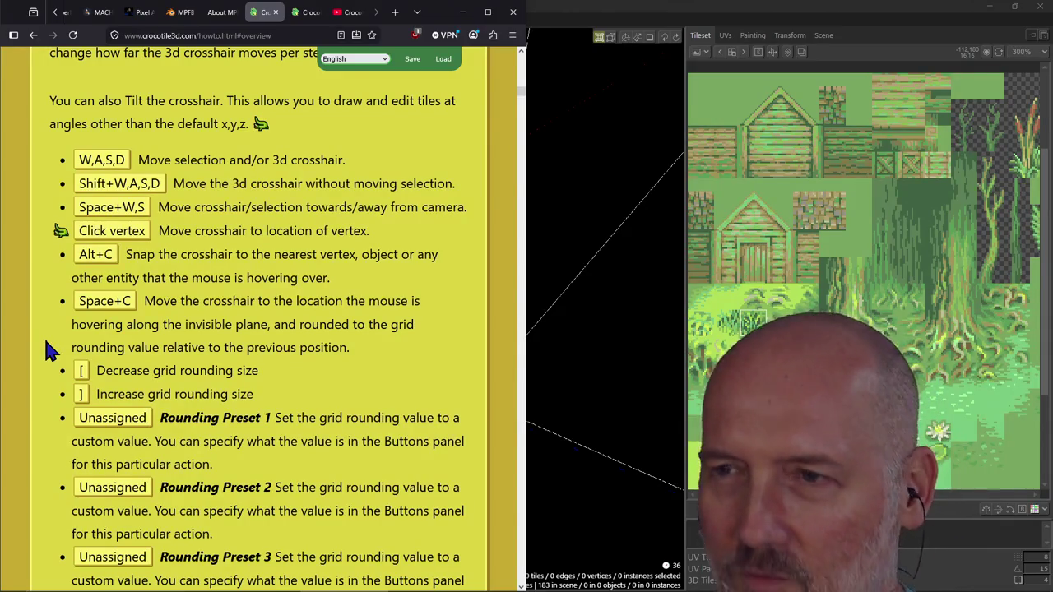
key("alt+Tab")
left_click(418, 379)
left_click(424, 316, "shift")
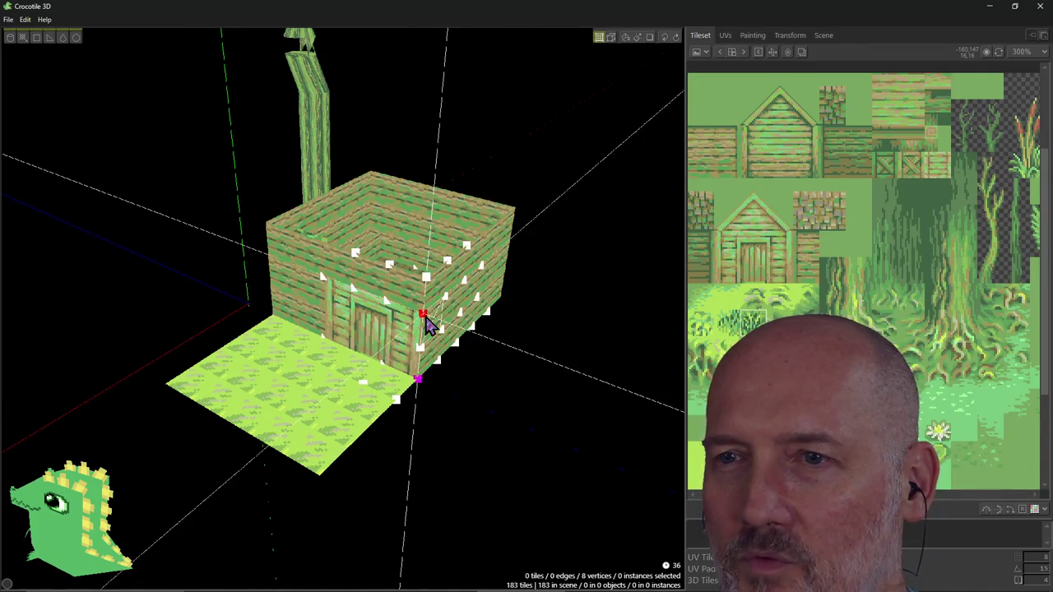
left_click(449, 277, "shift")
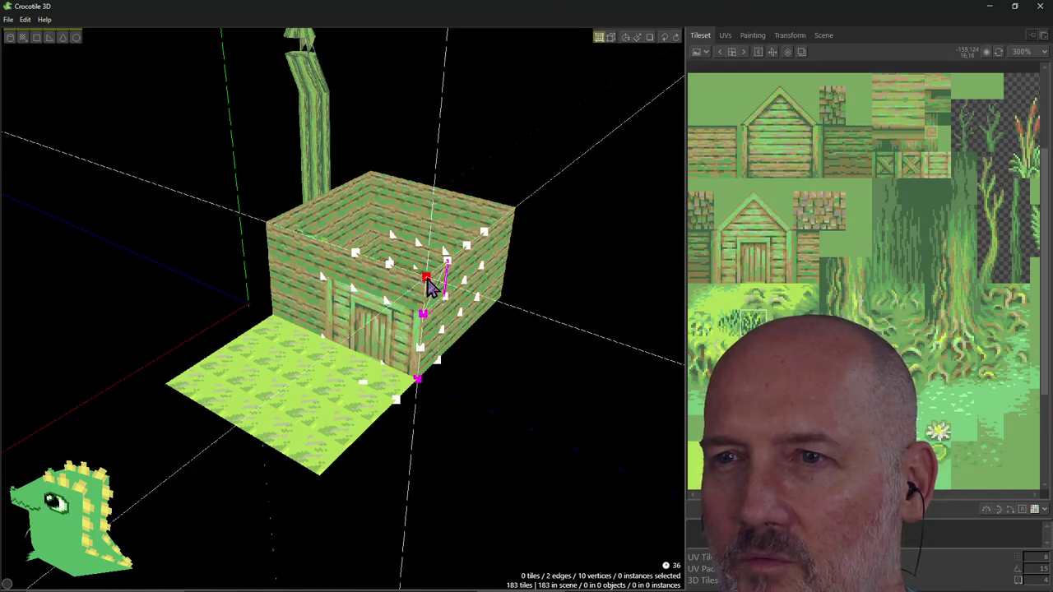
left_click(391, 266, "shift")
left_click(389, 300, "shift")
left_click(420, 349, "shift")
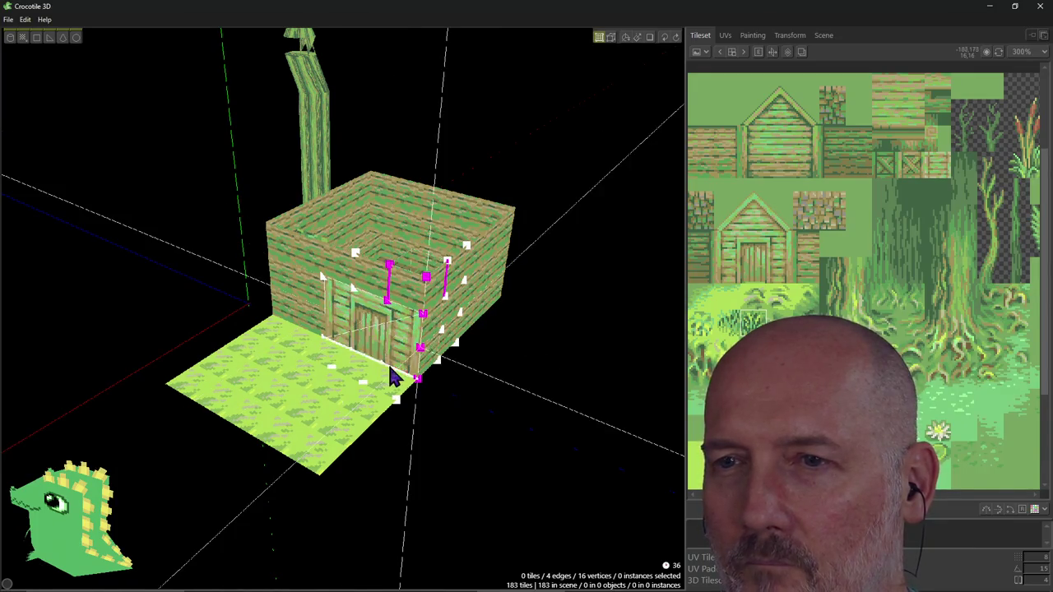
left_click(388, 374, "shift")
left_click_drag(383, 367, 429, 366)
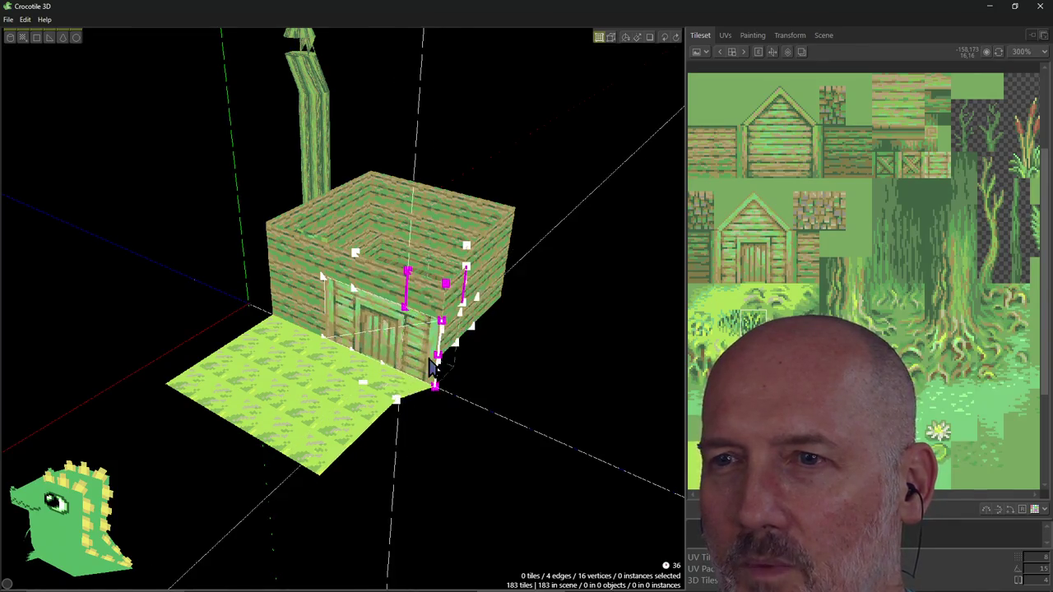
key("ctrl+z")
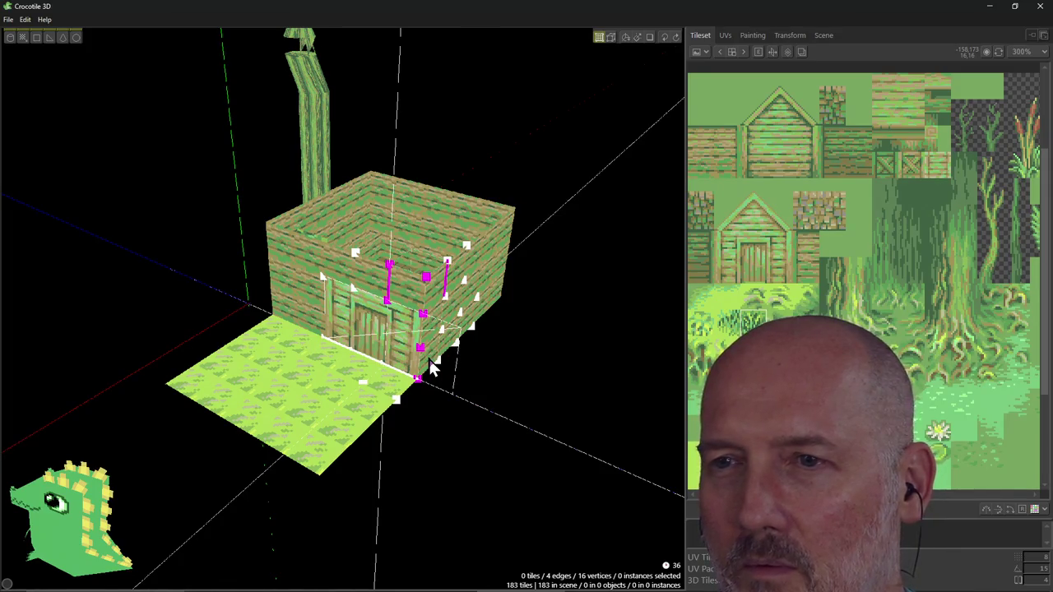
key("alt+Tab")
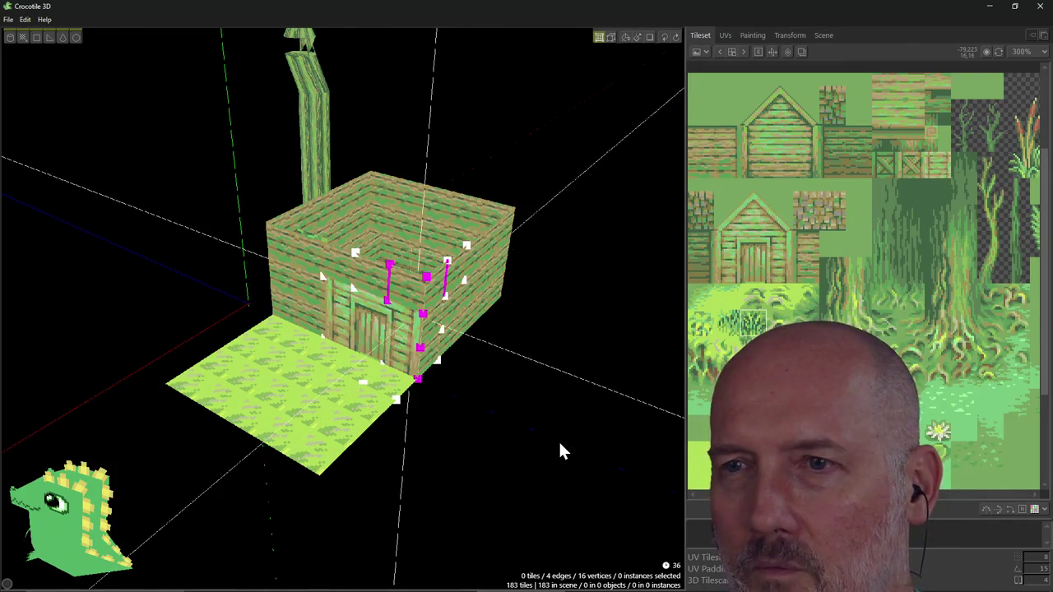
right_click_drag(522, 387, 511, 385)
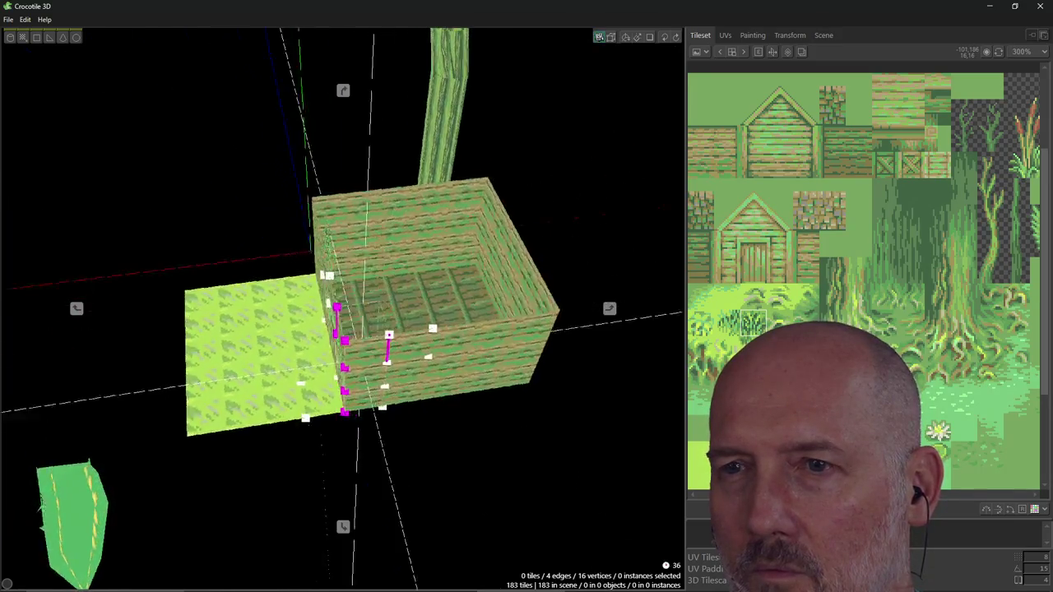
right_click_drag(465, 486, 439, 280)
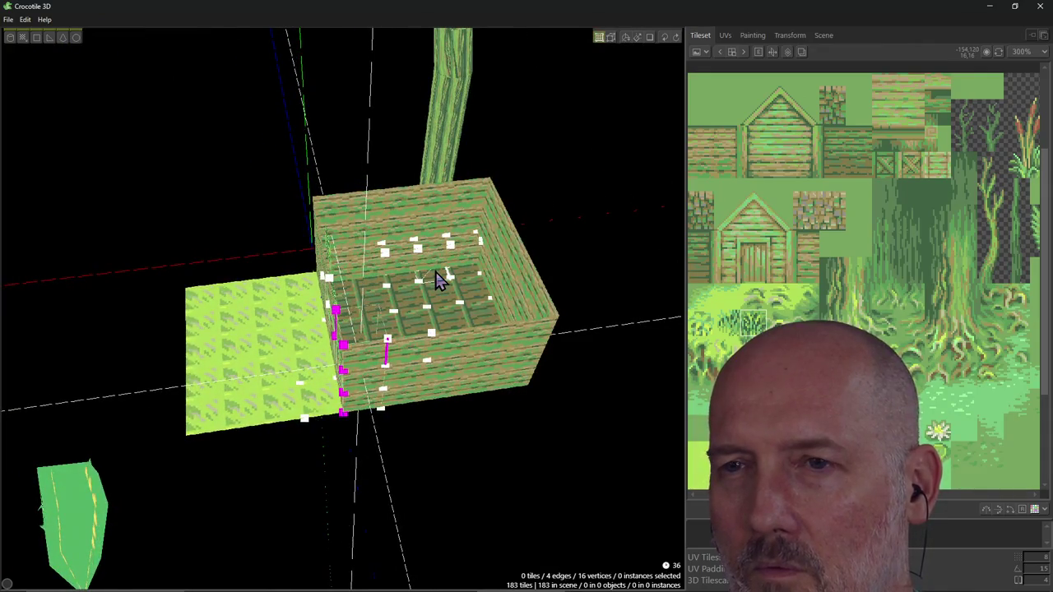
left_click(420, 445)
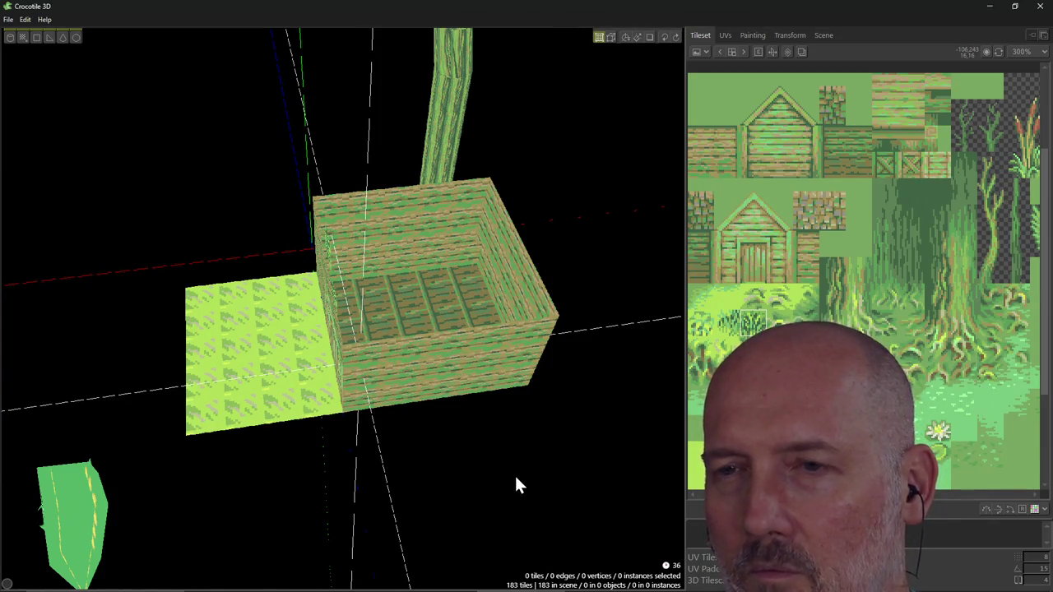
Look down onto the hut floor and box-select its floor vertices in vertex mode.
key("Tab")
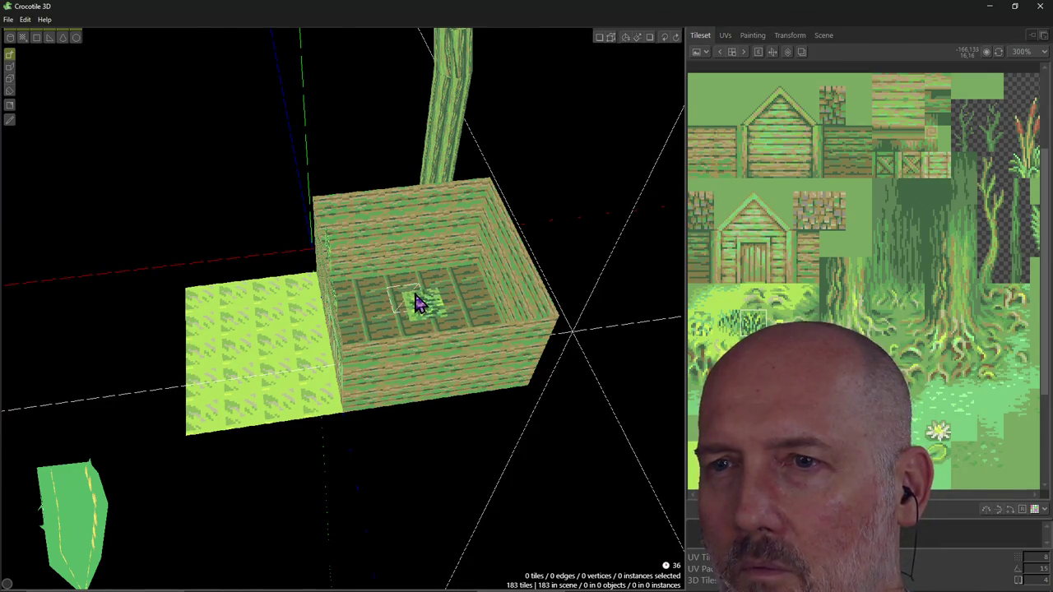
scroll(418, 303, "up", 2)
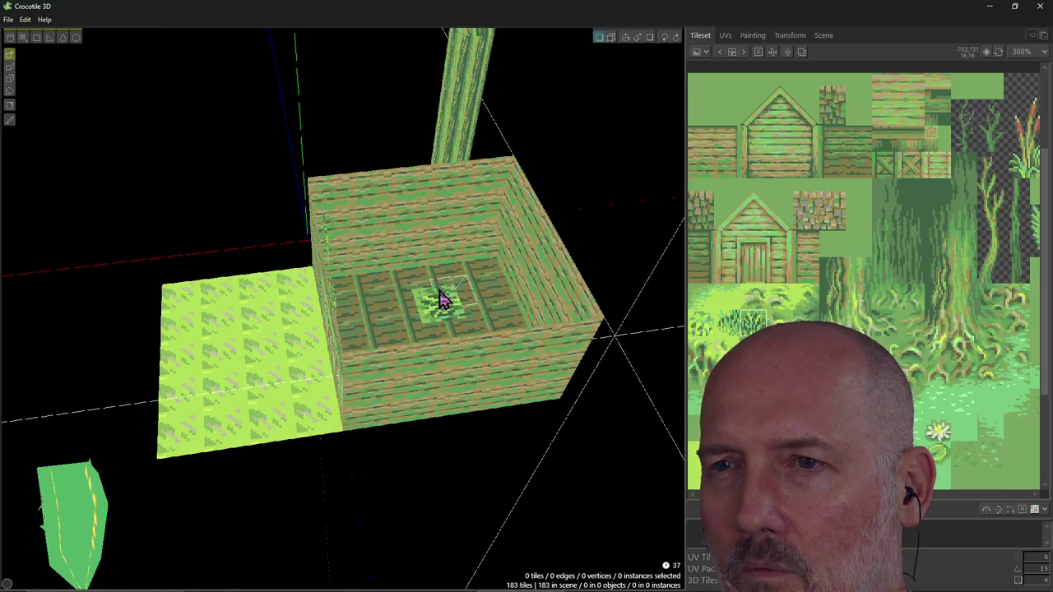
right_click_drag(440, 300, 440, 299)
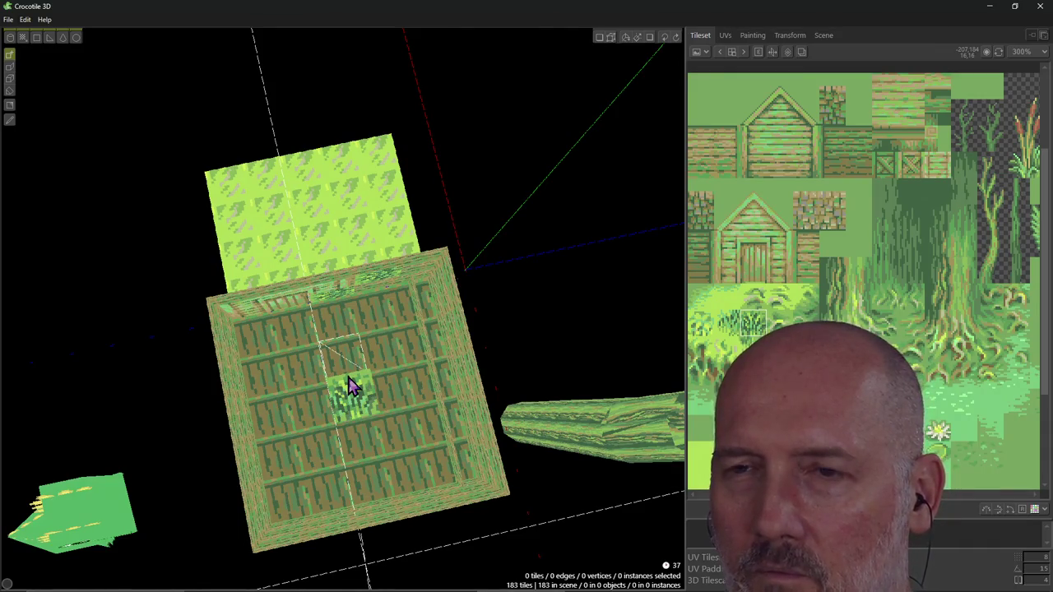
key("g")
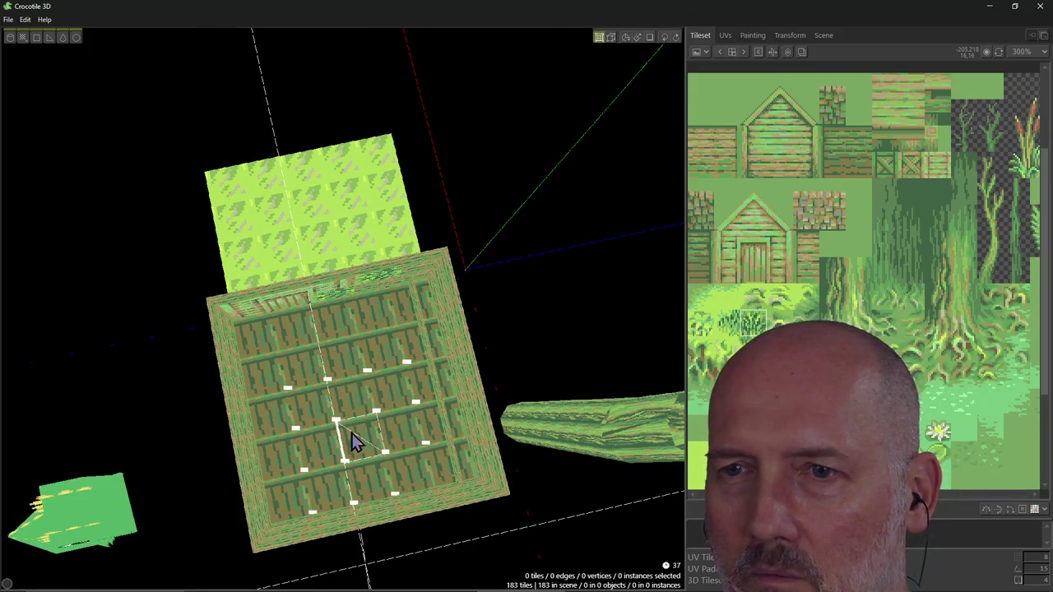
left_click_drag(256, 333, 420, 484)
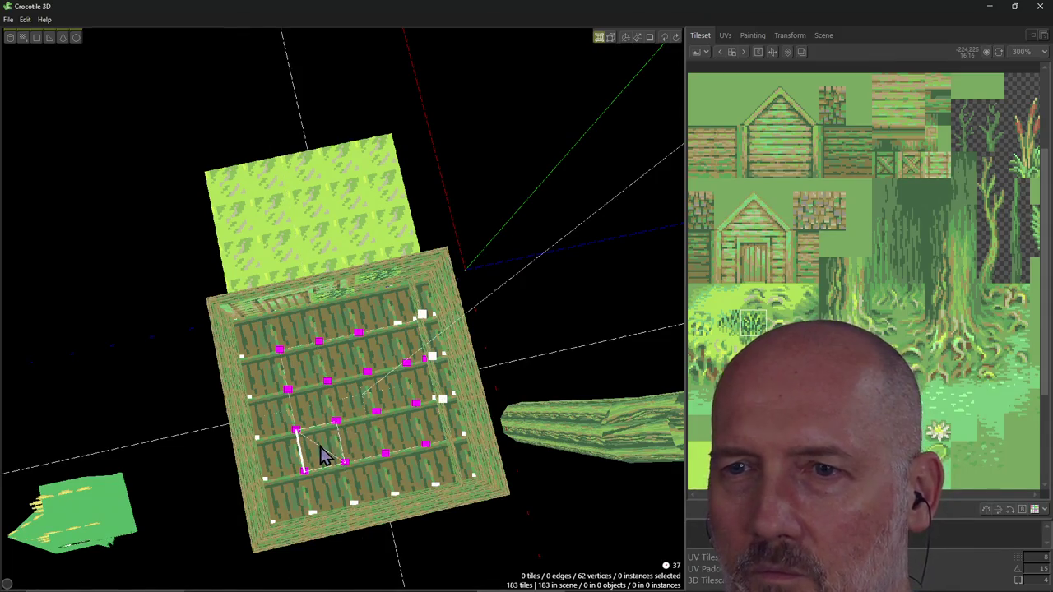
mouse_move(341, 461)
right_mouse_down()
mouse_move(395, 444)
mouse_move(335, 452)
right_mouse_up()
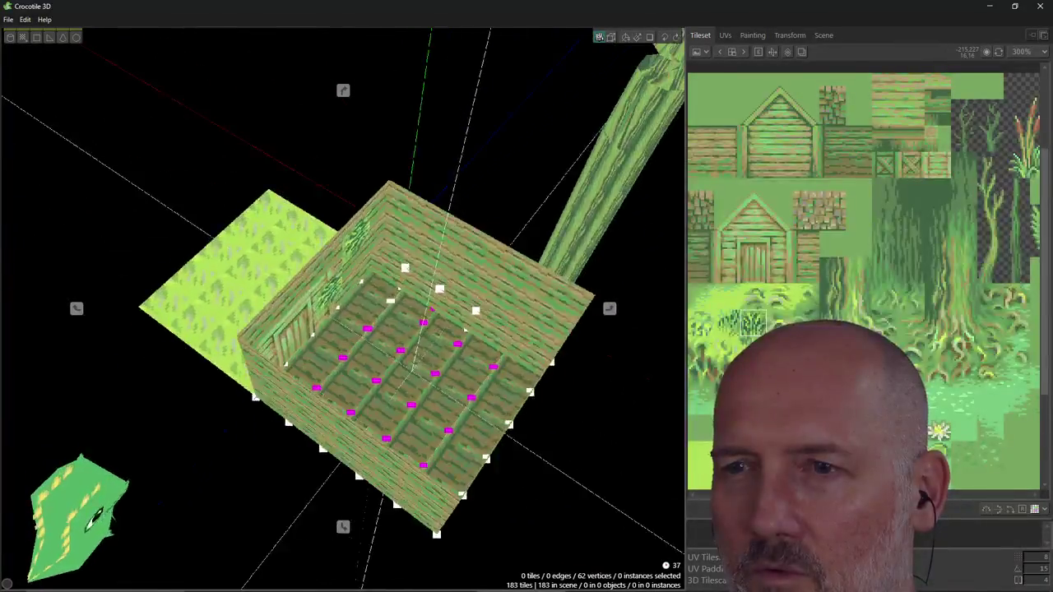
Nudge the floor vertices along the front edge and back, then bring up the how-to page.
key("Right")
key("Right")
key("Left")
key("Up")
key("Left")
key("Right")
key("Right")
key("Left")
key("Right")
key("Left")
key("Right")
key("alt+Tab")
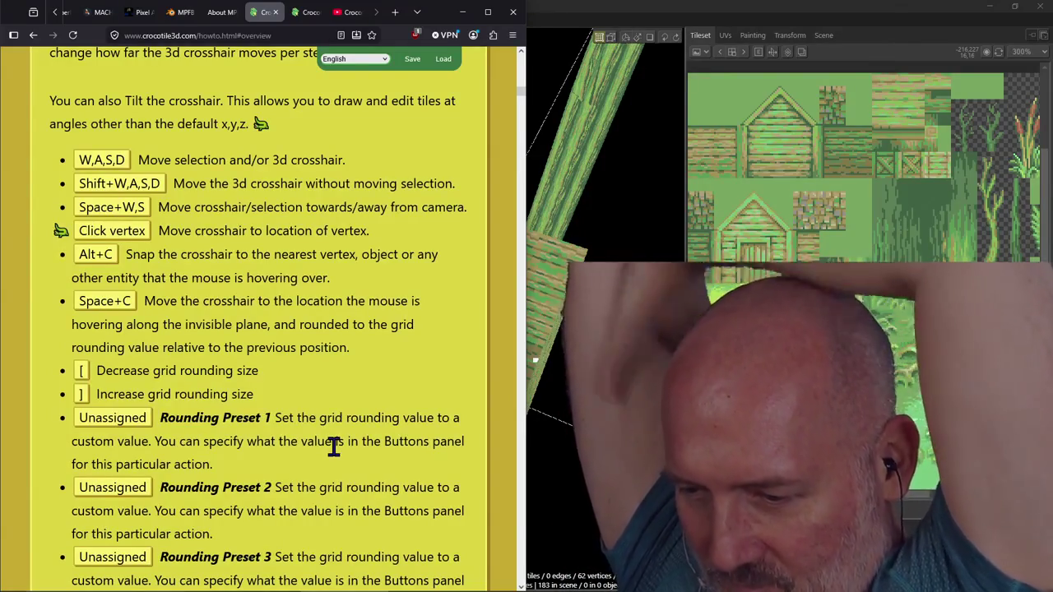
Reread the grid rounding and crosshair centring shortcuts, then return to Crocotile 3D.
left_click(252, 362)
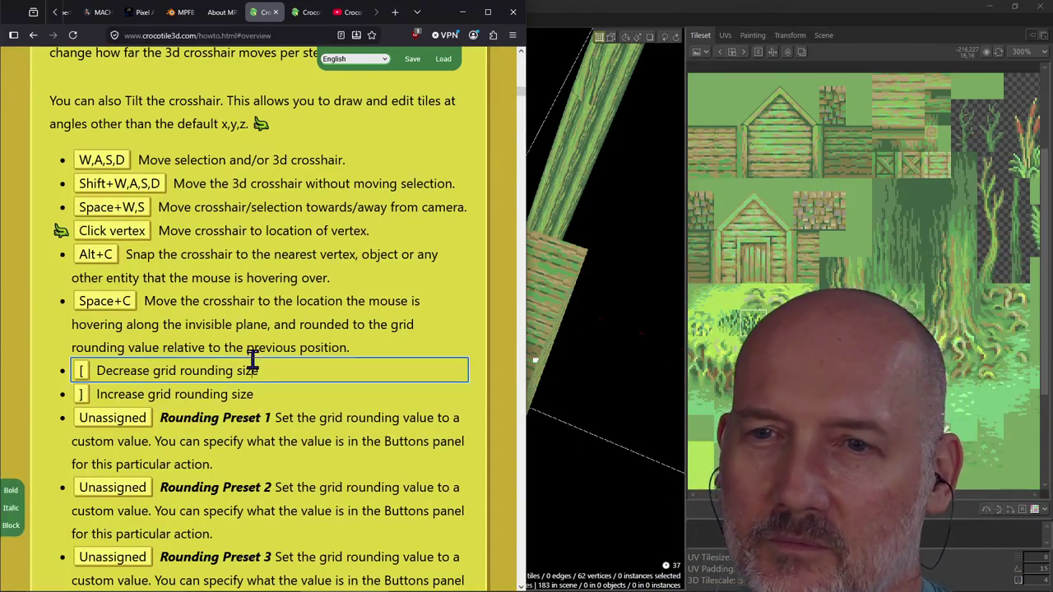
left_click(47, 381)
scroll(47, 388, "down", 1)
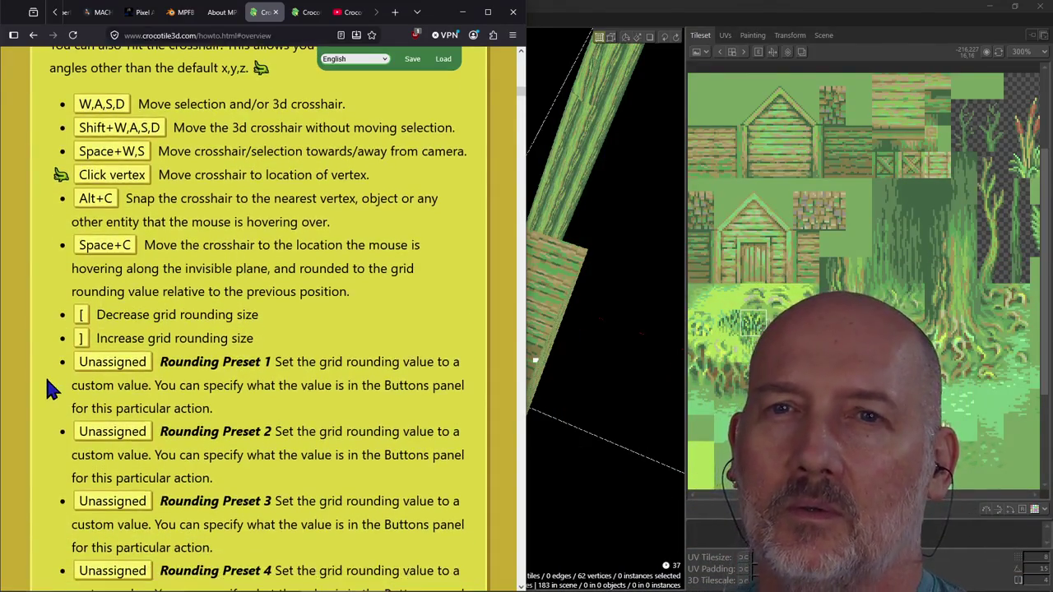
scroll(47, 388, "down", 1)
scroll(47, 388, "down", 2)
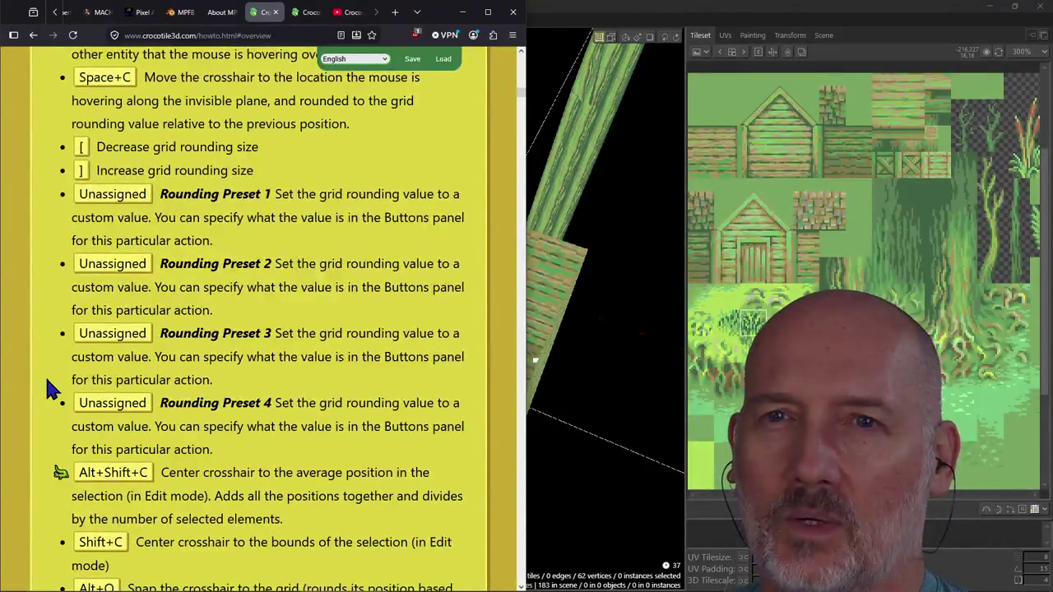
scroll(46, 388, "down", 1)
scroll(46, 388, "up", 3)
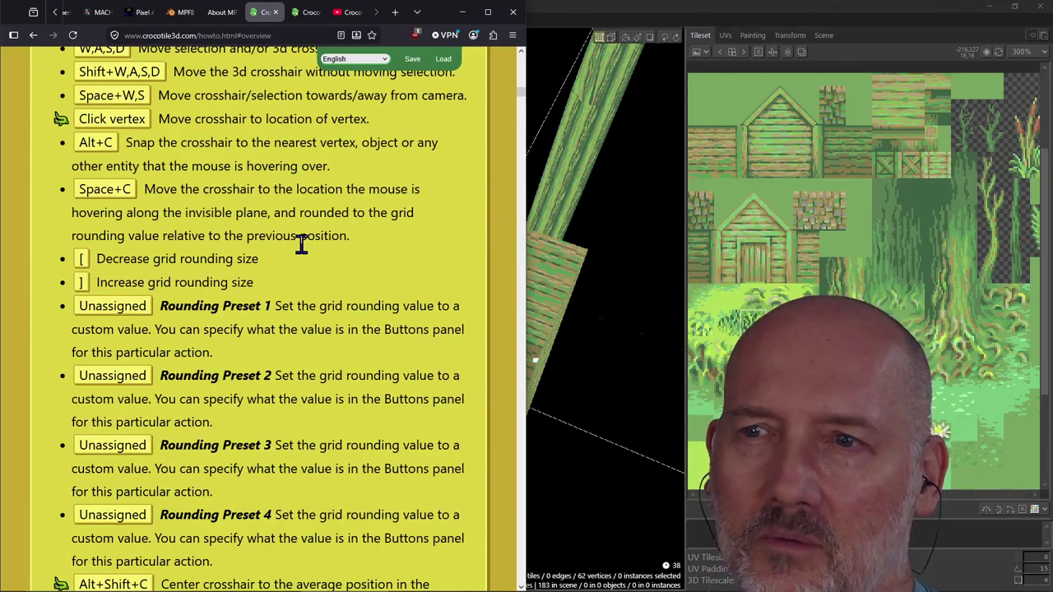
key("alt+Tab")
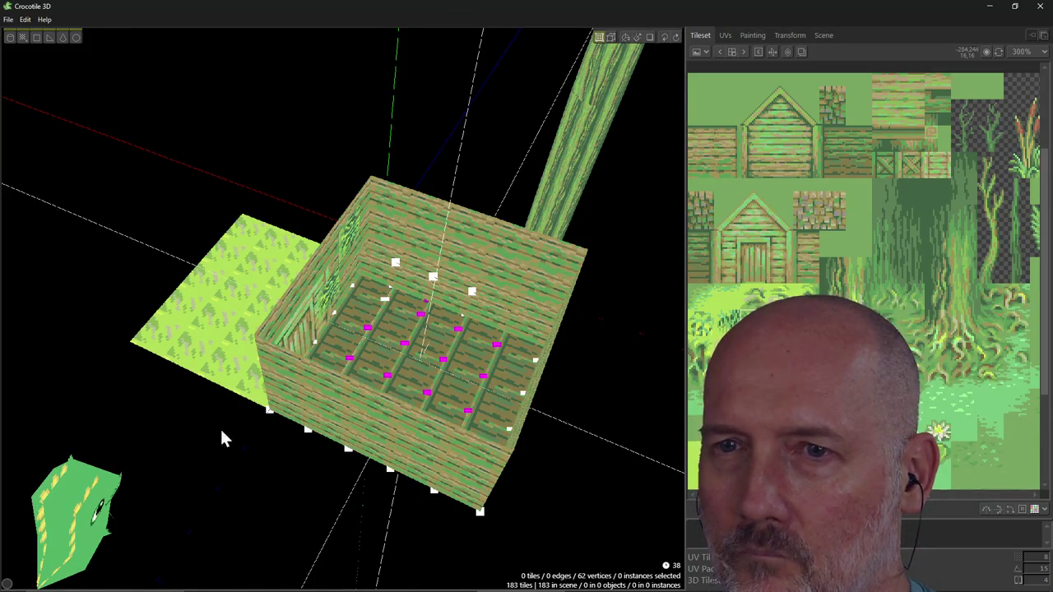
Select vertices across the hut and orbit to a near top-down view of it and the grass.
left_click_drag(123, 170, 531, 498)
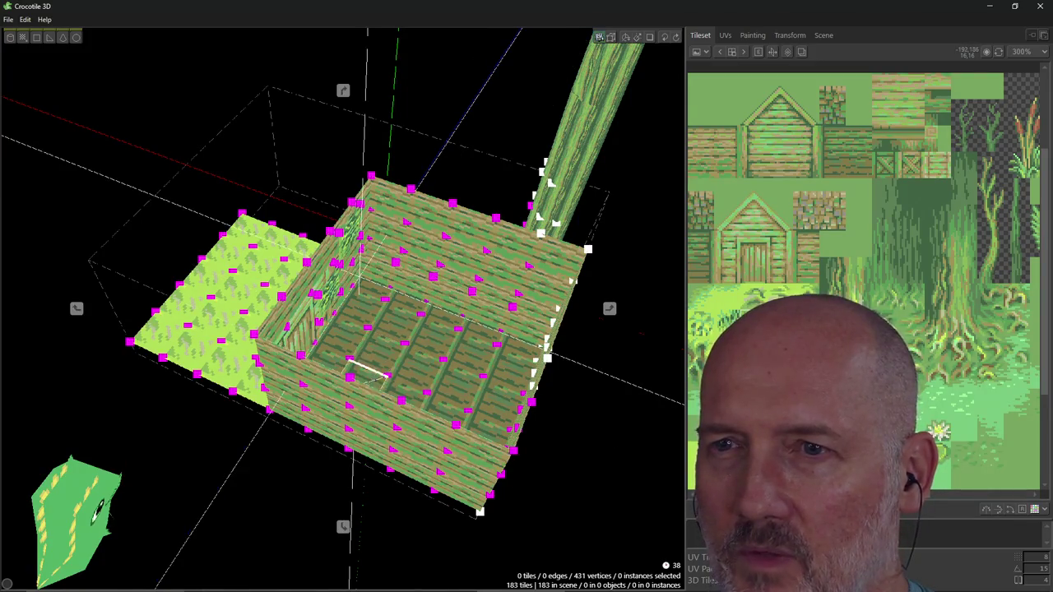
right_click_drag(366, 371, 445, 293)
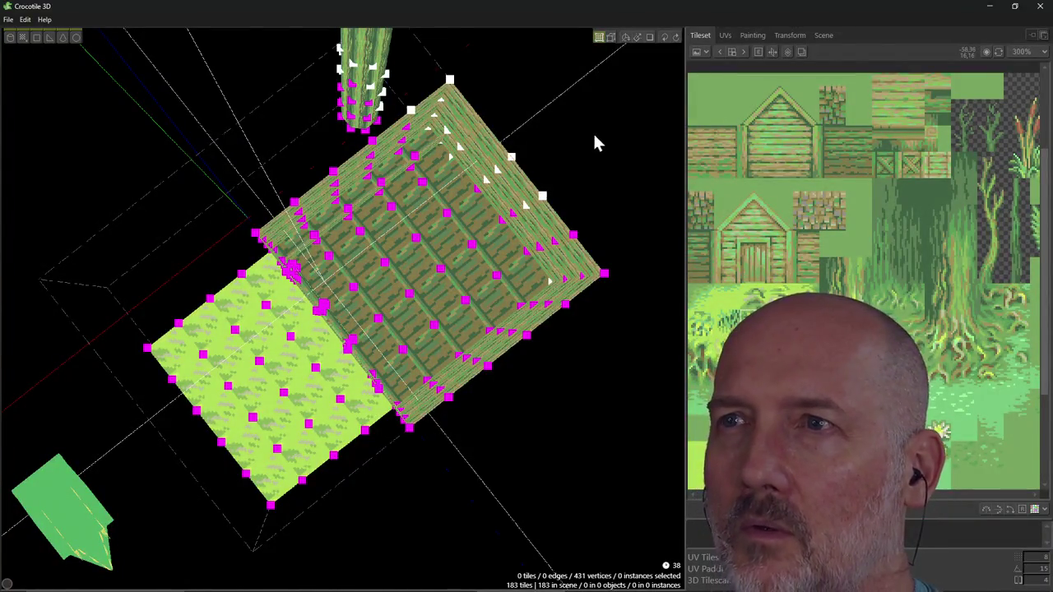
mouse_move(626, 37)
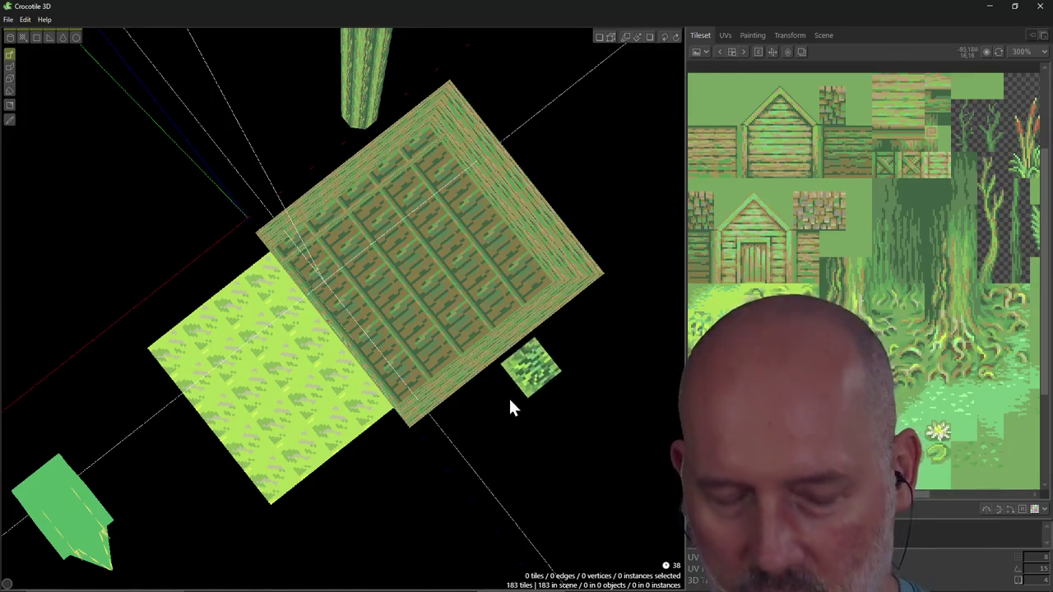
key("alt+Tab")
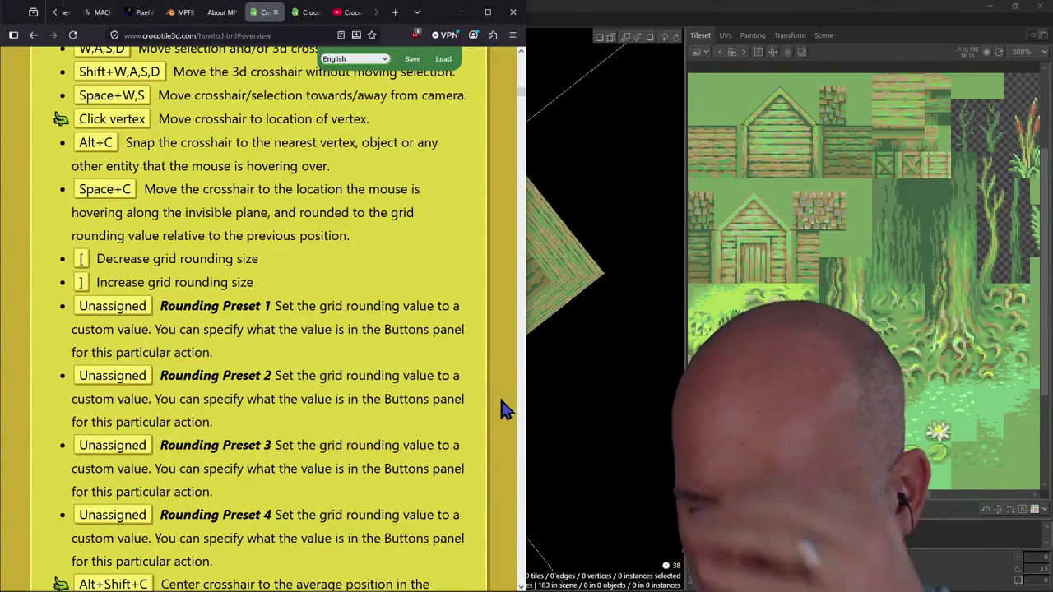
scroll(328, 418, "down", 2)
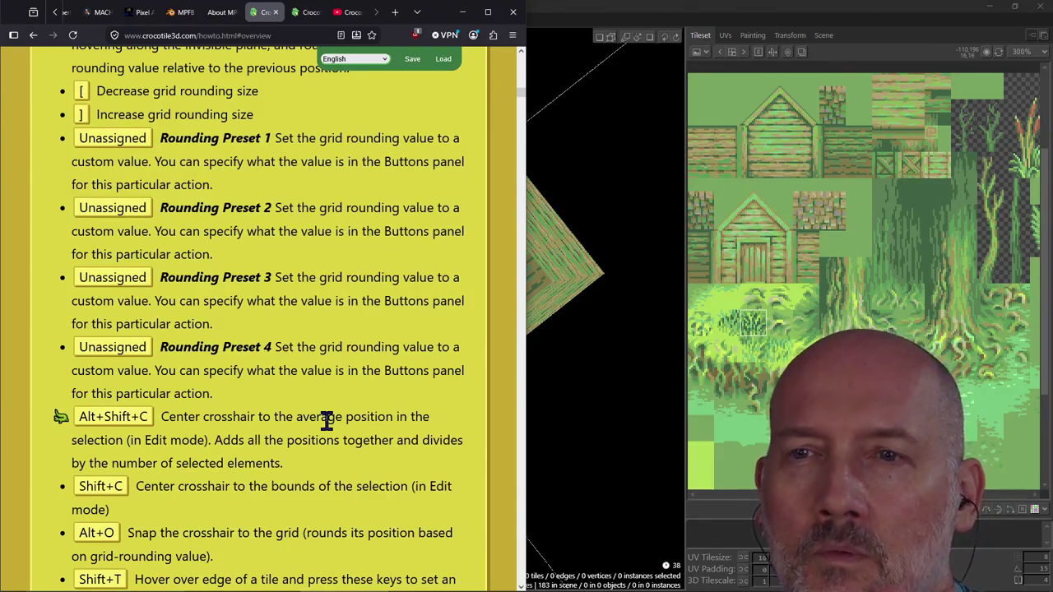
scroll(327, 419, "down", 2)
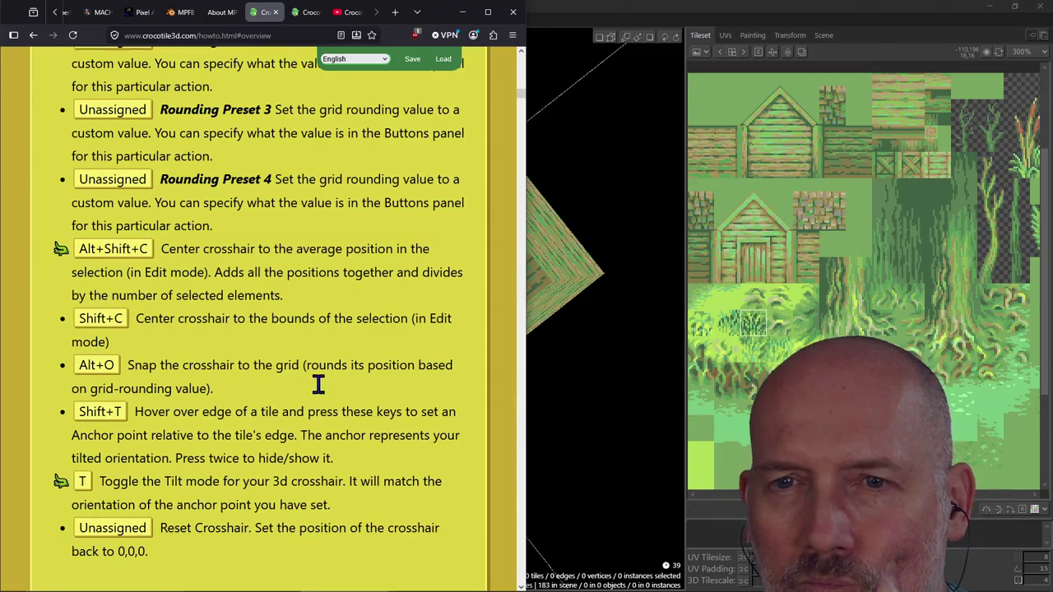
key("alt+Tab")
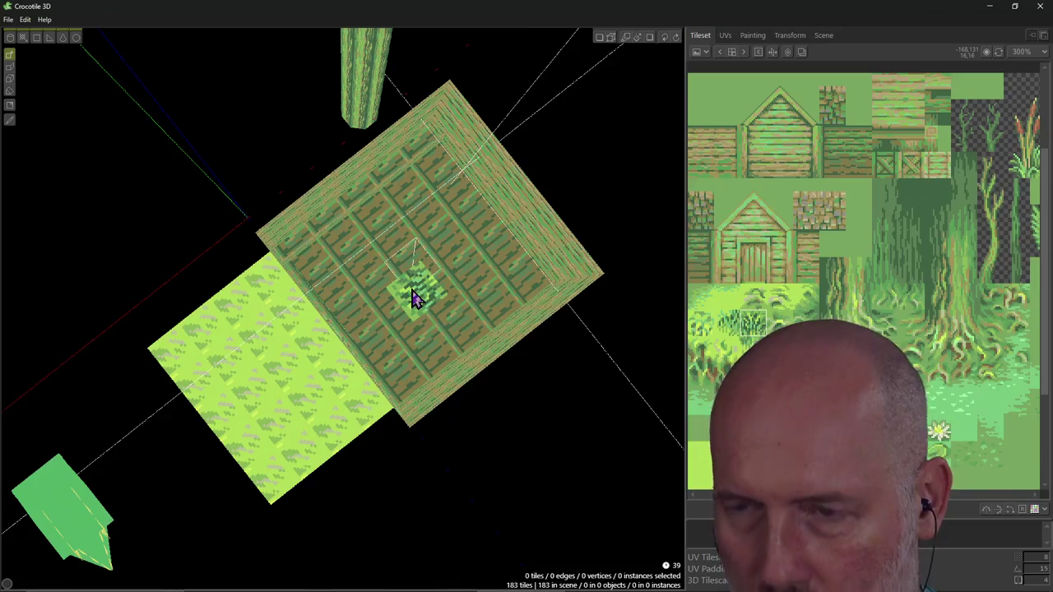
Orbit the hut to a side view and then a near top-down view, then bring the Firefox docs forward.
mouse_move(438, 300)
right_mouse_down()
mouse_move(444, 206)
mouse_move(417, 320)
mouse_move(378, 296)
mouse_move(369, 365)
right_mouse_up()
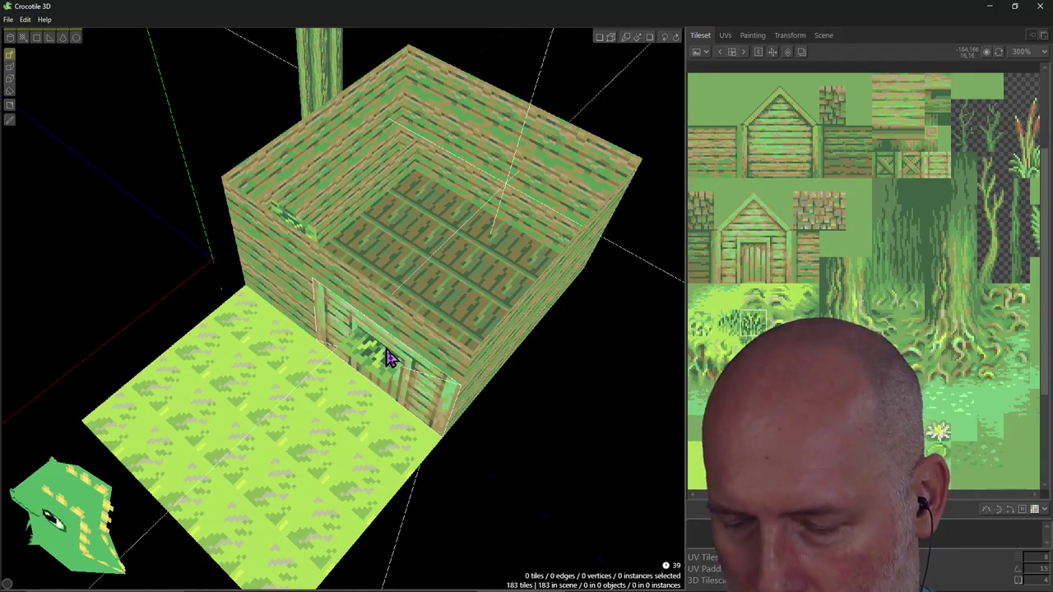
middle_click_drag(463, 317, 494, 247)
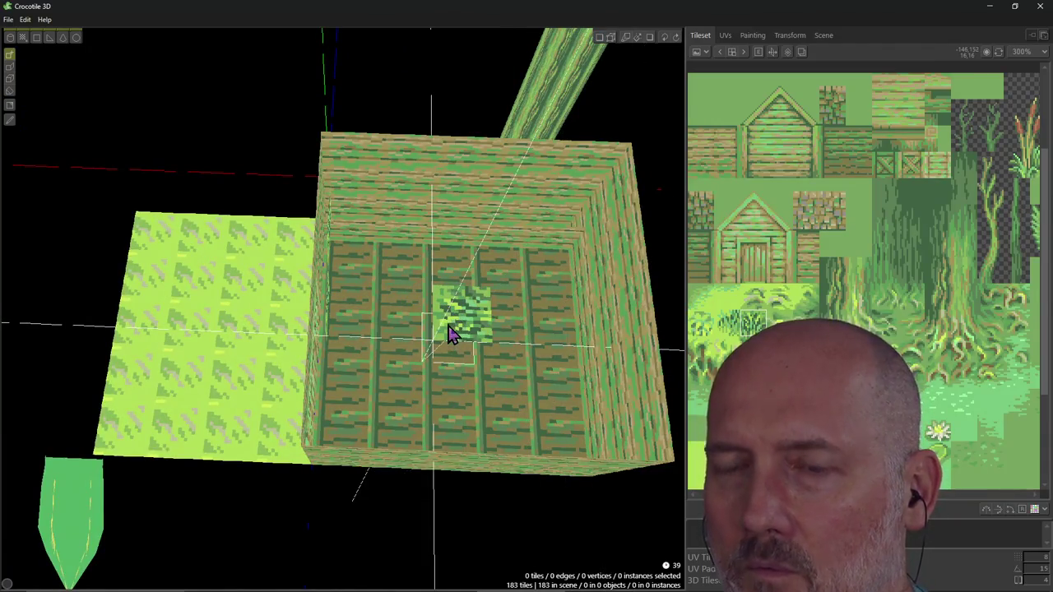
key("alt+Tab")
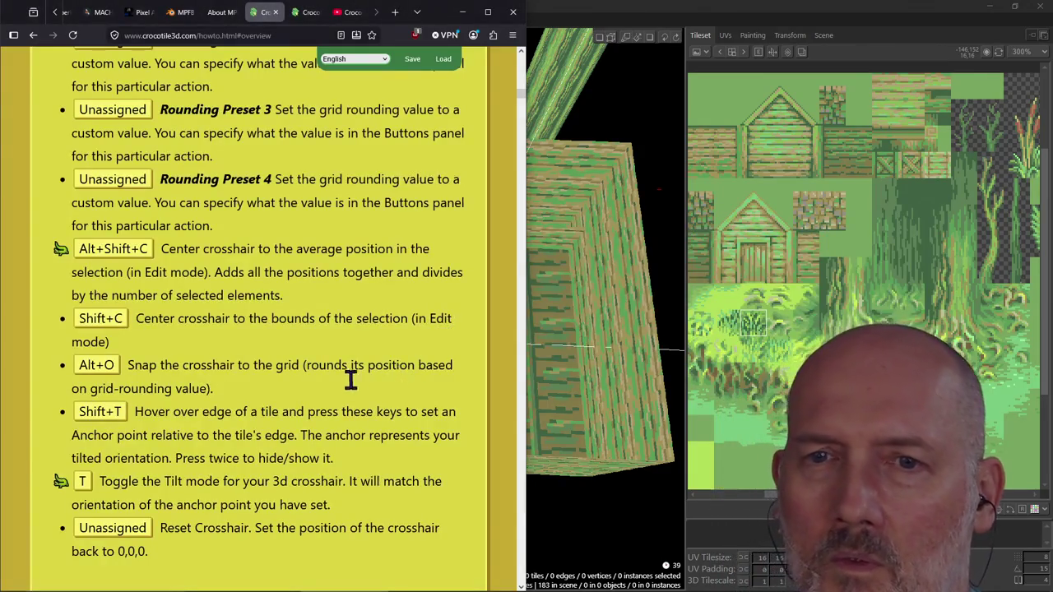
Read the Alt+O snap-crosshair-to-grid entry, then return to an oblique view of the hut.
left_click(315, 391)
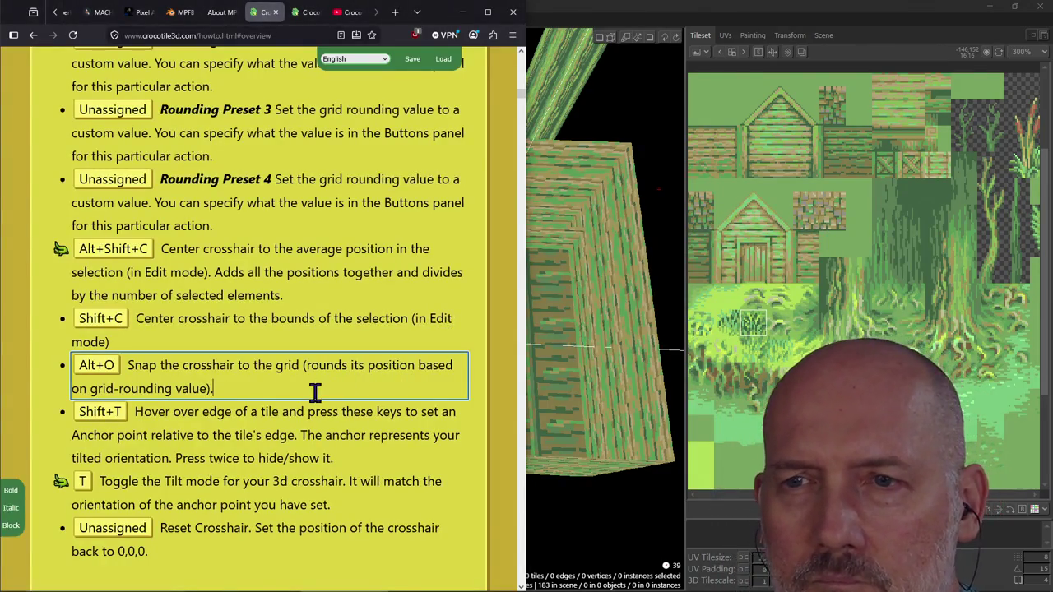
left_click(49, 399)
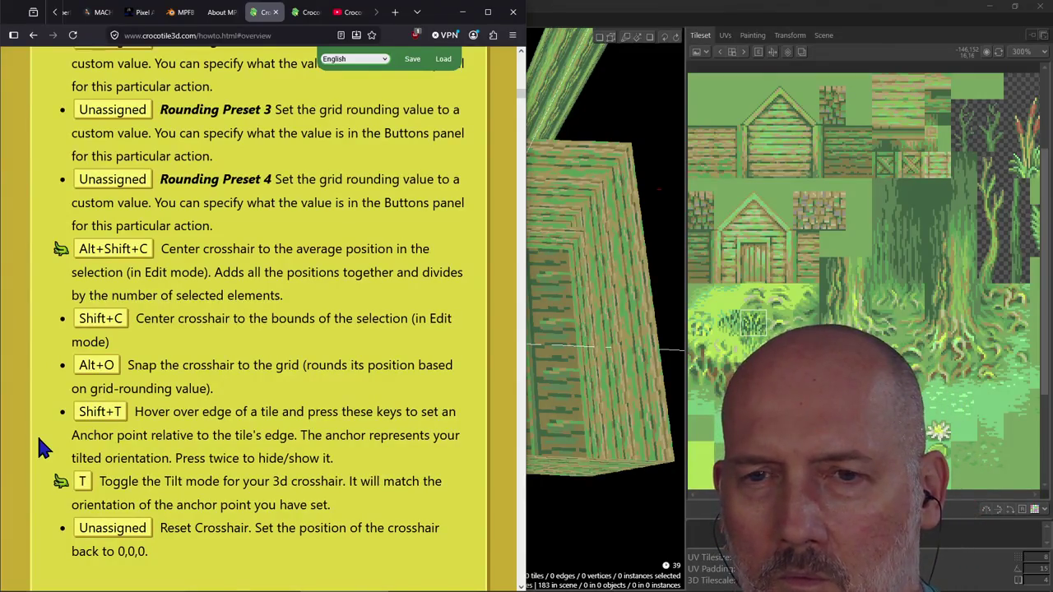
key("alt+Tab")
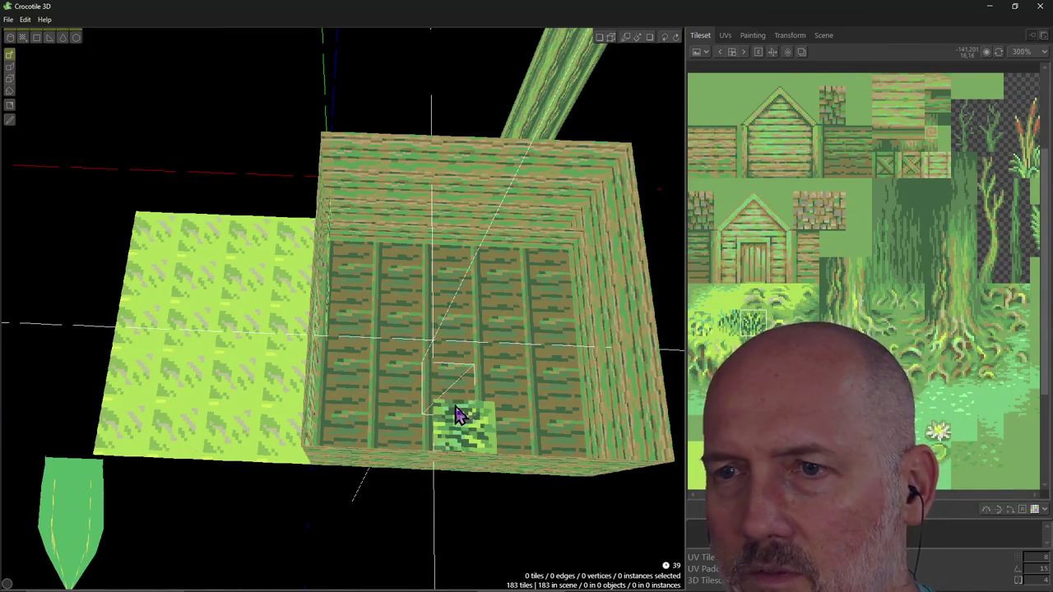
mouse_move(457, 421)
right_mouse_down()
mouse_move(411, 378)
mouse_move(436, 421)
right_mouse_up()
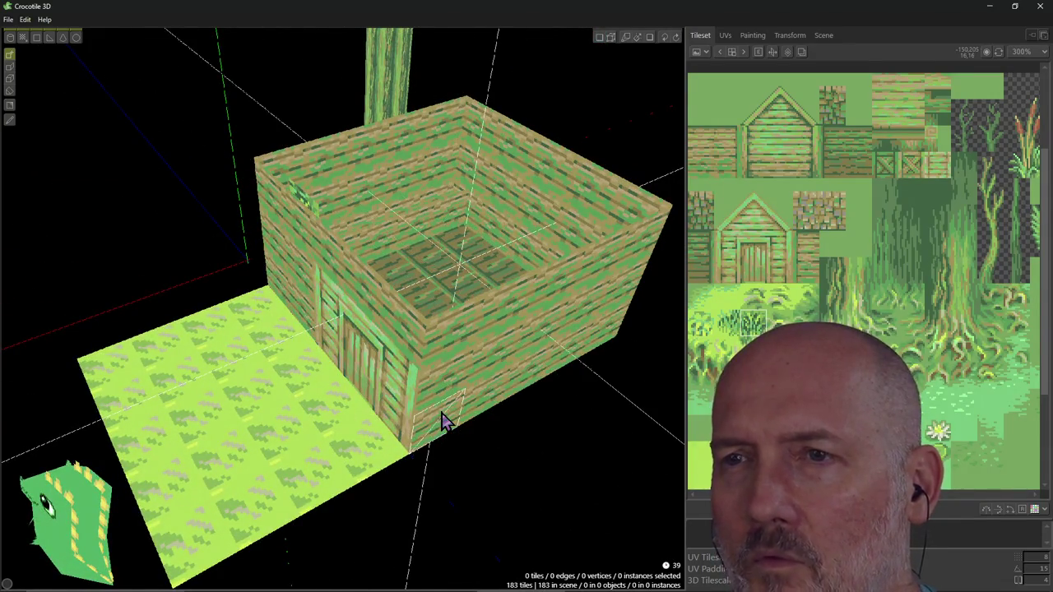
Turn on vertex edit mode and select a single tile on the hut's wall.
left_click(600, 38)
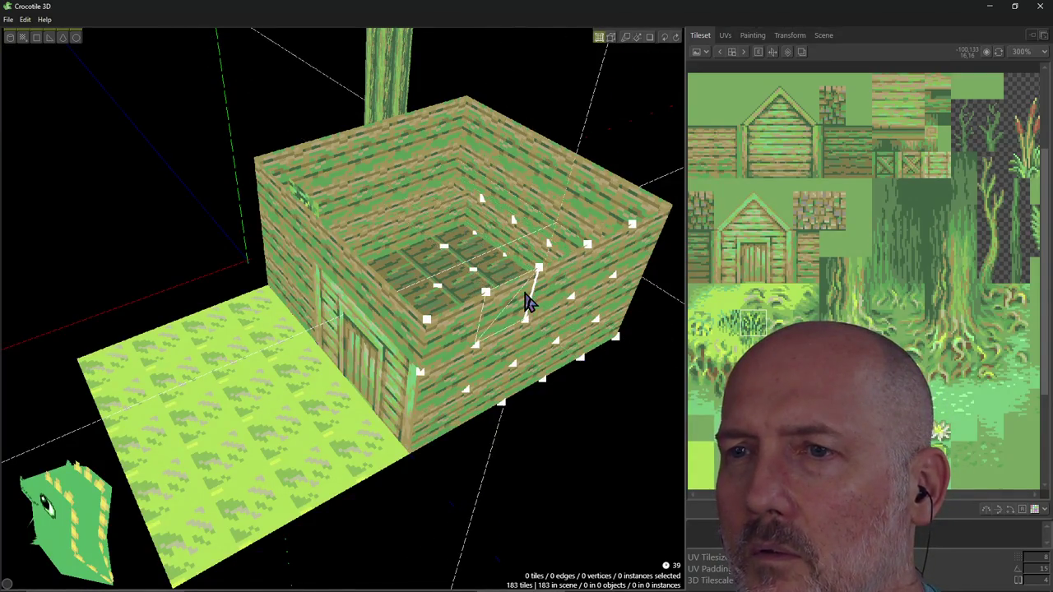
left_click(496, 320)
mouse_move(510, 348)
right_mouse_down()
mouse_move(527, 337)
mouse_move(509, 335)
right_mouse_up()
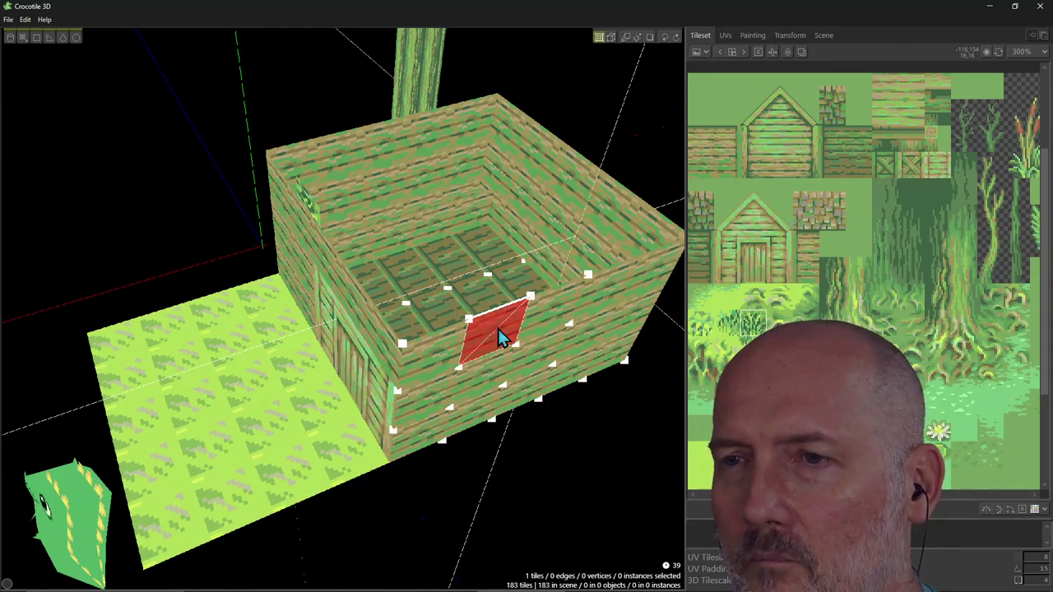
mouse_move(517, 371)
right_mouse_down()
mouse_move(494, 313)
mouse_move(506, 374)
right_mouse_up()
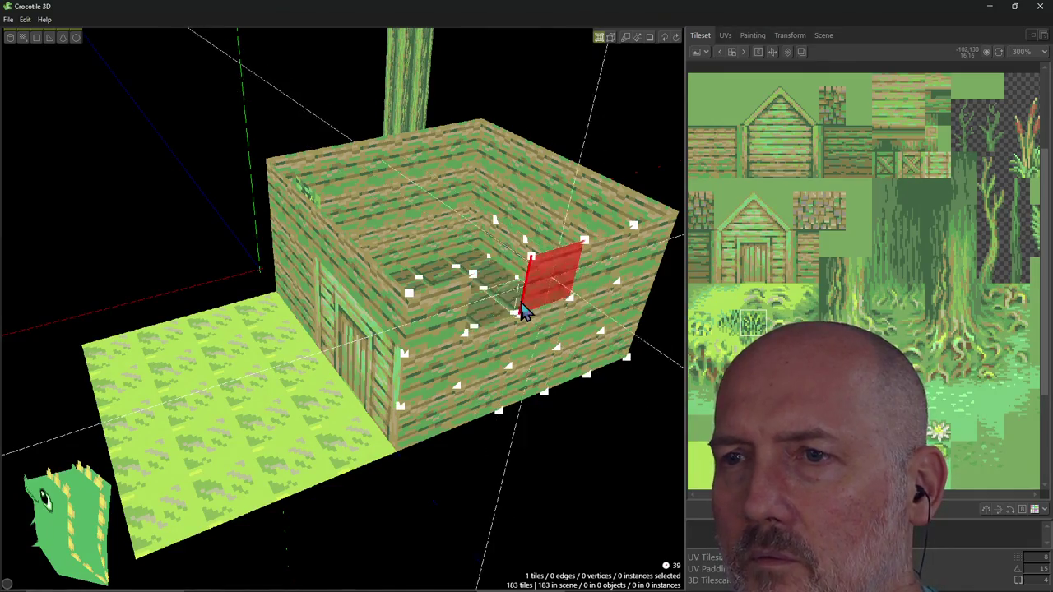
View the selected tile from above, consult the crosshair docs, and flip it with R.
mouse_move(526, 348)
right_mouse_down()
mouse_move(535, 411)
mouse_move(460, 387)
right_mouse_up()
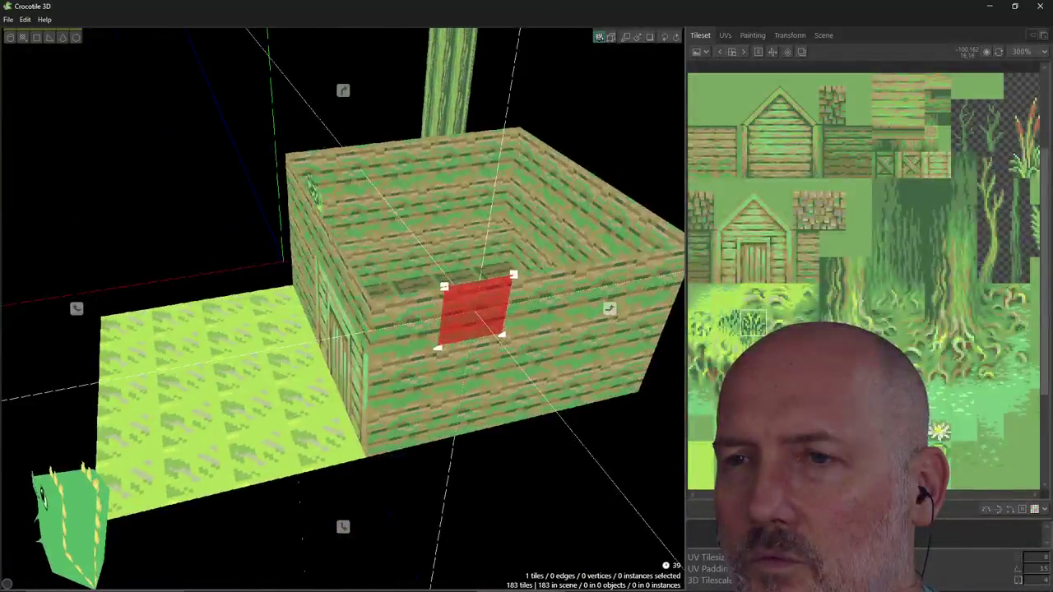
key("alt+Tab")
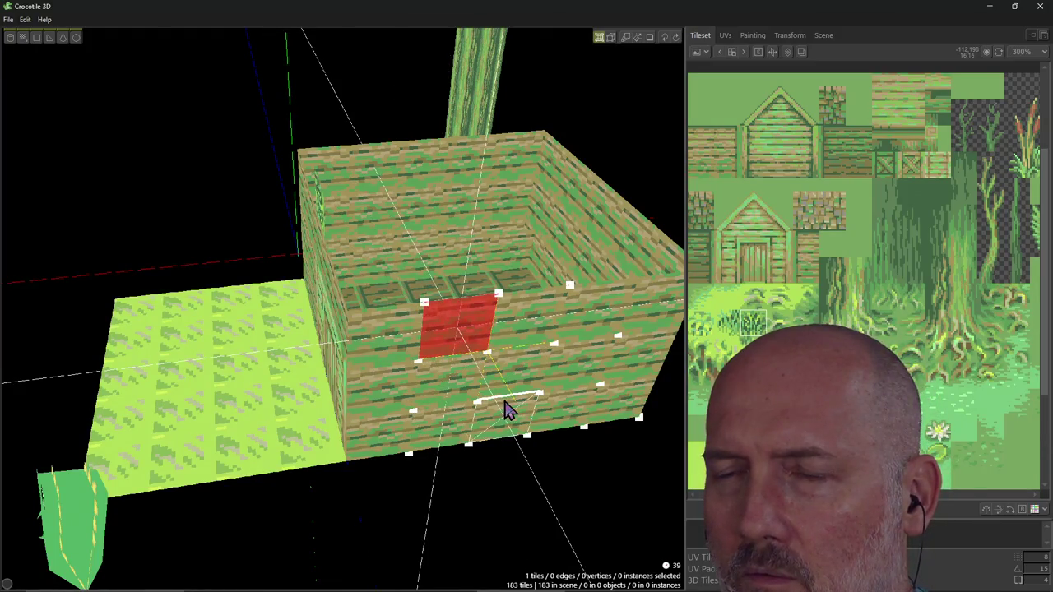
key("r")
key("r")
key("r")
key("r")
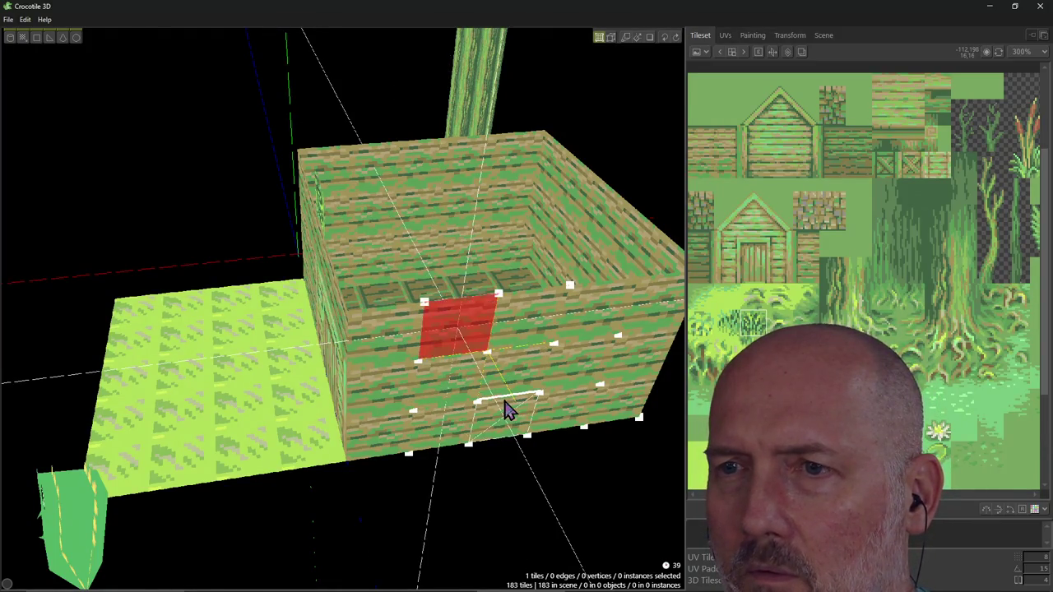
Rotate the selected wall tile 90 degrees with R, then deselect it.
mouse_move(505, 412)
right_mouse_down()
mouse_move(428, 387)
mouse_move(354, 387)
mouse_move(446, 371)
right_mouse_up()
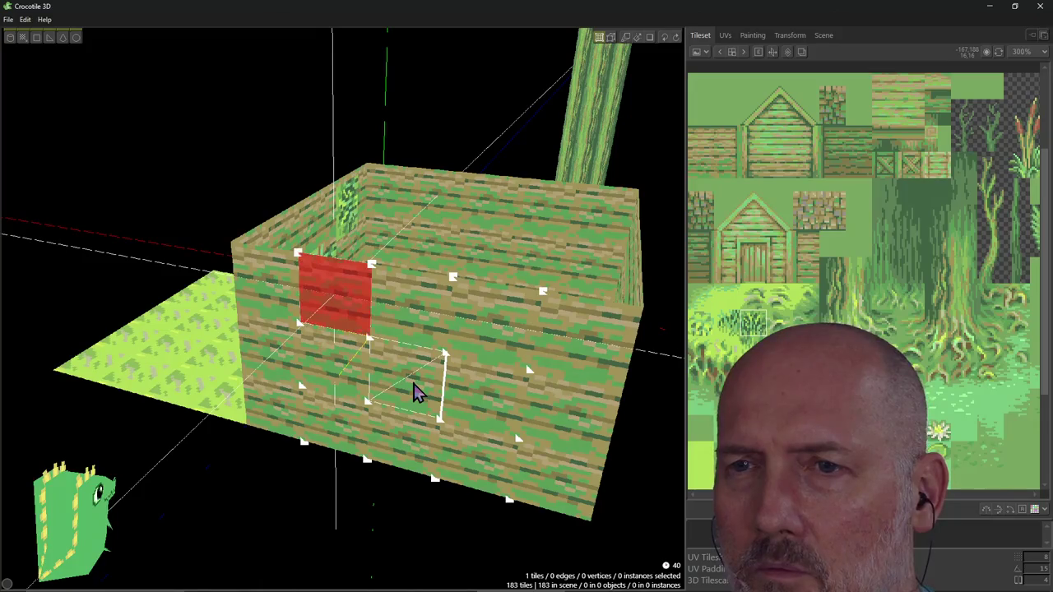
key("r")
key("r")
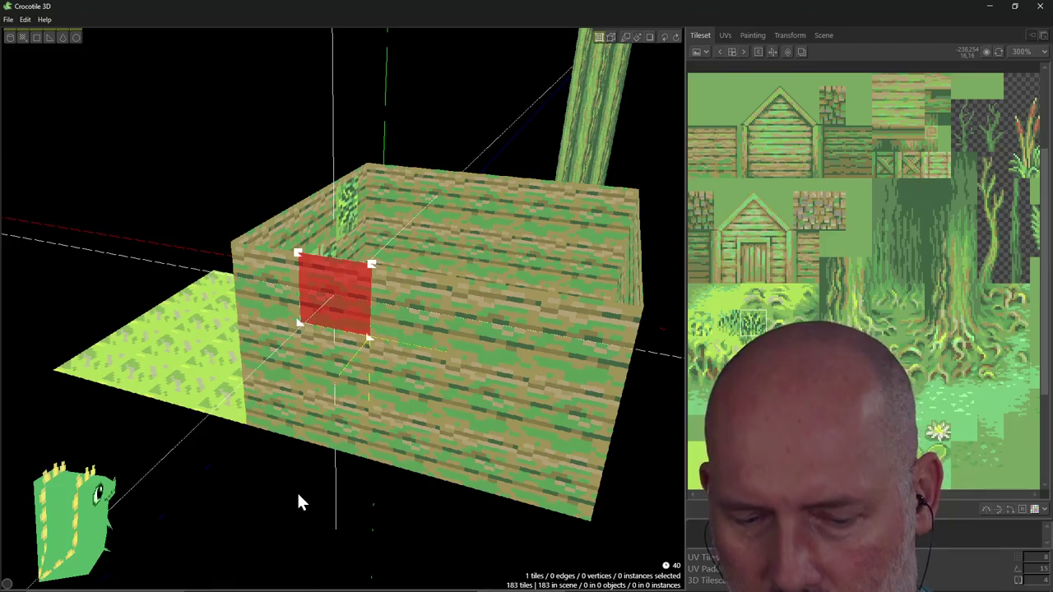
left_click(316, 463)
Switch to tile-placing mode and orbit to look down into the box.
right_click_drag(319, 467, 311, 487)
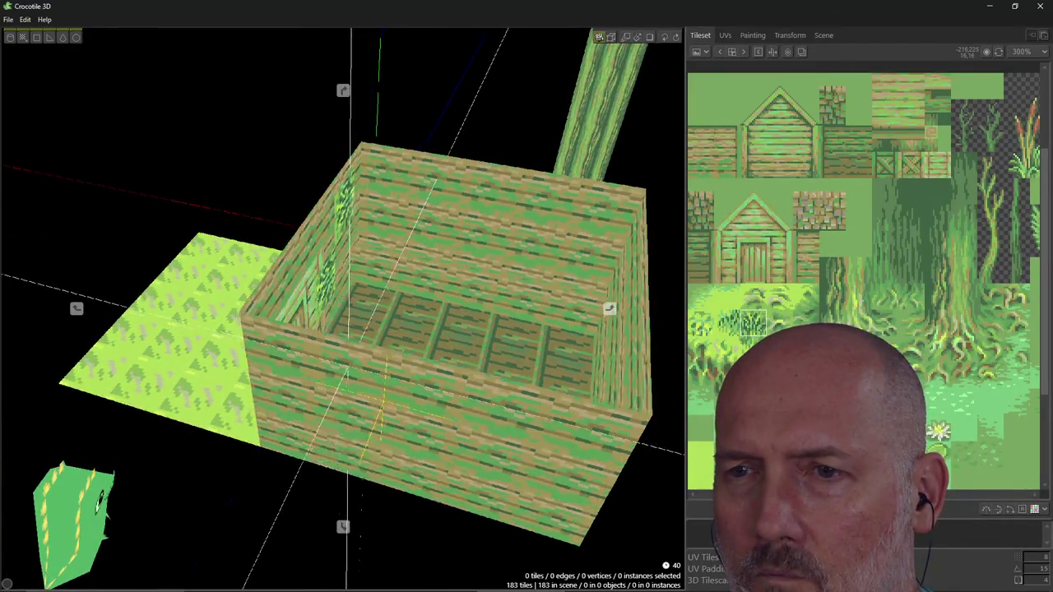
right_click_drag(190, 586, 190, 586)
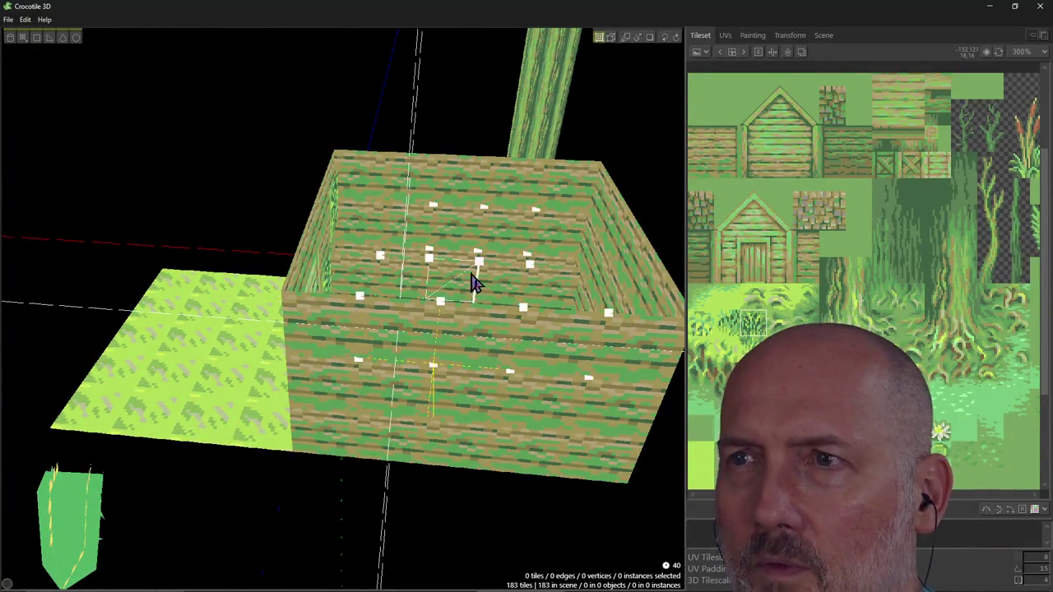
left_click(600, 41)
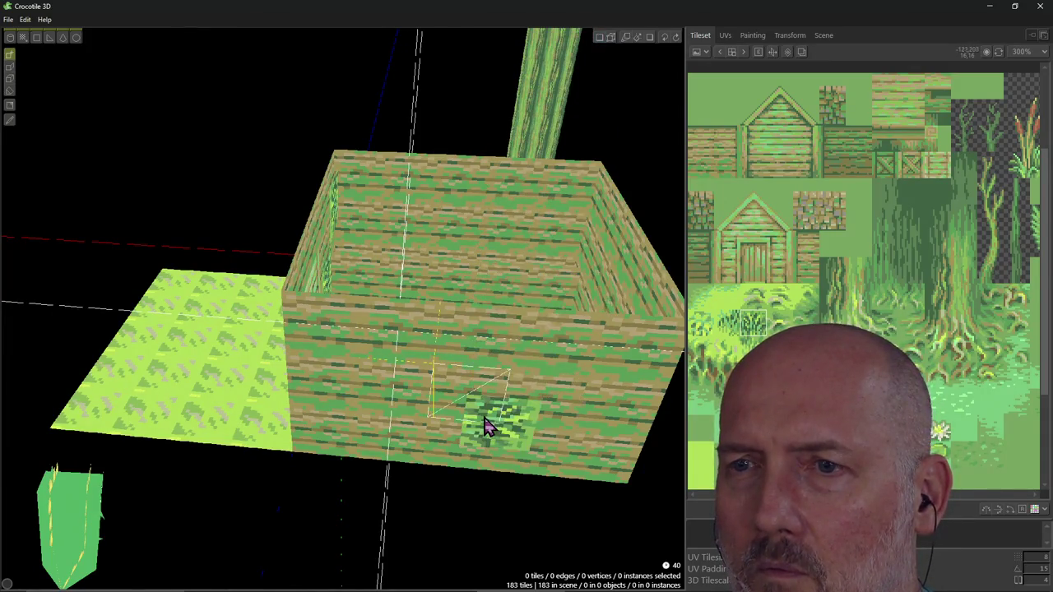
right_click_drag(485, 424, 510, 469)
right_click_drag(494, 412, 484, 393)
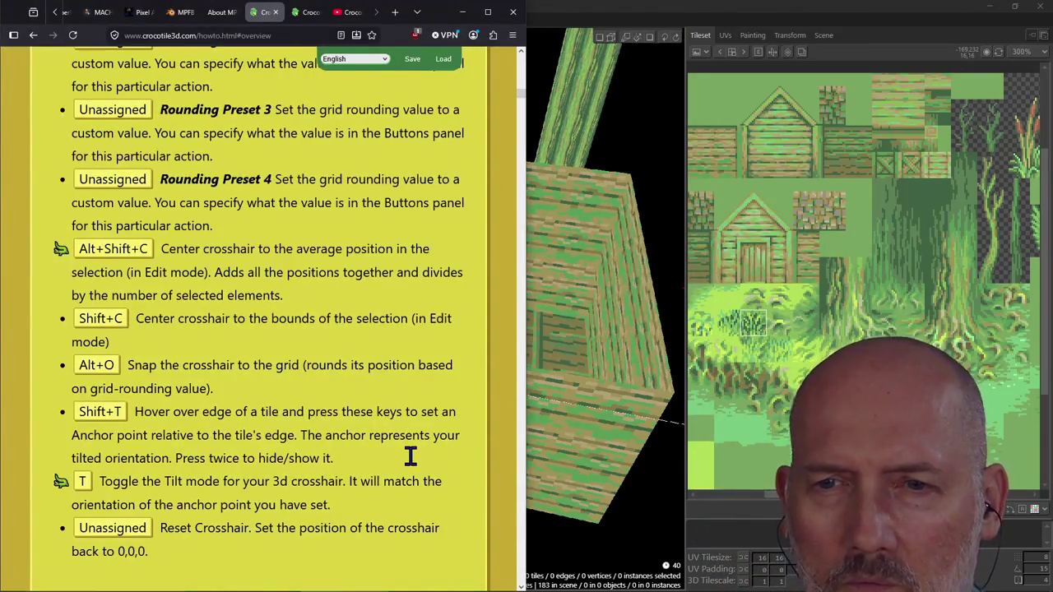
Scroll the crocotile3d.com how-to page to the Crosshair Controls section and reread it.
scroll(270, 399, "up", 2)
scroll(269, 399, "up", 2)
scroll(271, 400, "up", 2)
scroll(275, 402, "down", 3)
scroll(275, 401, "down", 3)
scroll(275, 402, "down", 1)
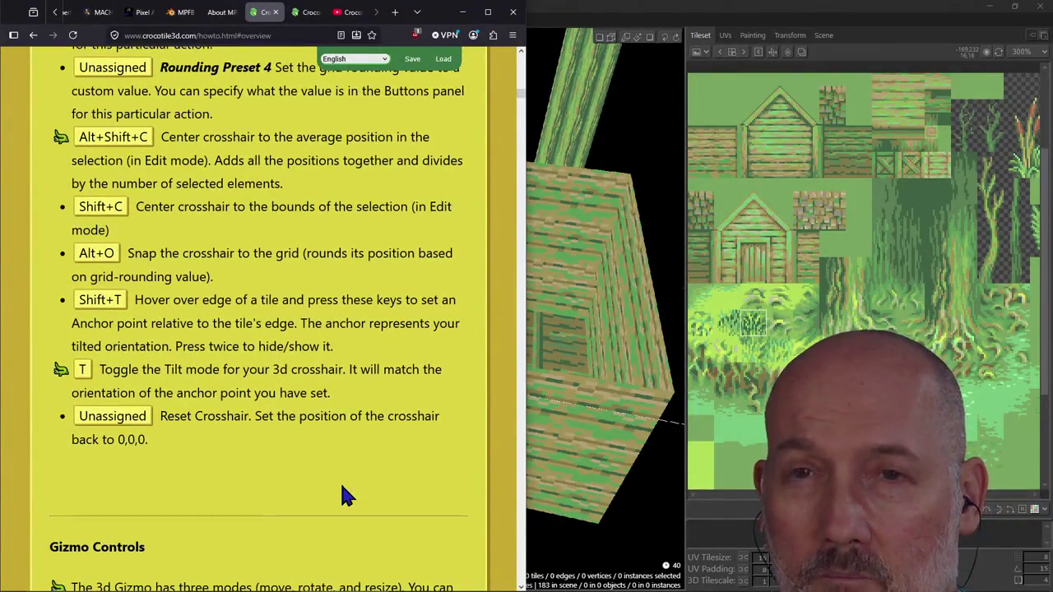
scroll(345, 494, "up", 4)
scroll(342, 488, "up", 2)
scroll(342, 488, "up", 1)
scroll(341, 486, "up", 2)
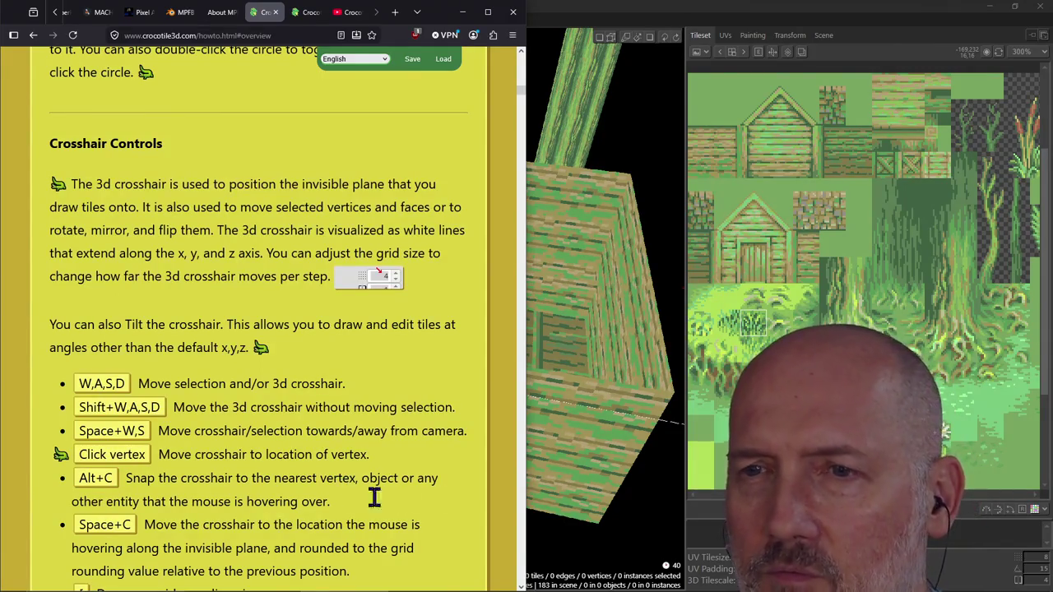
scroll(442, 477, "down", 1)
scroll(442, 477, "down", 2)
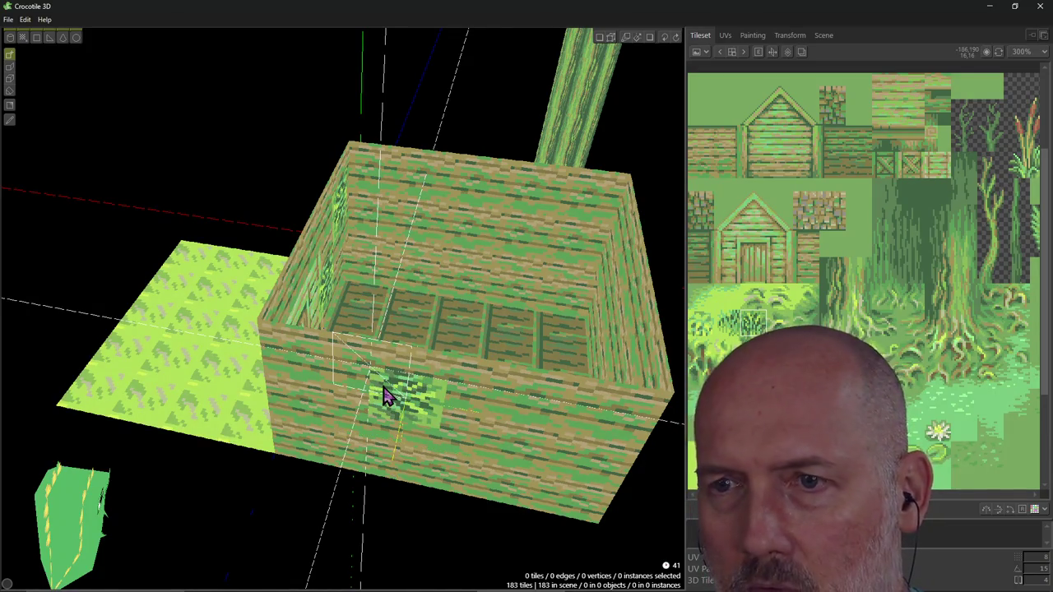
Orbit from the front wall to a steep top-down view into the box, then switch to the docs.
mouse_move(435, 442)
right_mouse_down()
mouse_move(436, 329)
mouse_move(432, 447)
right_mouse_up()
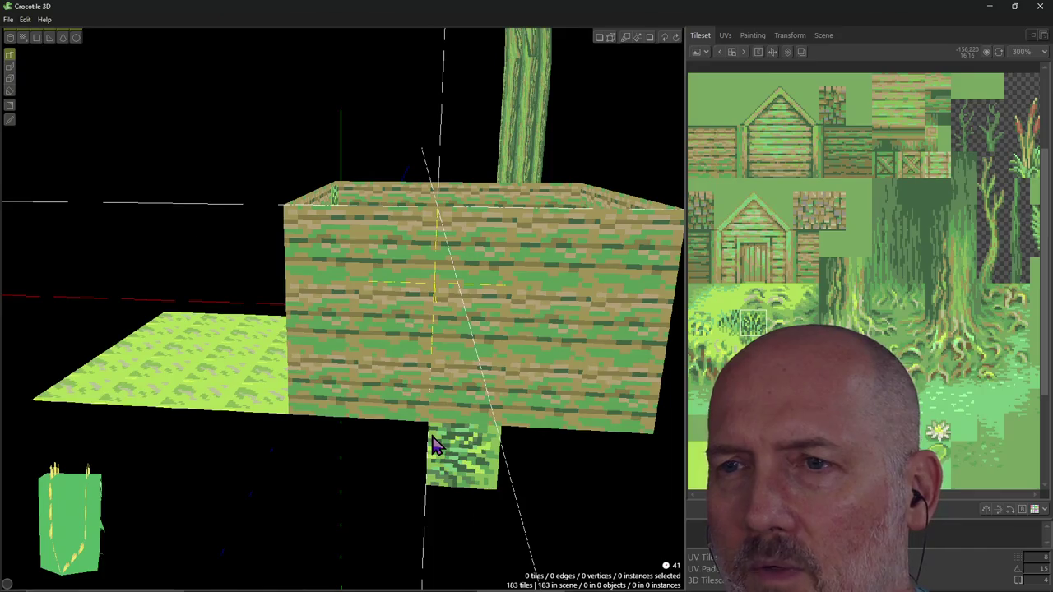
mouse_move(466, 391)
right_mouse_down()
mouse_move(492, 334)
mouse_move(418, 404)
right_mouse_up()
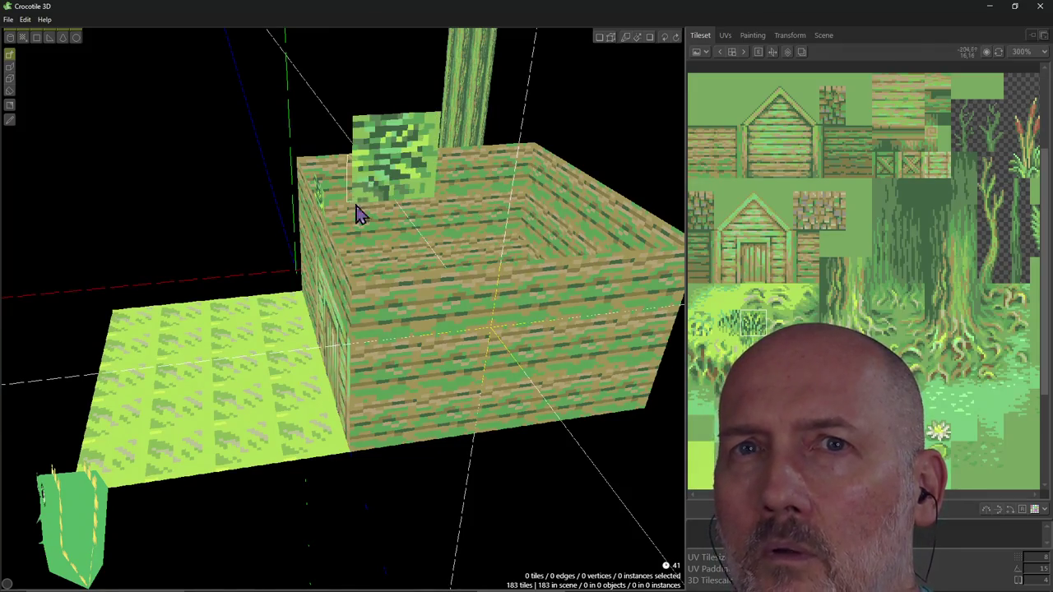
mouse_move(470, 242)
right_mouse_down()
mouse_move(444, 272)
mouse_move(461, 214)
mouse_move(529, 319)
mouse_move(572, 328)
right_mouse_up()
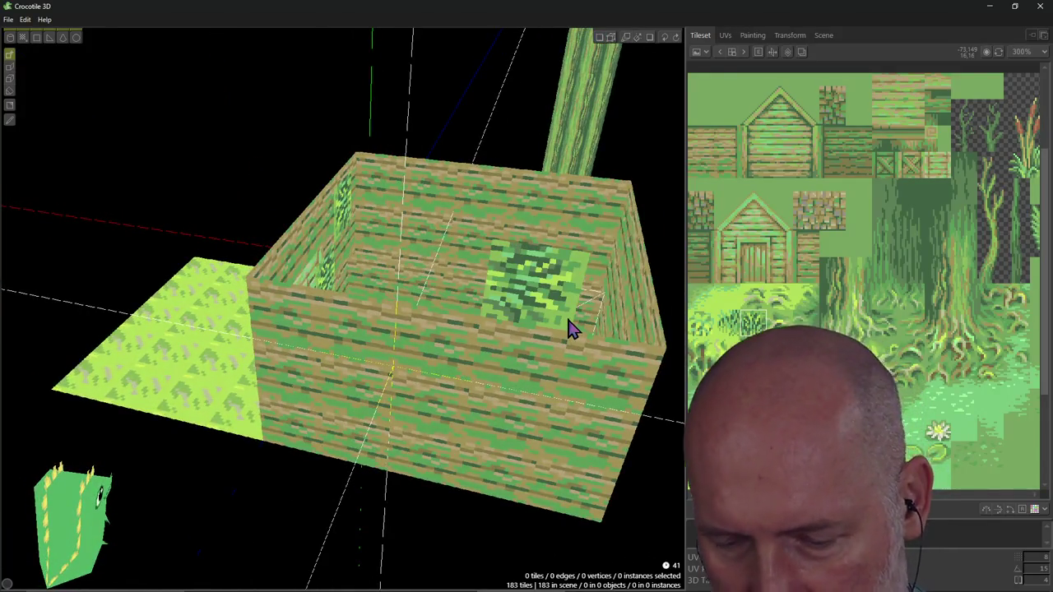
mouse_move(466, 404)
right_mouse_down()
mouse_move(461, 387)
mouse_move(465, 423)
right_mouse_up()
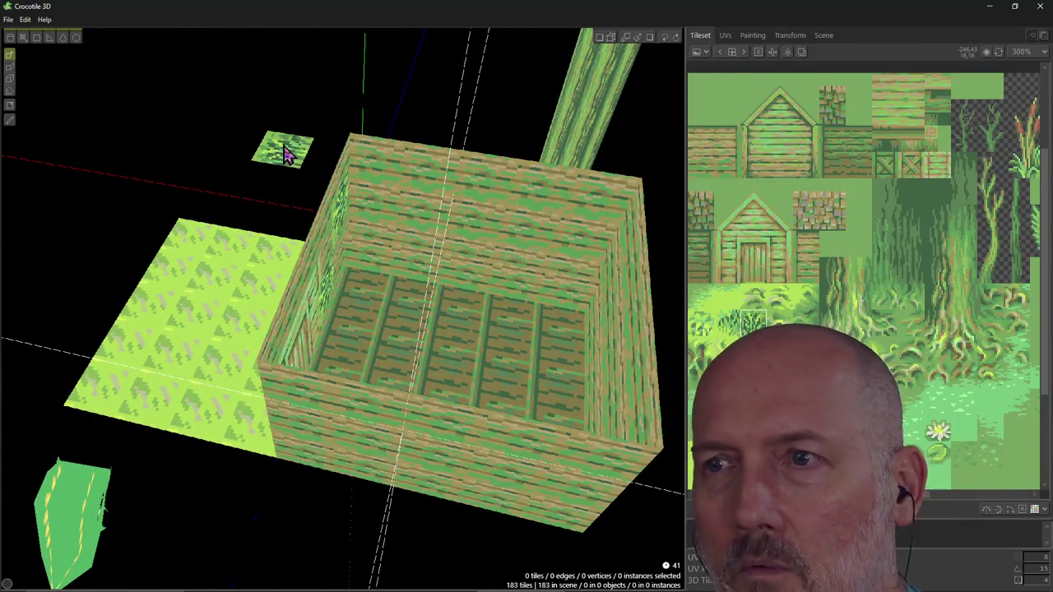
mouse_move(284, 153)
right_mouse_down()
mouse_move(288, 177)
mouse_move(278, 161)
right_mouse_up()
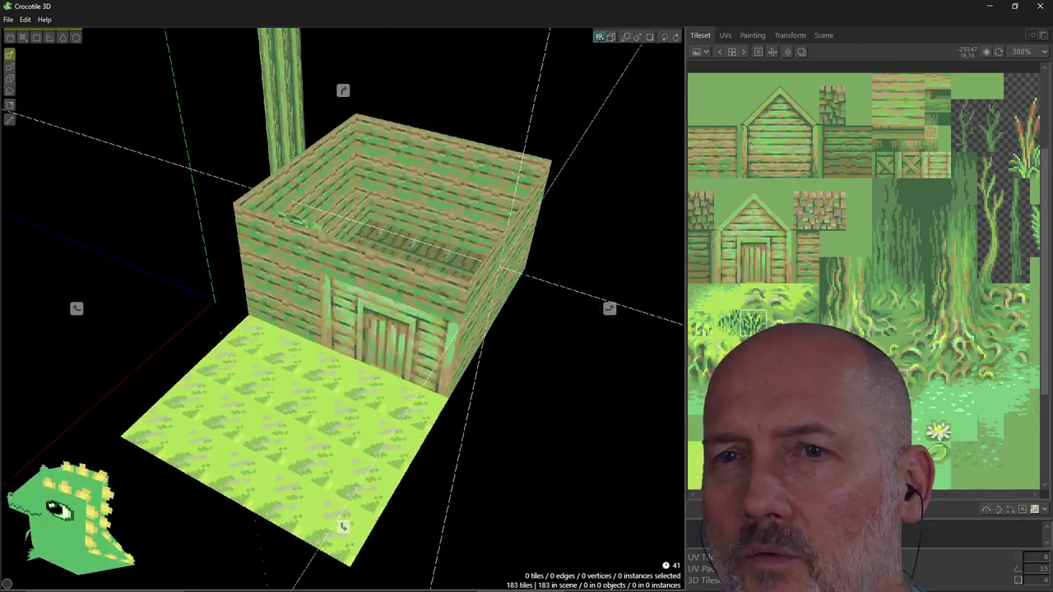
key("alt+Tab")
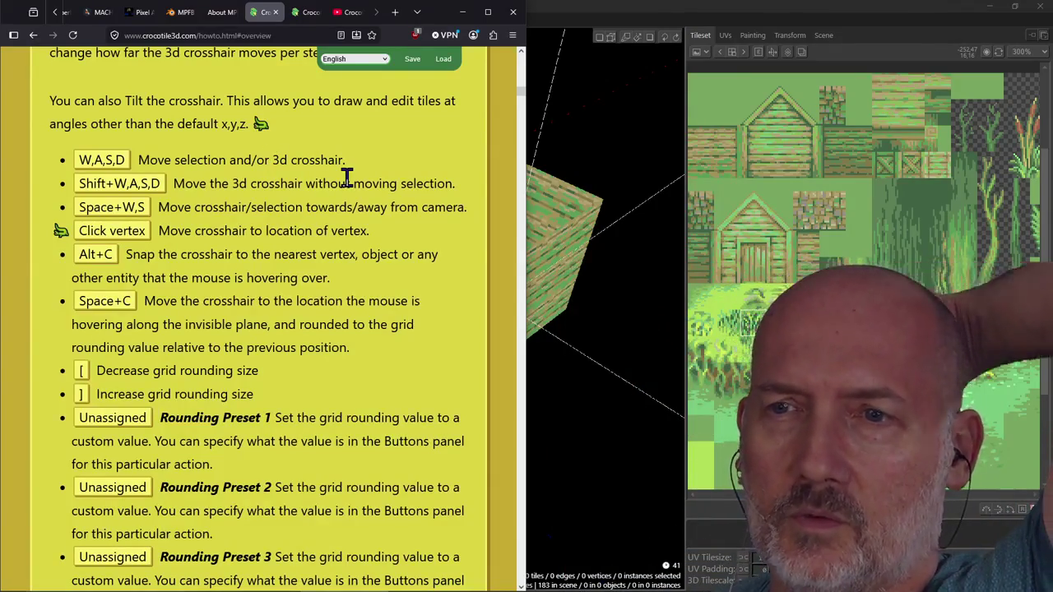
Scroll through the crosshair shortcut entries on the how-to page.
scroll(346, 176, "down", 2)
scroll(346, 176, "down", 1)
scroll(346, 178, "up", 2)
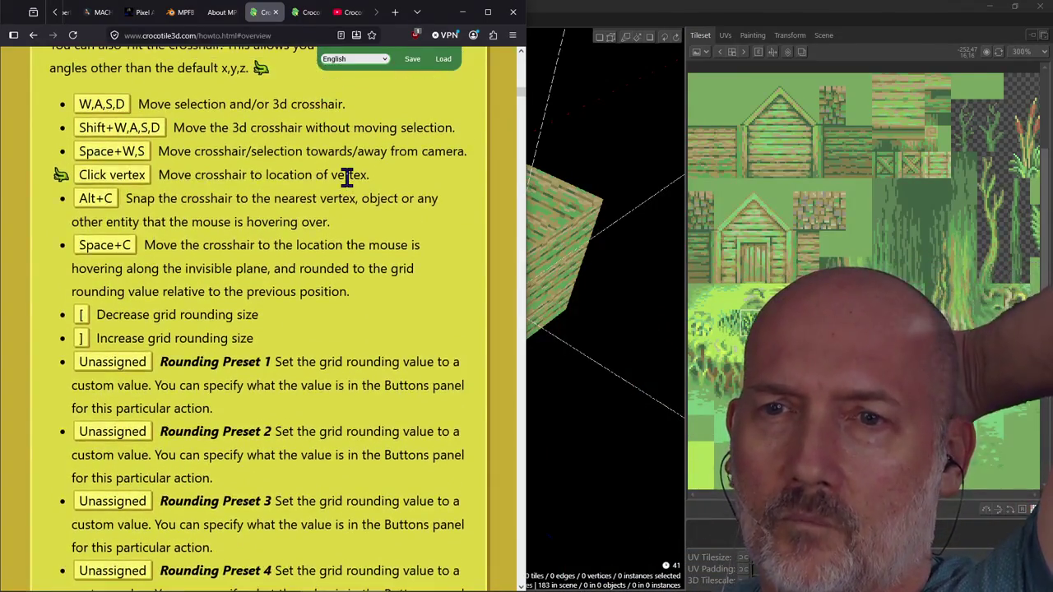
scroll(345, 176, "up", 2)
scroll(348, 181, "down", 2)
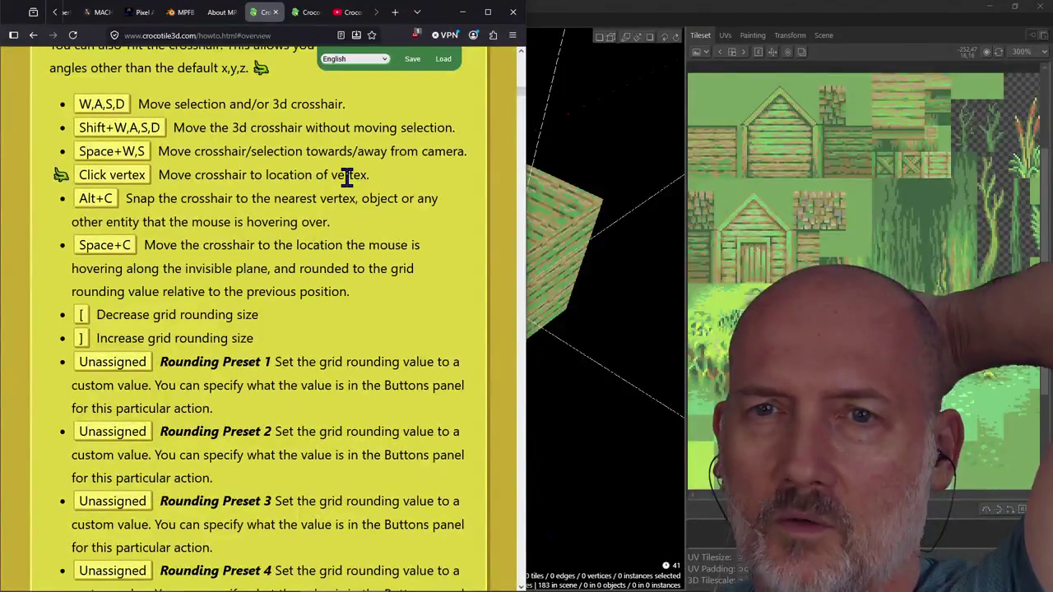
scroll(349, 185, "down", 2)
scroll(347, 180, "down", 2)
scroll(347, 177, "down", 3)
scroll(347, 177, "down", 3)
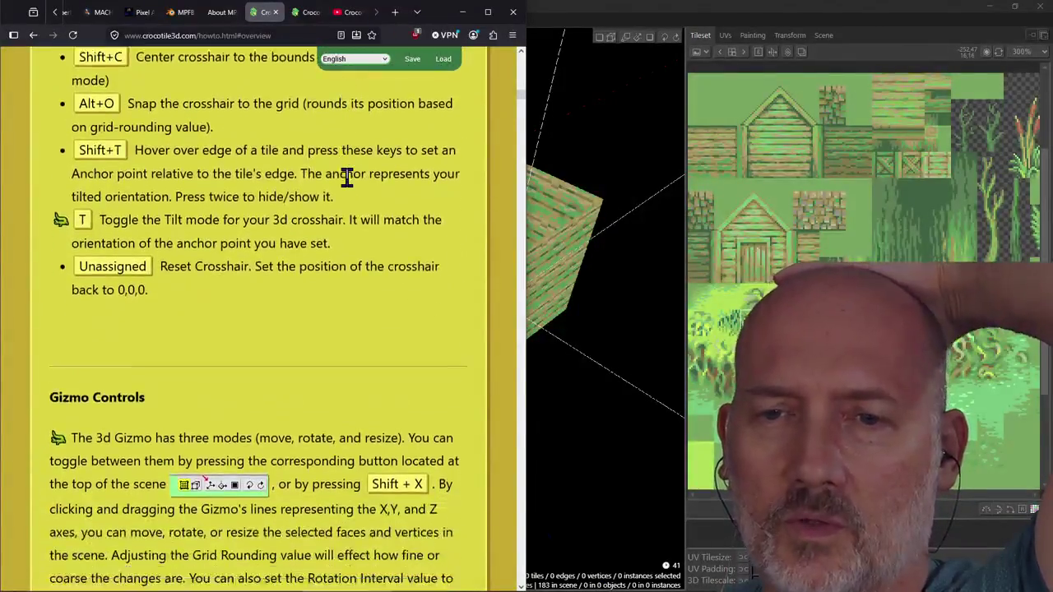
scroll(348, 177, "down", 3)
scroll(348, 177, "down", 1)
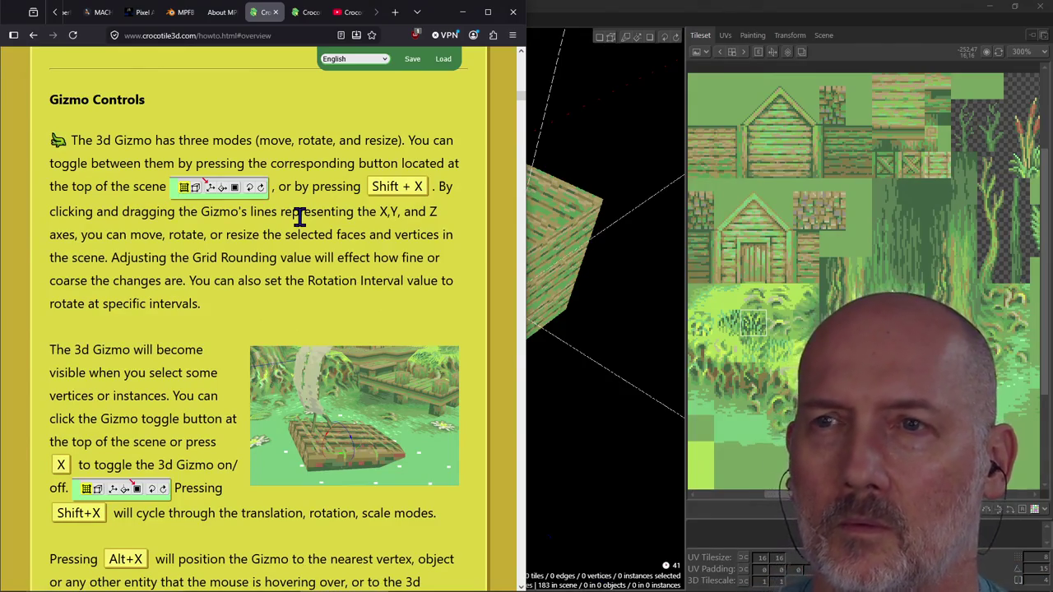
Read the Gizmo Controls list down to just above Draw Mode, then return to Crocotile 3D.
scroll(299, 216, "down", 2)
scroll(299, 216, "down", 2)
scroll(302, 228, "up", 3)
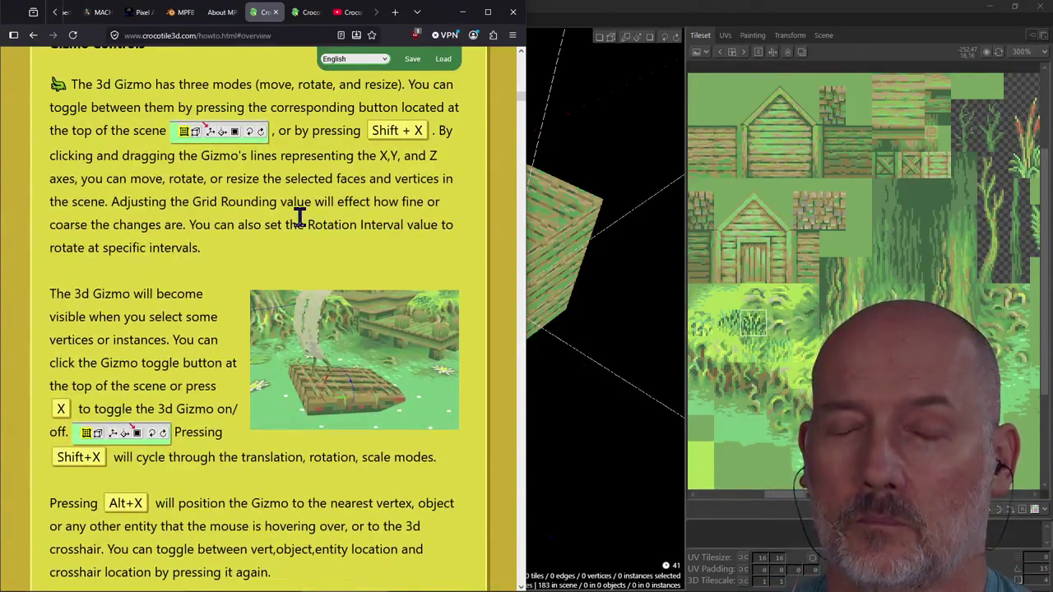
scroll(299, 216, "down", 1)
scroll(301, 219, "down", 1)
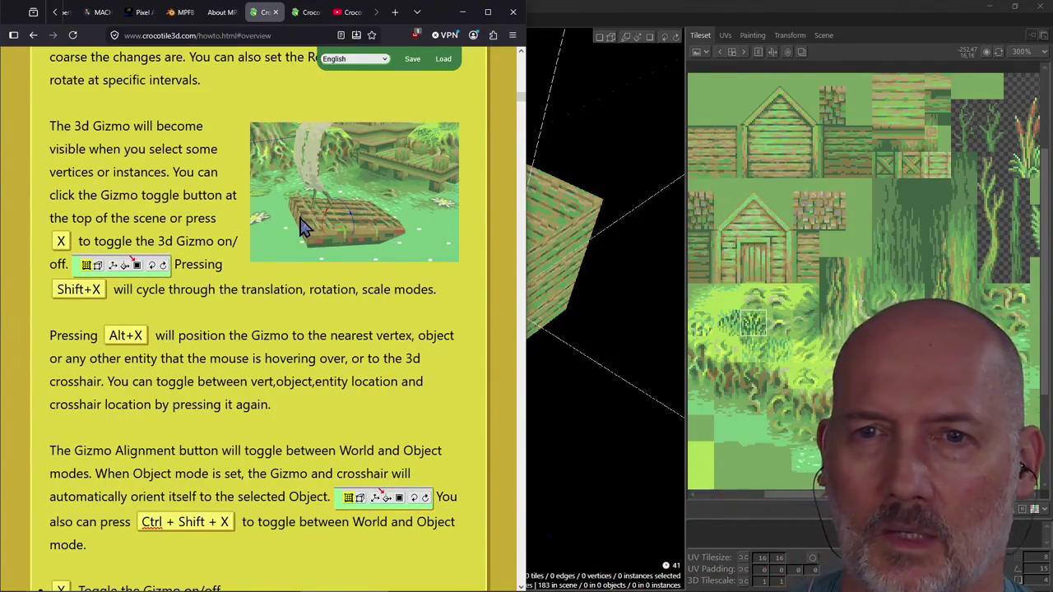
scroll(325, 354, "down", 1)
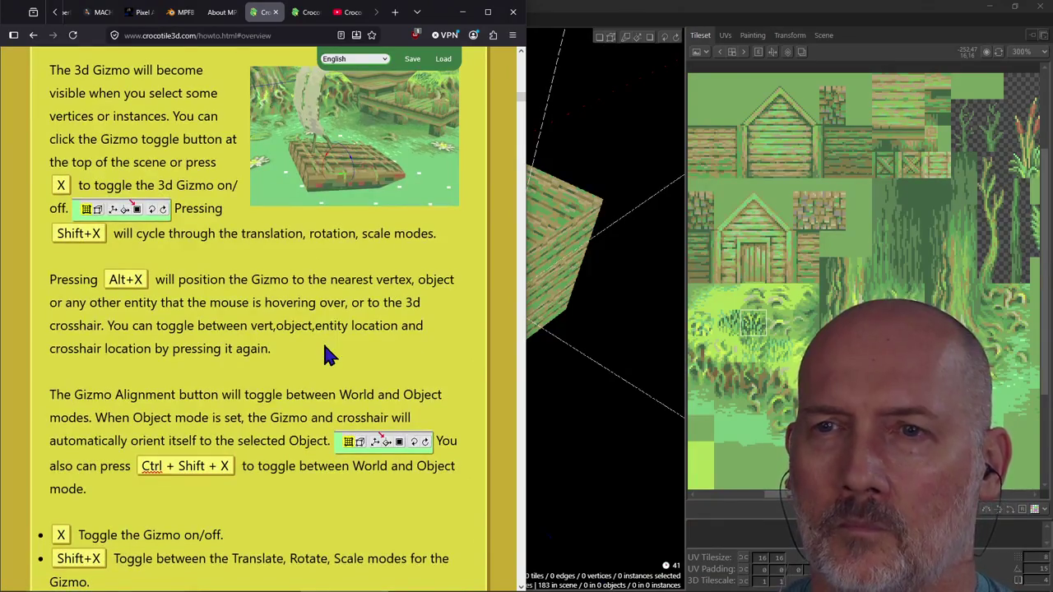
scroll(325, 352, "down", 1)
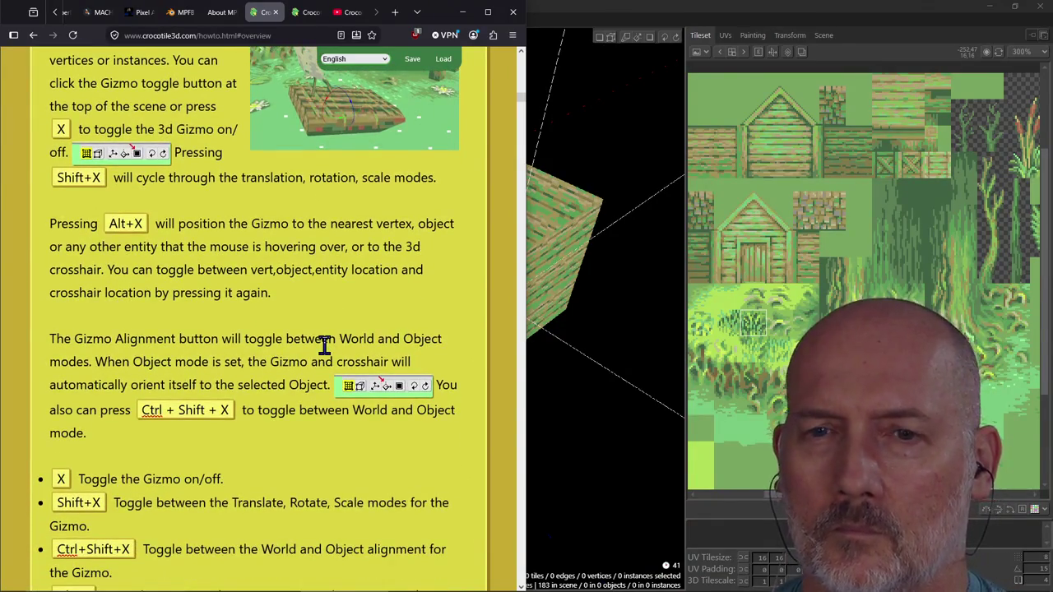
scroll(325, 346, "down", 3)
scroll(325, 346, "down", 1)
scroll(325, 346, "down", 1)
scroll(325, 346, "down", 1)
scroll(325, 346, "down", 1)
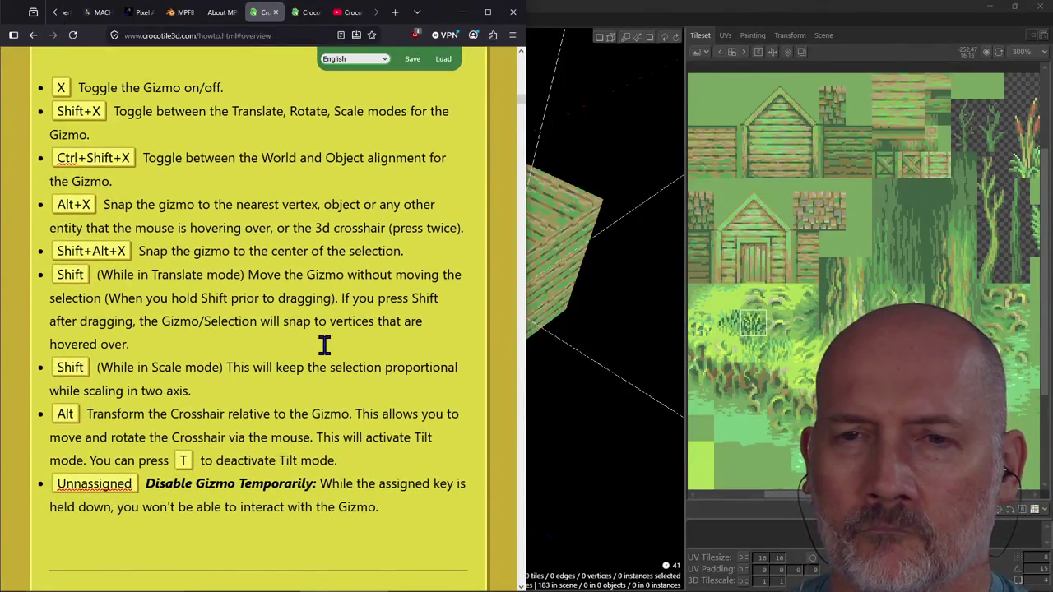
scroll(325, 345, "down", 1)
scroll(325, 346, "up", 1)
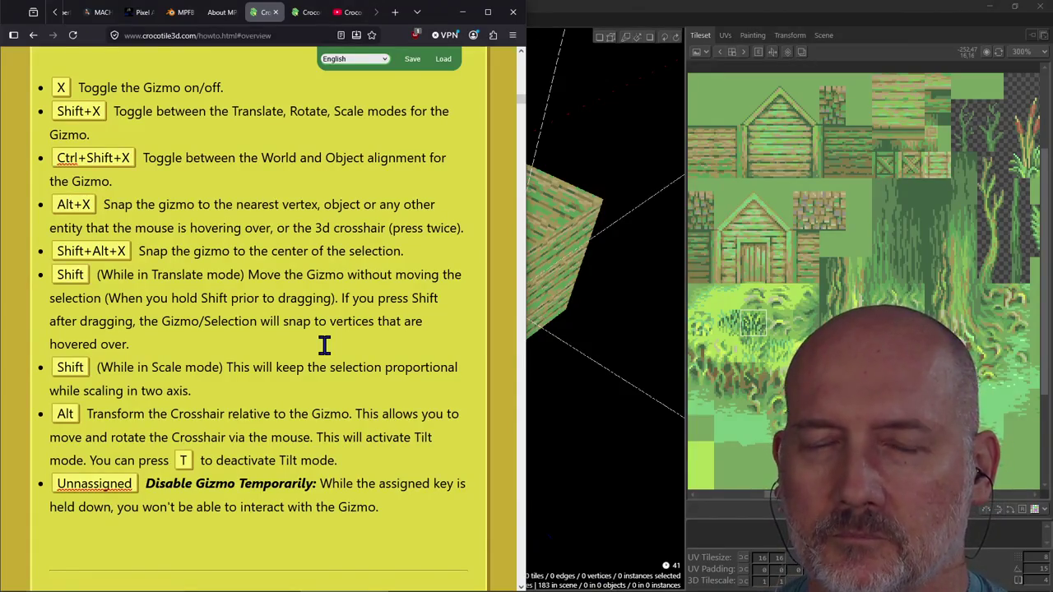
scroll(325, 345, "up", 1)
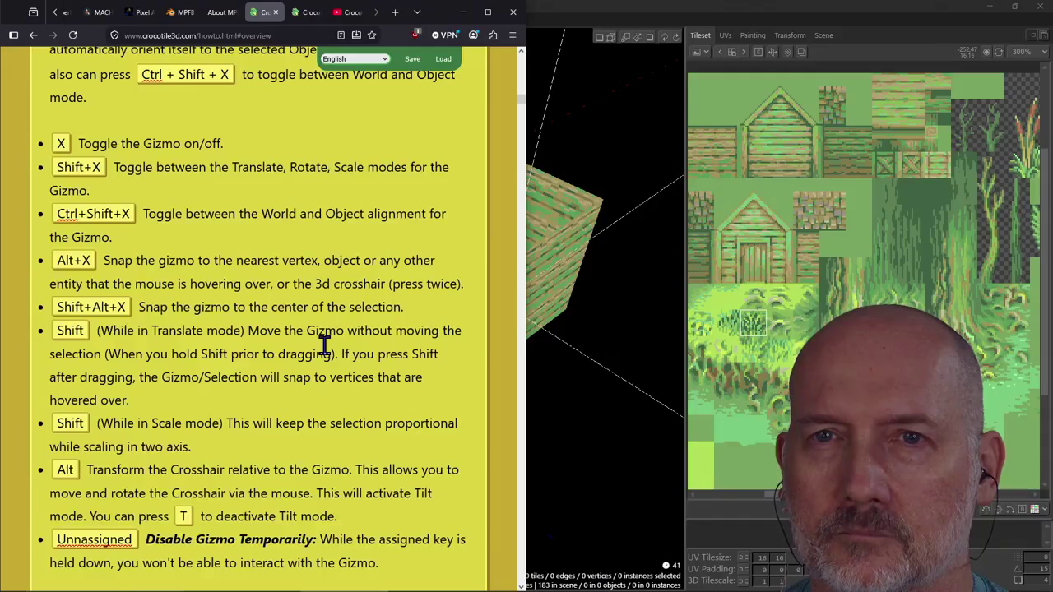
scroll(325, 346, "up", 3)
scroll(325, 346, "up", 6)
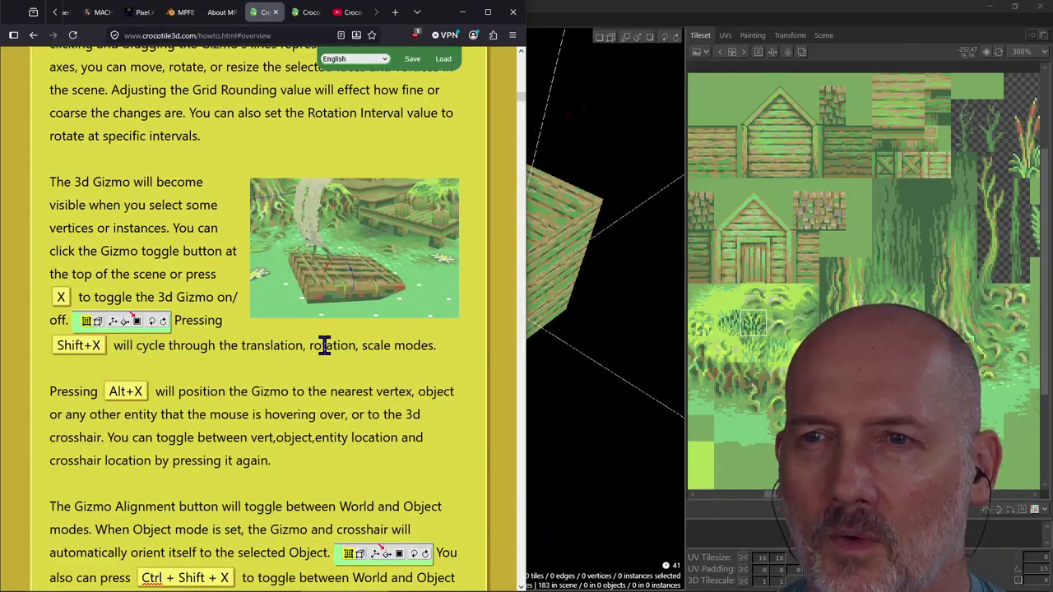
scroll(325, 346, "up", 3)
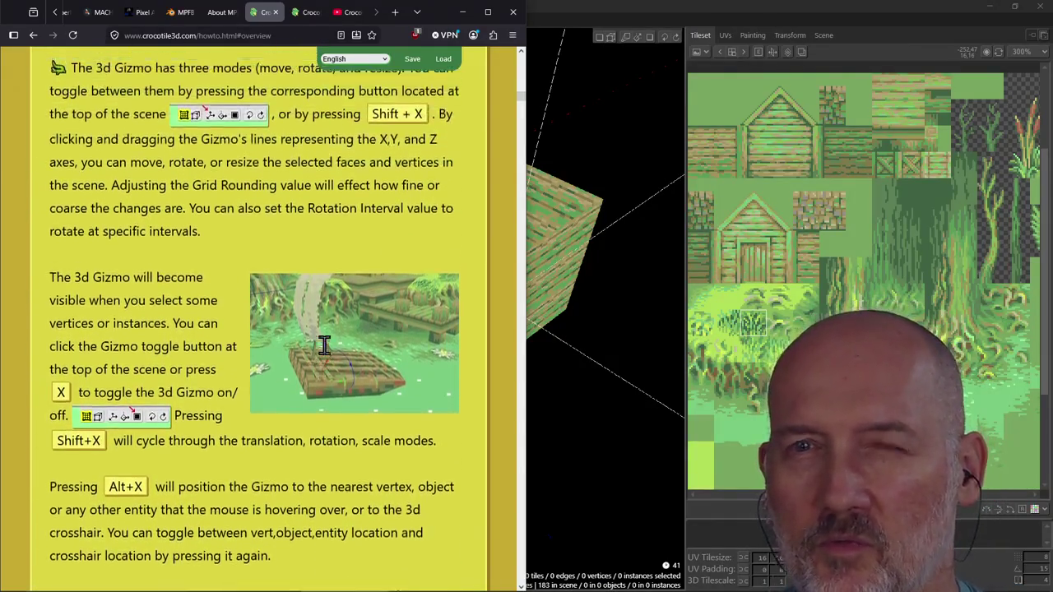
scroll(325, 354, "down", 1)
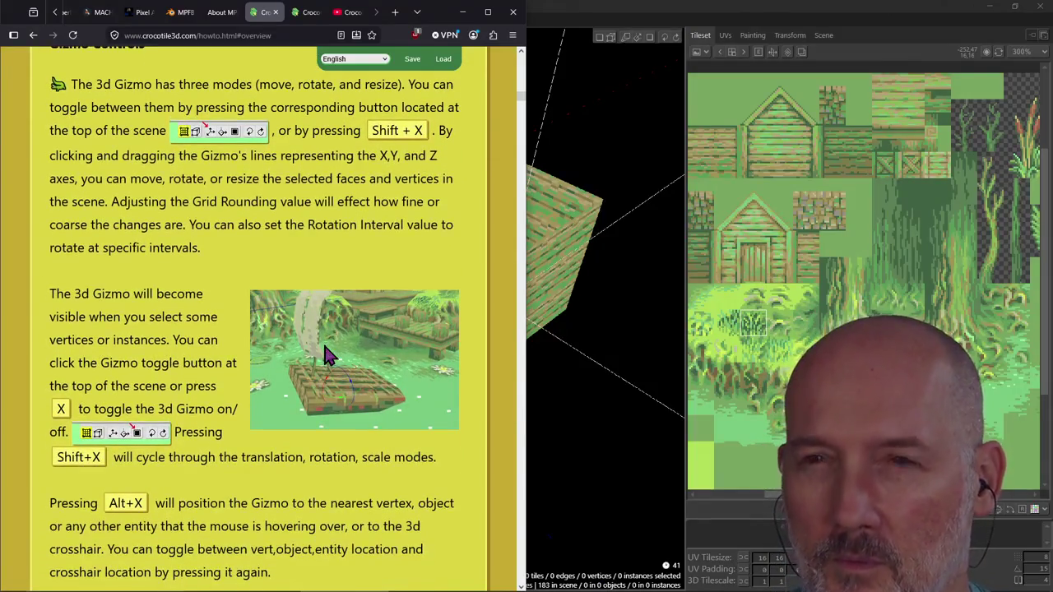
scroll(325, 353, "down", 1)
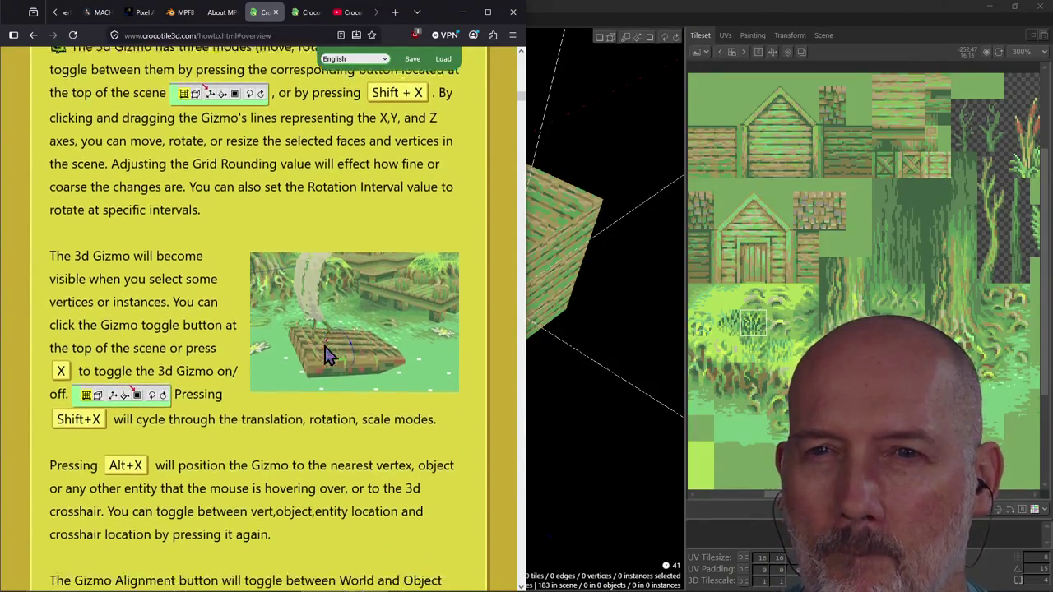
scroll(325, 354, "down", 1)
scroll(325, 354, "down", 1)
scroll(327, 356, "down", 1)
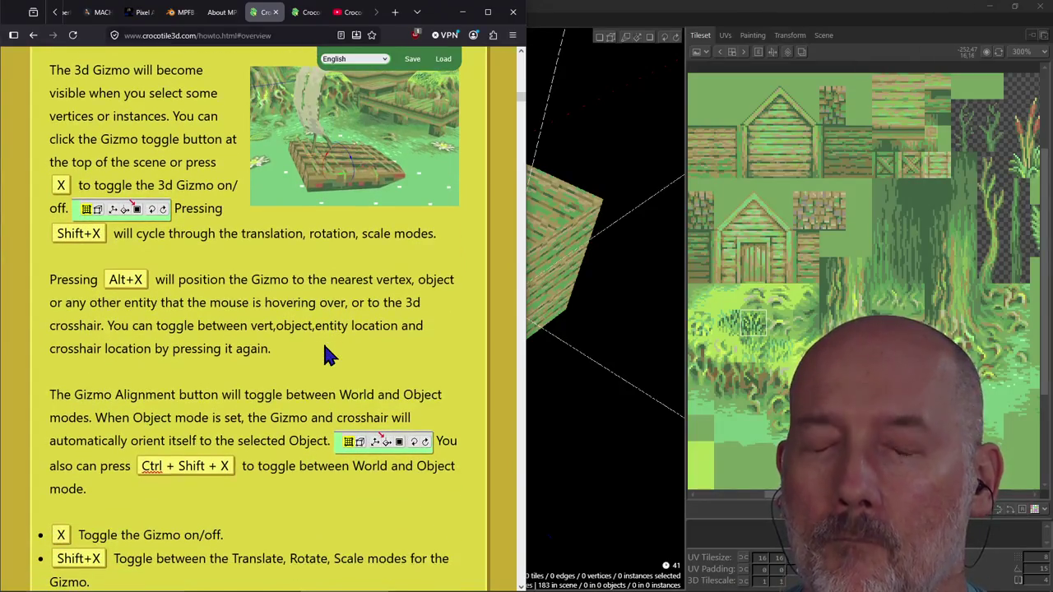
scroll(325, 354, "down", 1)
scroll(325, 353, "down", 5)
scroll(325, 352, "down", 2)
scroll(324, 345, "down", 3)
scroll(324, 346, "down", 1)
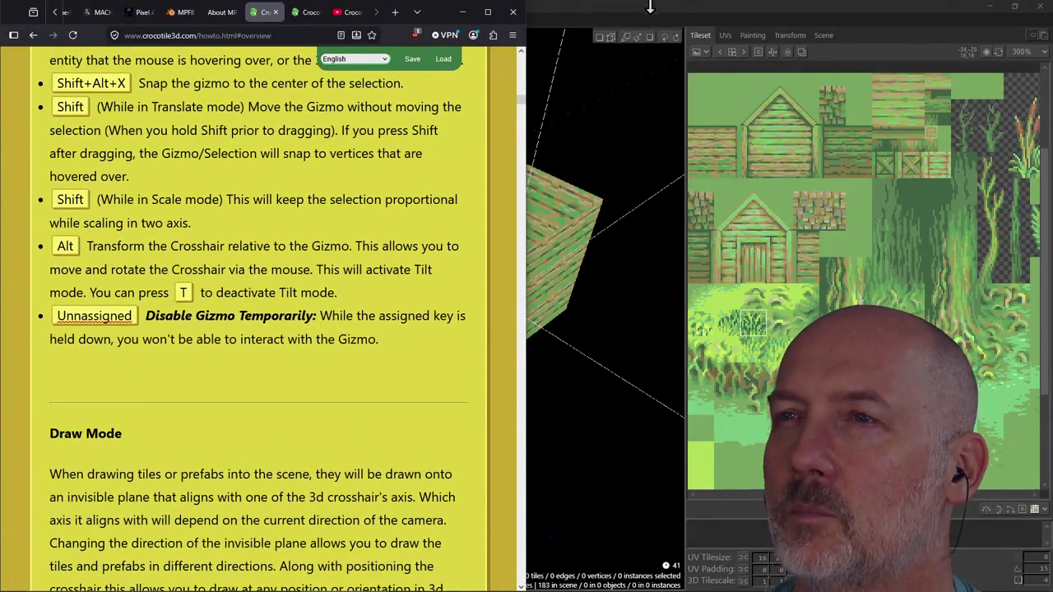
left_click(651, 7)
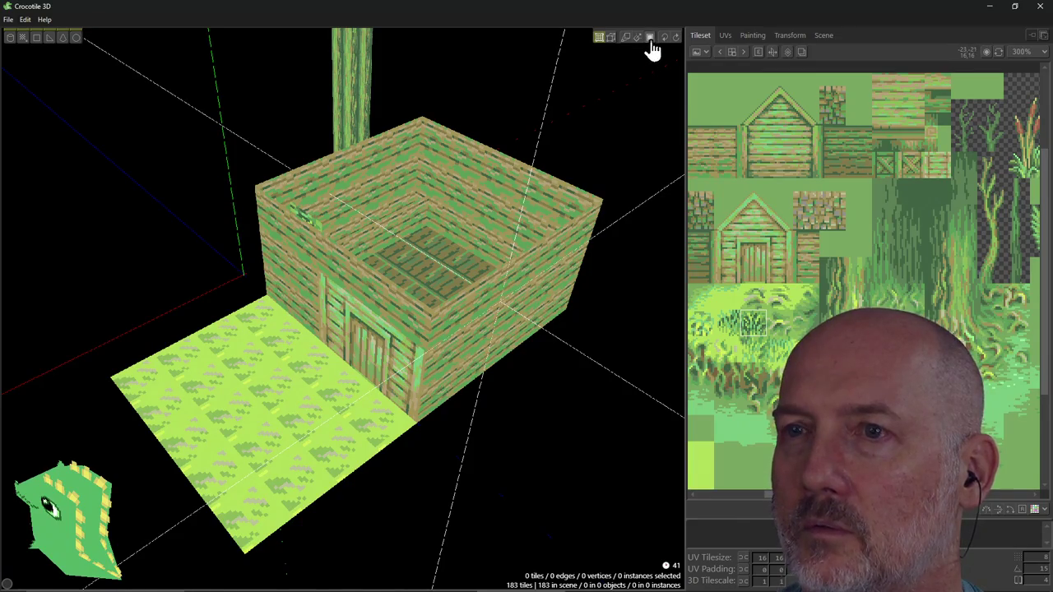
Turn on gizmo editing, select the right wall's 20 vertices, and orbit before reopening the docs.
left_click(649, 40)
left_click(520, 349)
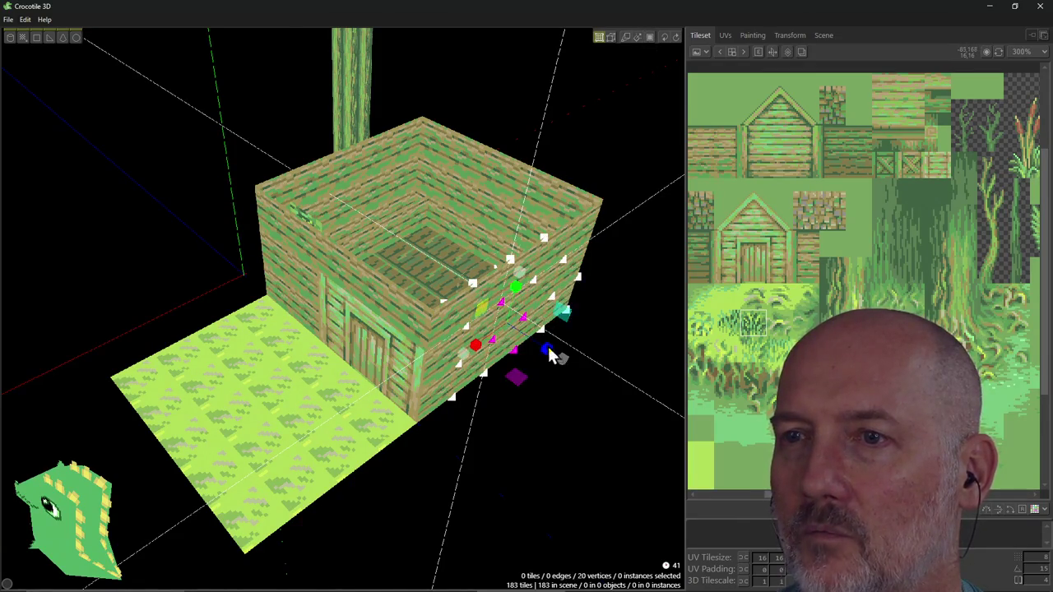
mouse_move(580, 409)
right_mouse_down()
mouse_move(502, 380)
mouse_move(469, 350)
right_mouse_up()
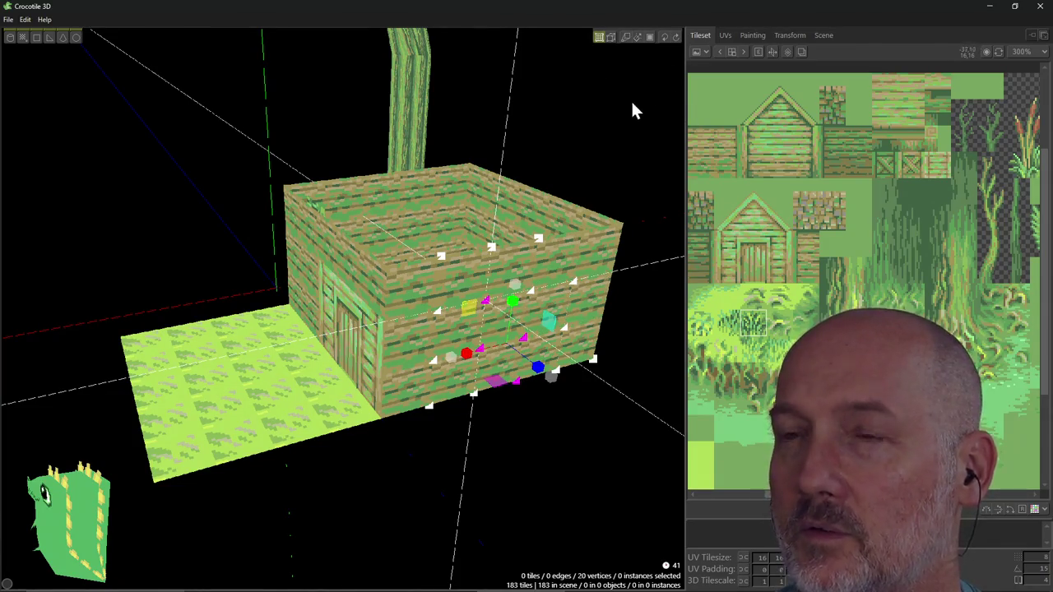
right_click_drag(600, 171, 596, 168)
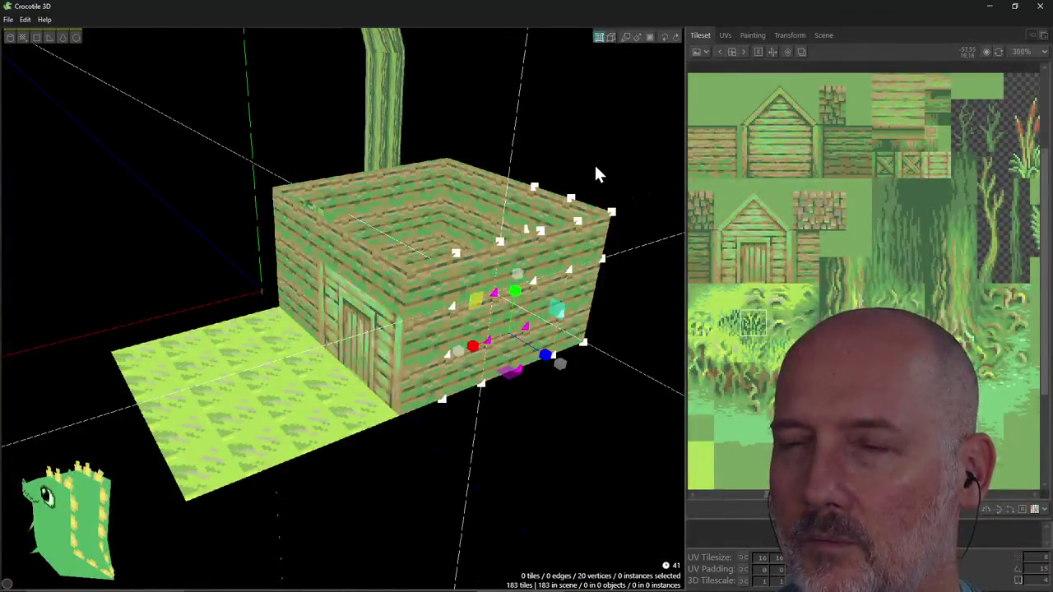
key("alt+Tab")
scroll(280, 288, "up", 2)
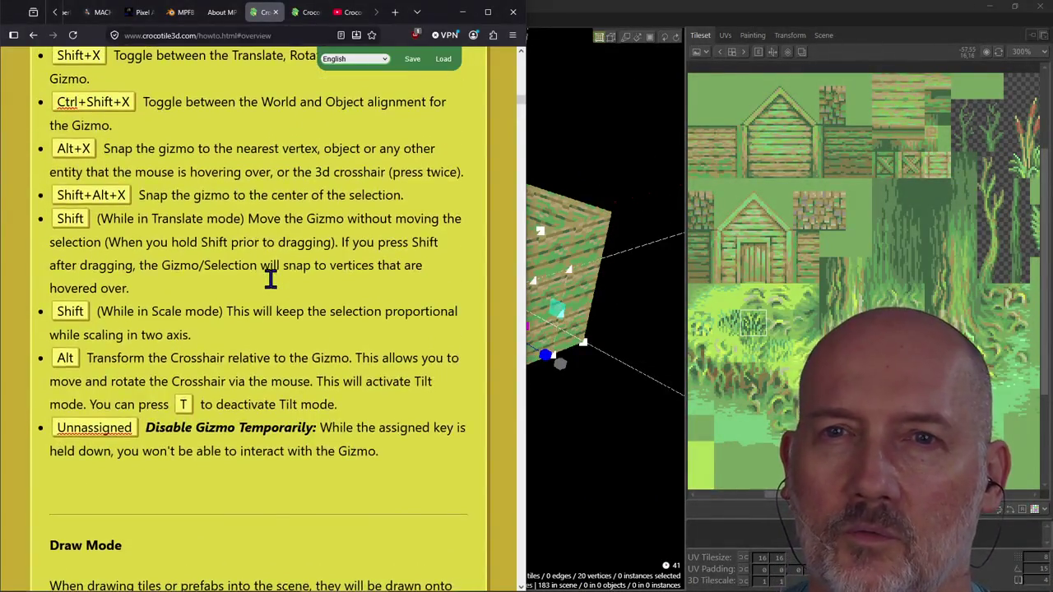
Scroll up the gizmo shortcut list, then toggle windows and end on the Crocotile 3D scene.
scroll(269, 276, "up", 2)
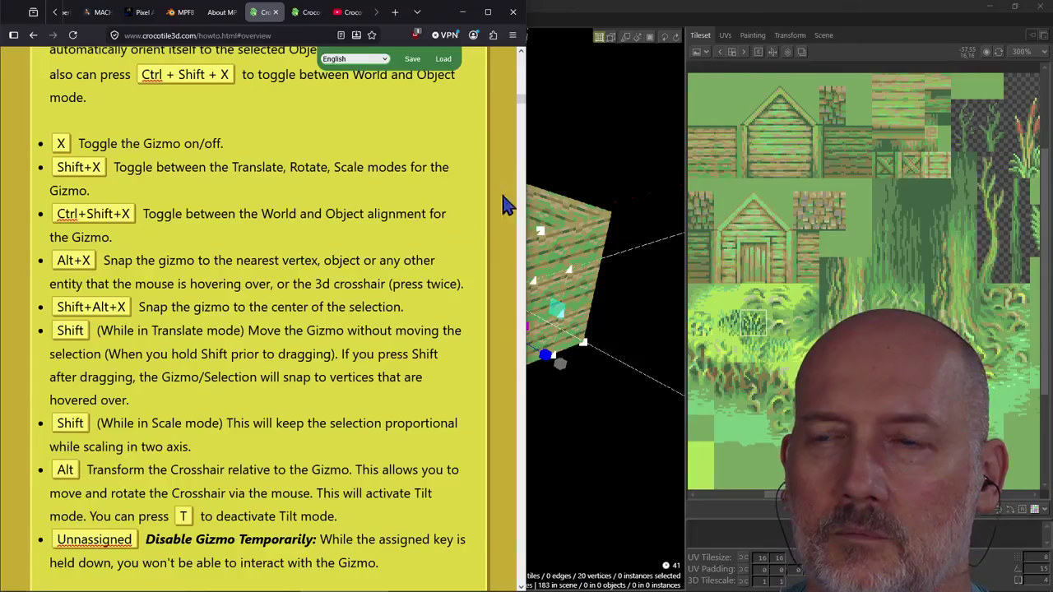
key("alt+Tab")
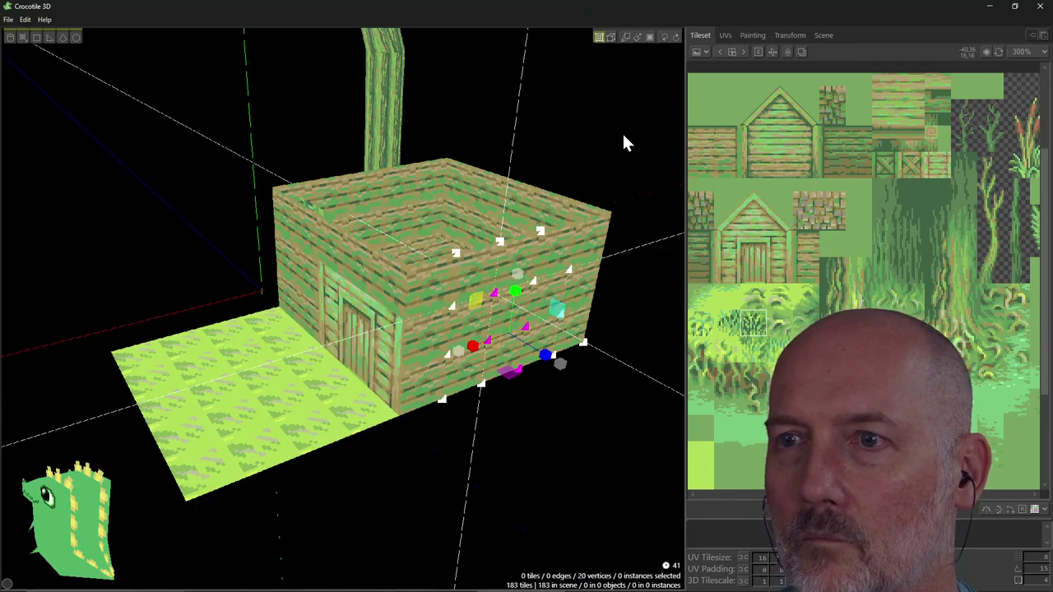
key("alt+Tab")
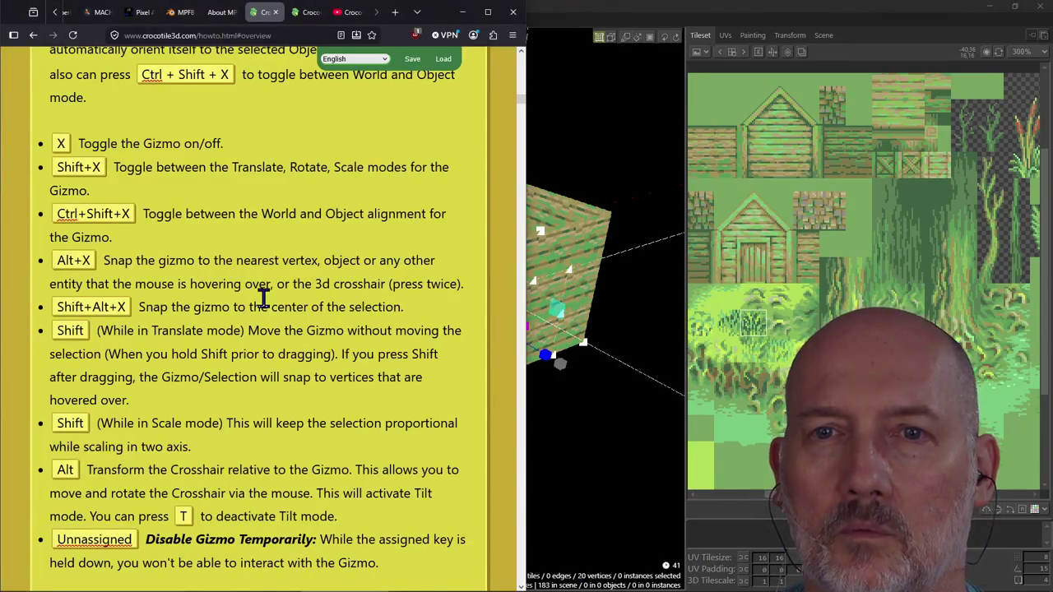
key("alt+Tab")
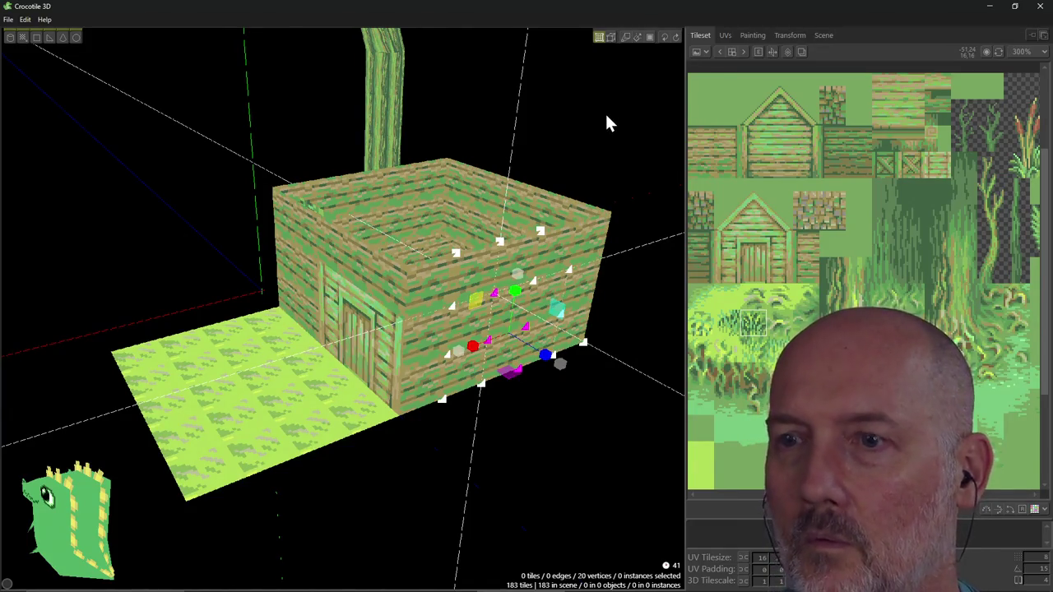
key("p")
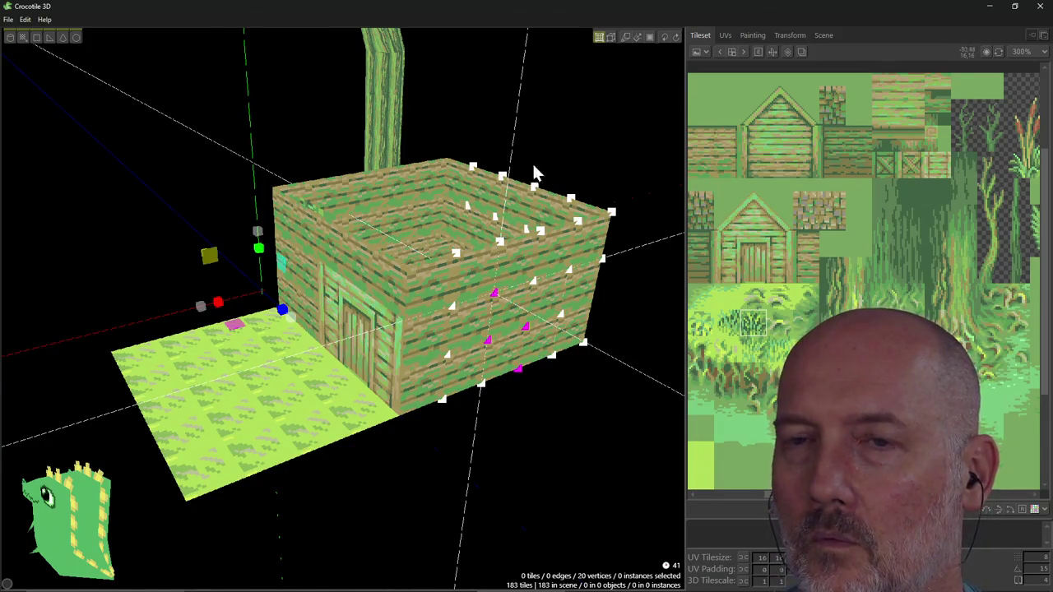
right_click_drag(549, 165, 300, 344)
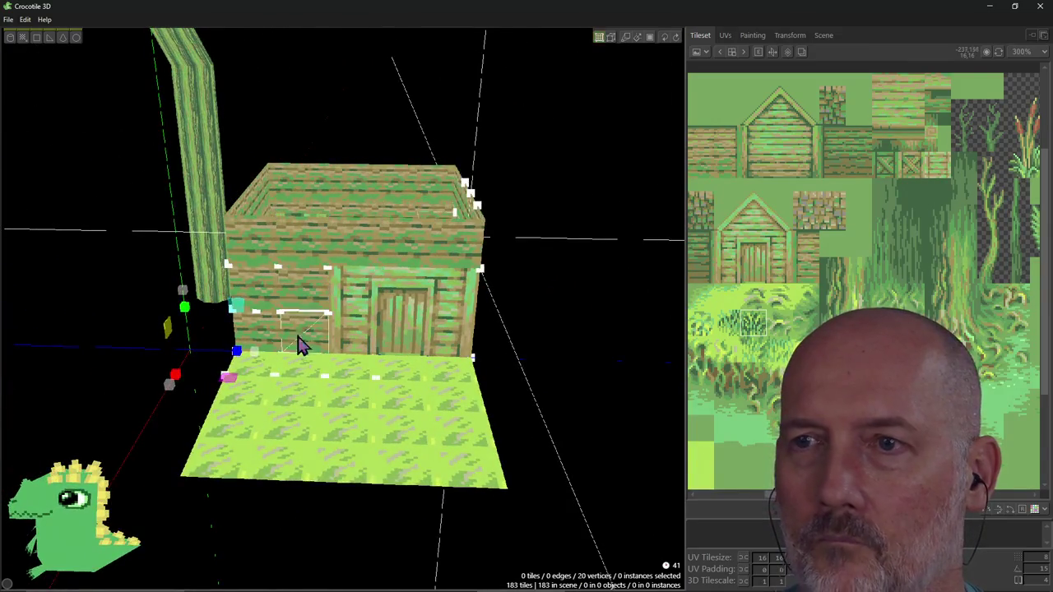
mouse_move(237, 360)
left_mouse_down()
mouse_move(256, 359)
mouse_move(236, 357)
left_mouse_up()
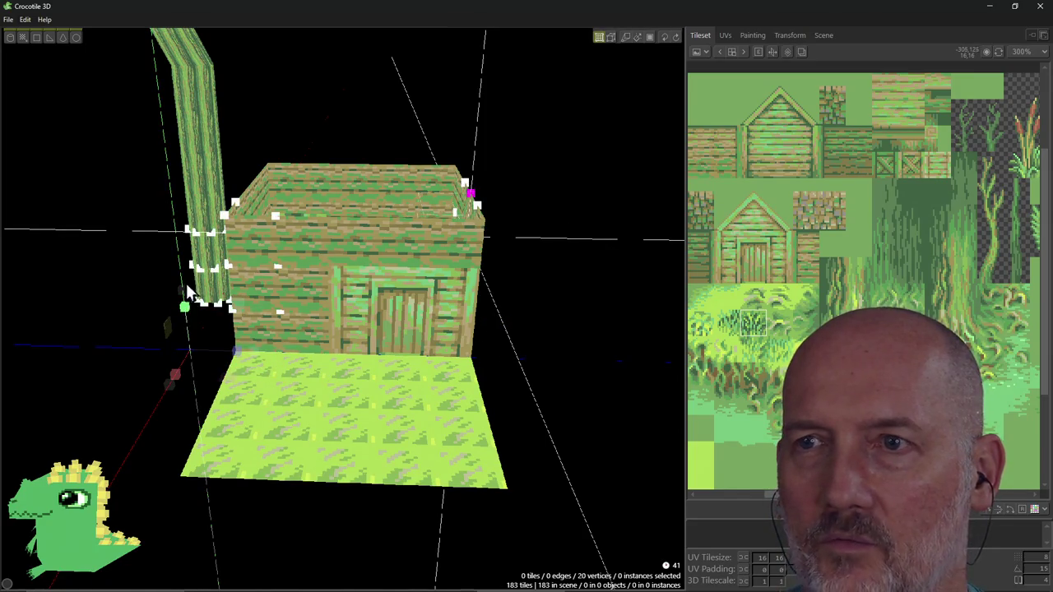
key("ctrl+z")
mouse_move(212, 320)
right_mouse_down()
mouse_move(418, 336)
mouse_move(424, 389)
right_mouse_up()
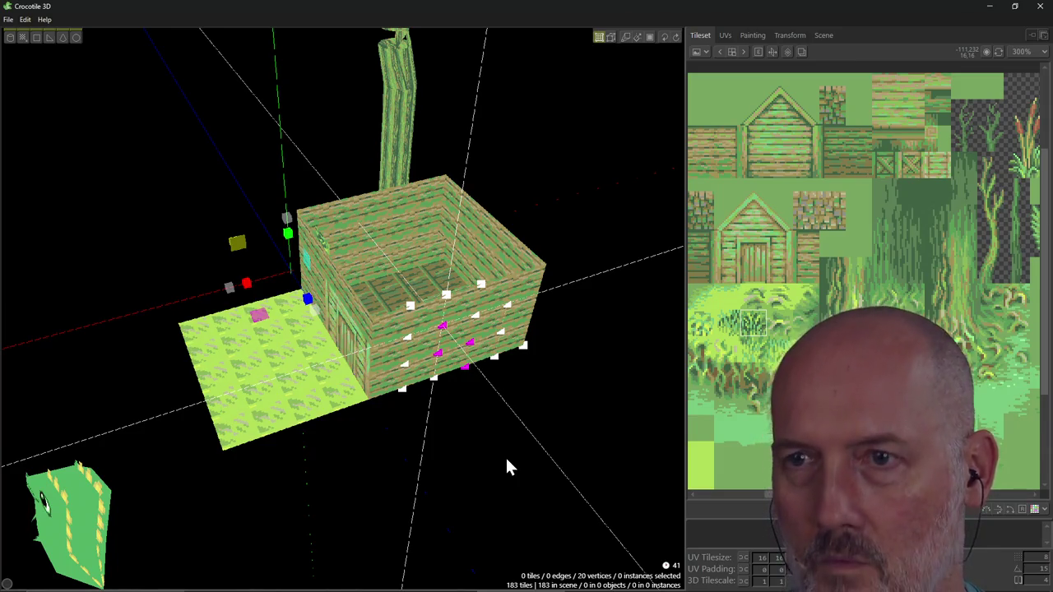
key("c")
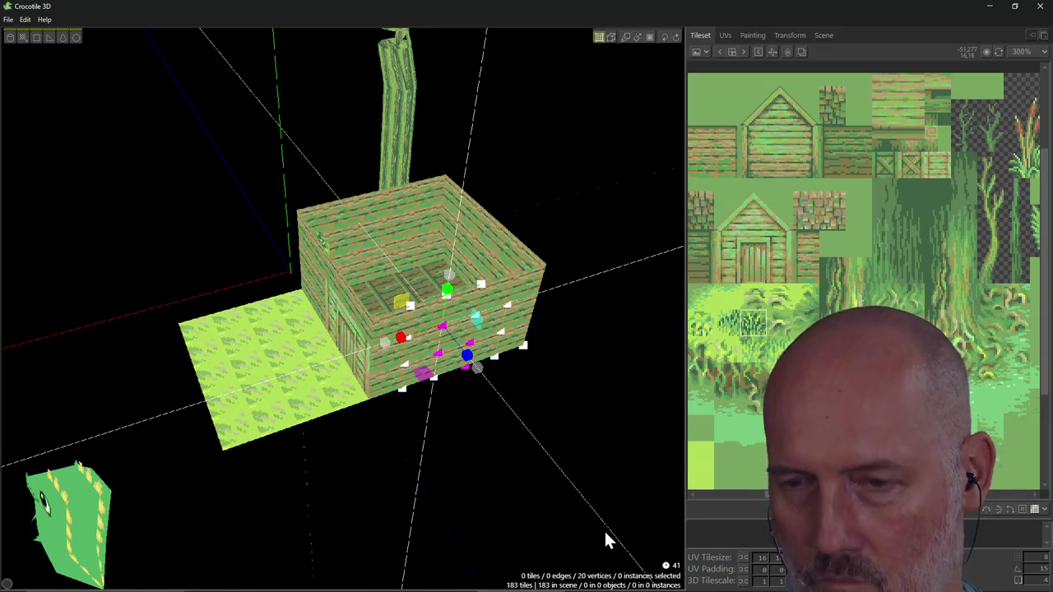
key("c")
key("c")
key("c")
key("c")
key("c")
key("c")
key("c")
key("c")
key("c")
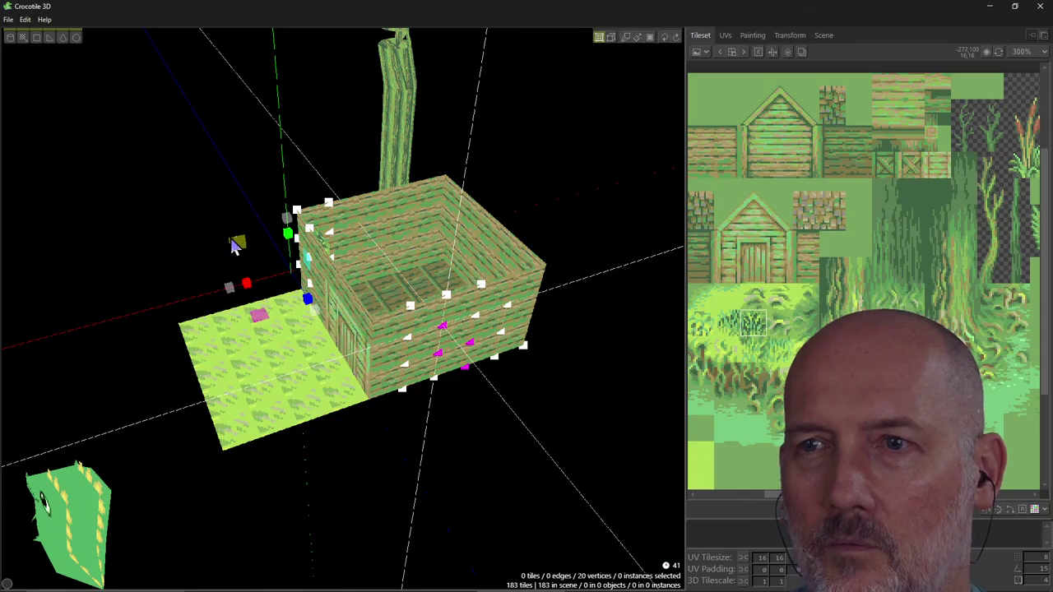
left_click_drag(236, 249, 258, 253)
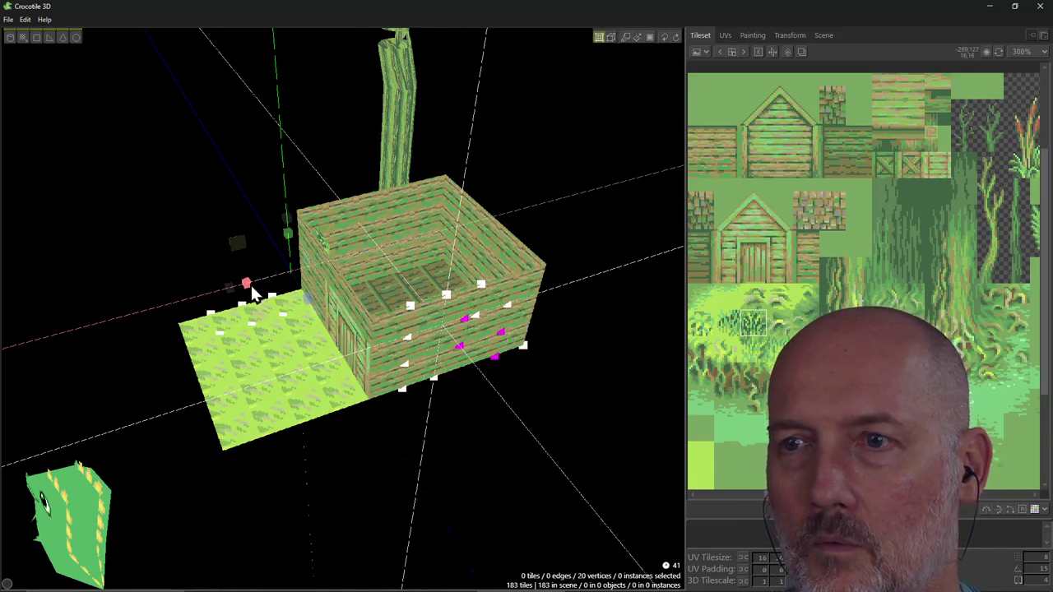
mouse_move(218, 293)
left_mouse_down()
mouse_move(243, 288)
mouse_move(243, 298)
left_mouse_up()
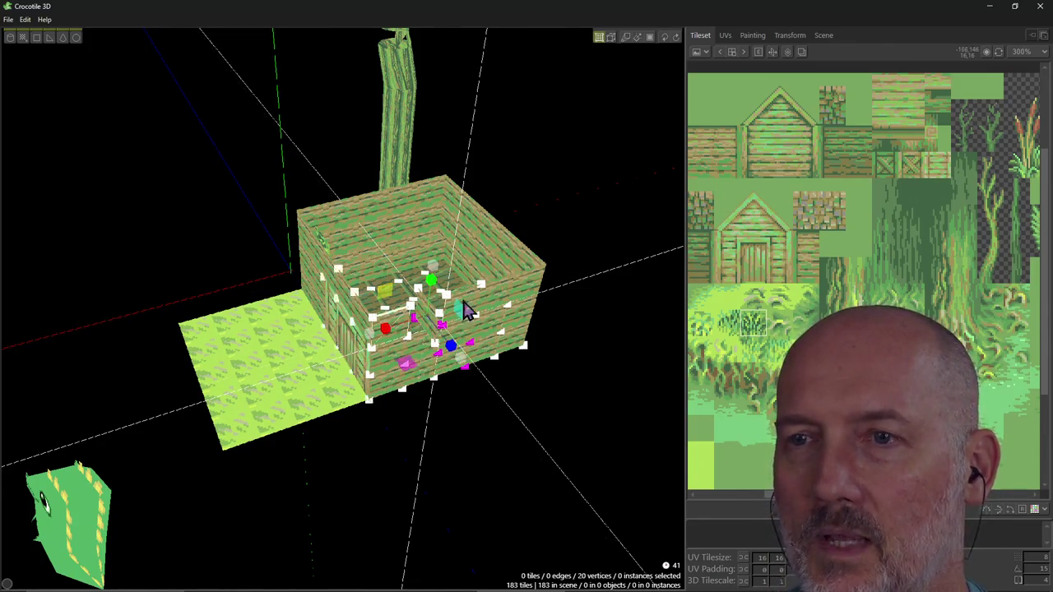
scroll(508, 356, "up", 3)
mouse_move(508, 356)
right_mouse_down()
mouse_move(507, 411)
mouse_move(664, 96)
right_mouse_up()
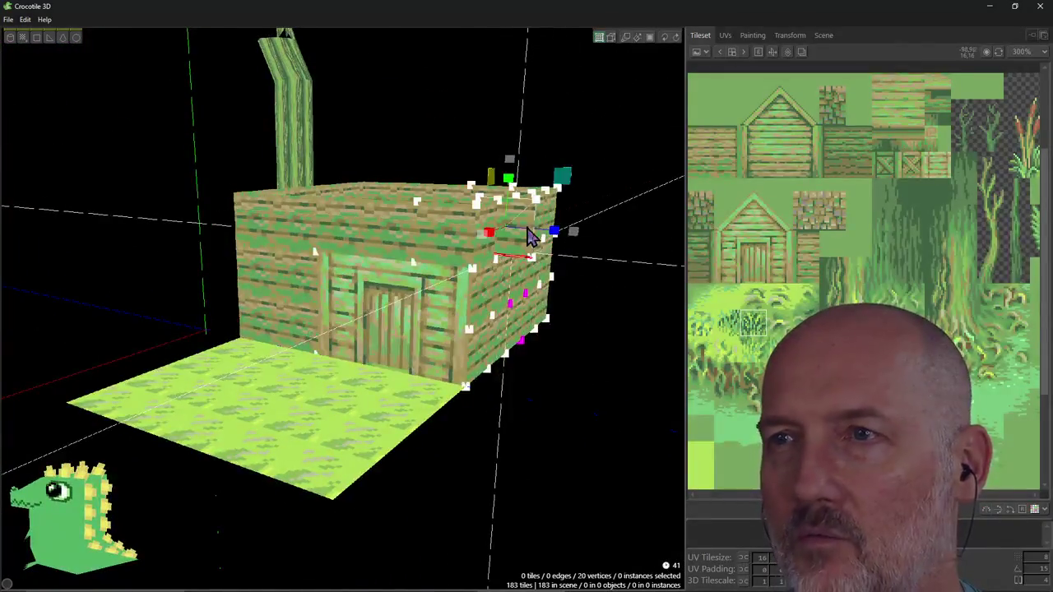
mouse_move(649, 171)
right_mouse_down()
mouse_move(648, 329)
mouse_move(583, 234)
right_mouse_up()
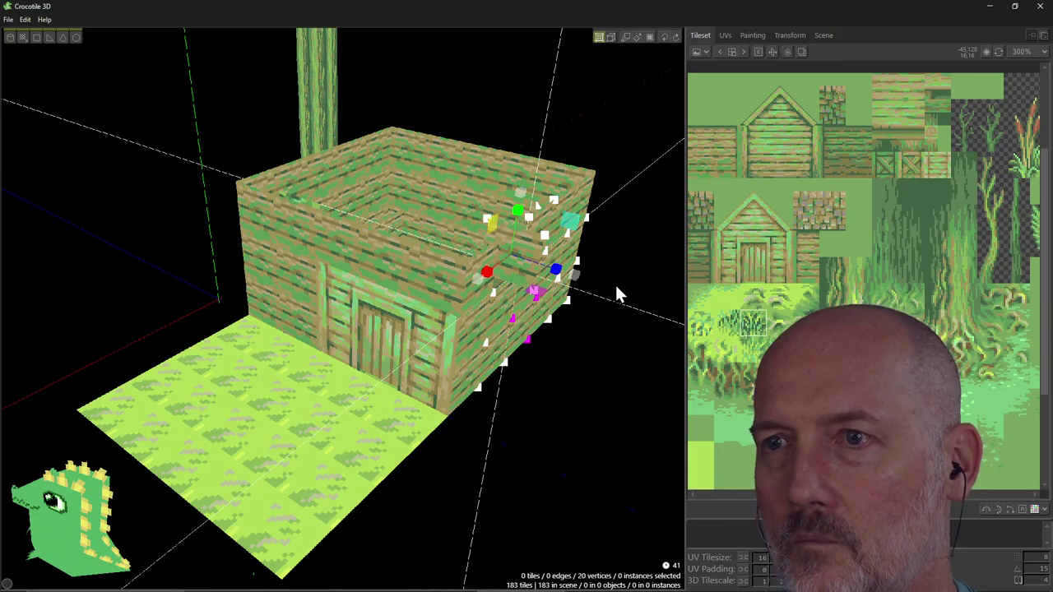
right_click_drag(632, 259, 640, 157)
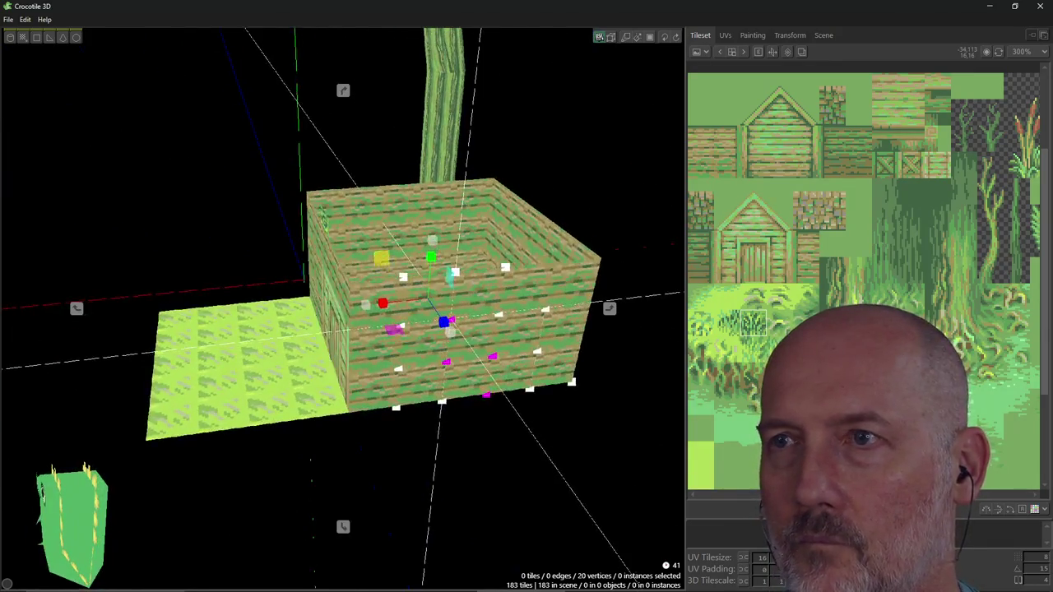
right_click_drag(609, 212, 529, 223)
key("alt+Tab")
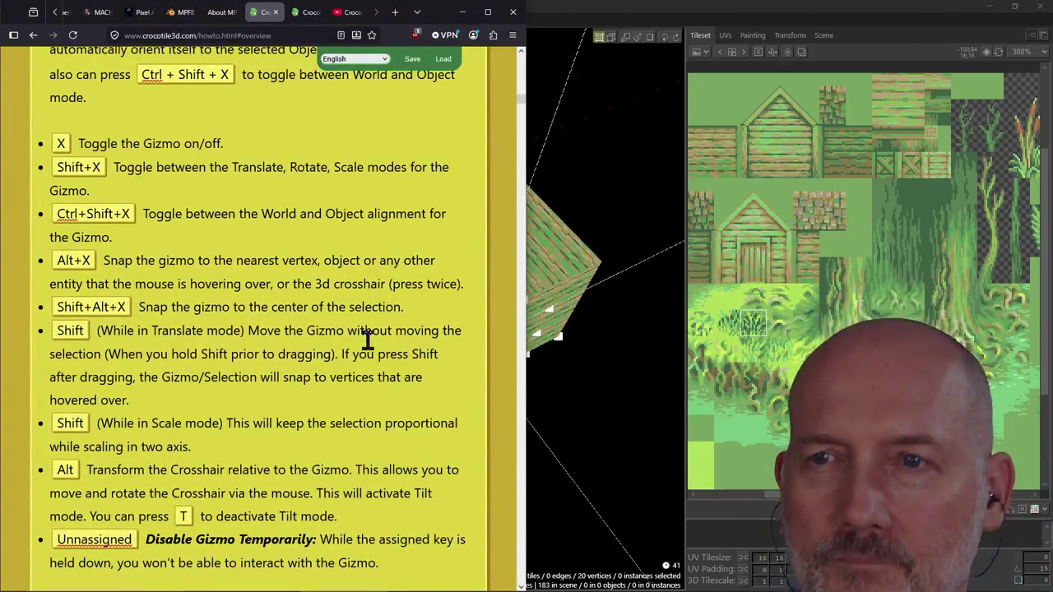
Scroll the Gizmo shortcut list down to Draw Mode, then return to the Crocotile 3D scene.
scroll(368, 340, "down", 1)
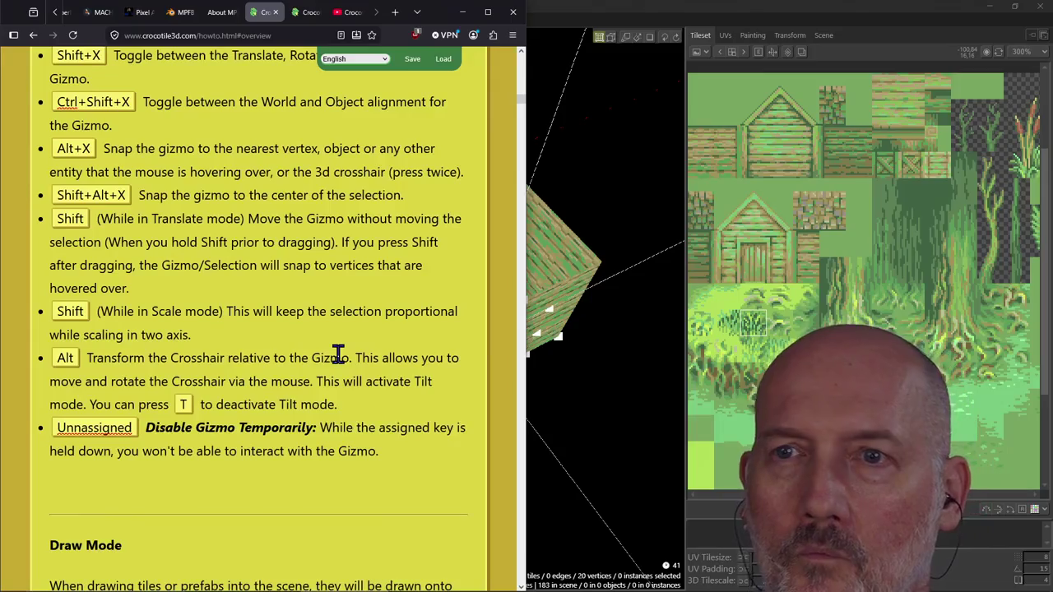
left_click(567, 114)
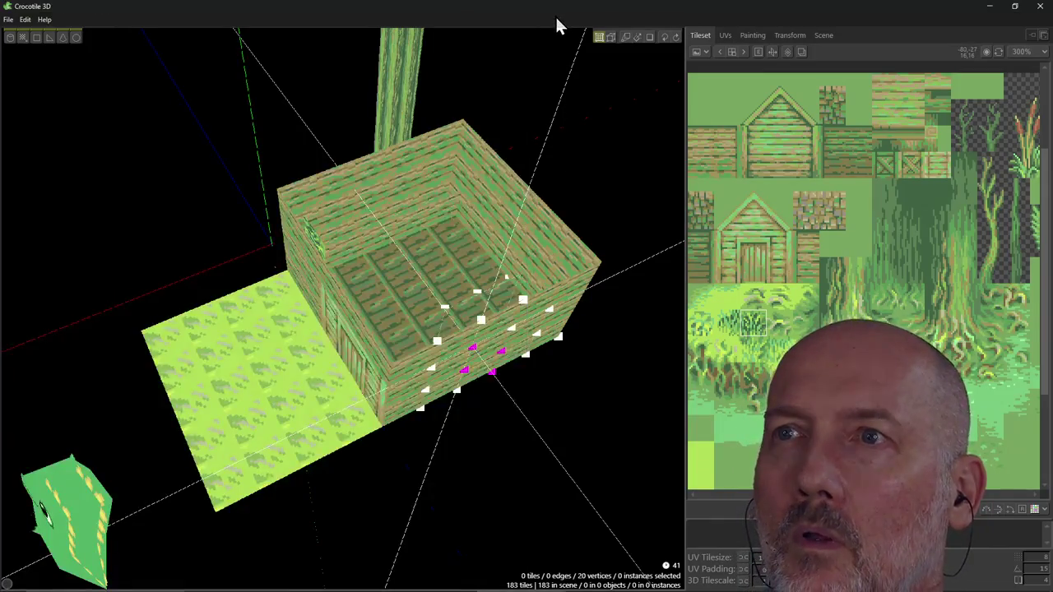
Show the transform gizmo on the 20 selected wall vertices and orbit lower around the hut.
left_click(657, 46)
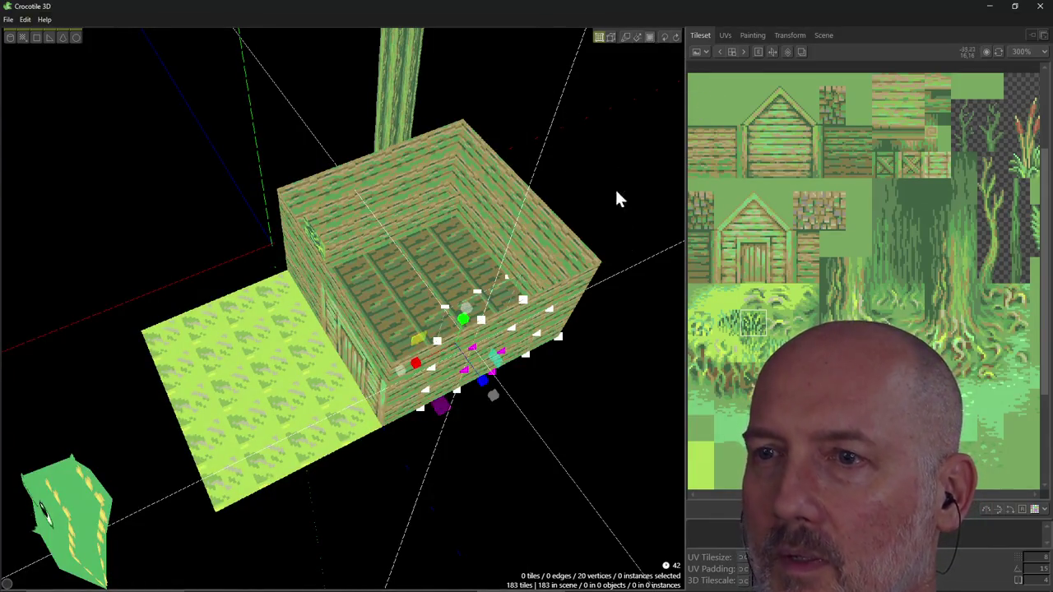
right_click_drag(493, 423, 461, 362)
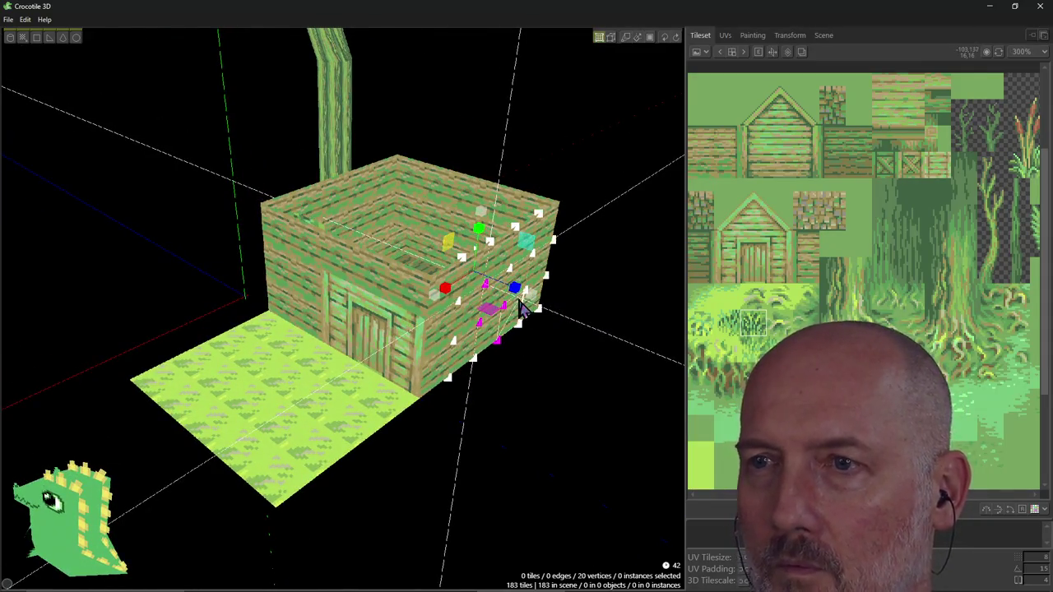
left_click_drag(513, 289, 512, 290)
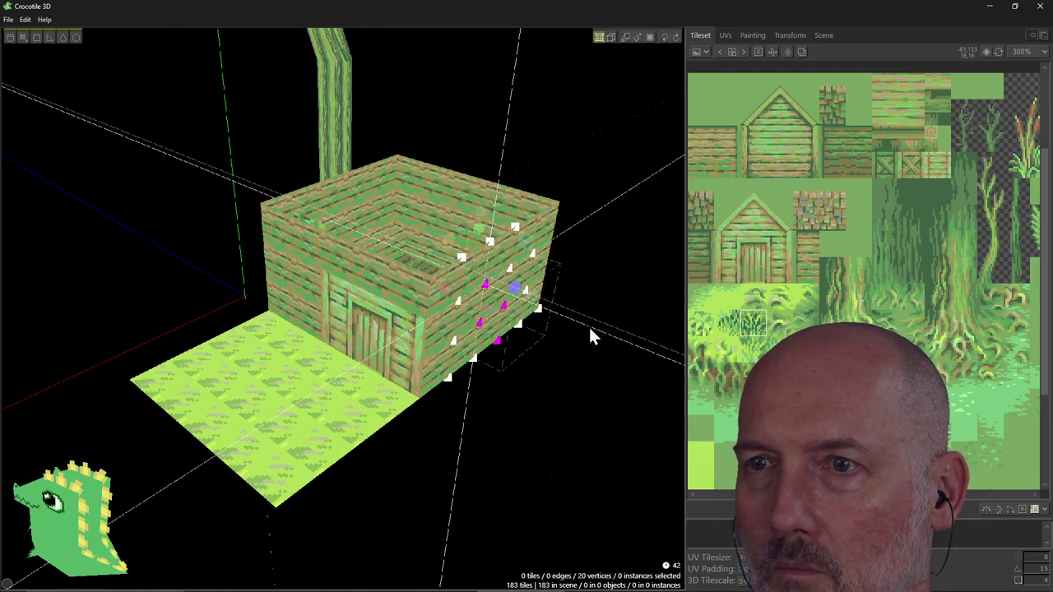
left_click_drag(620, 339, 613, 338)
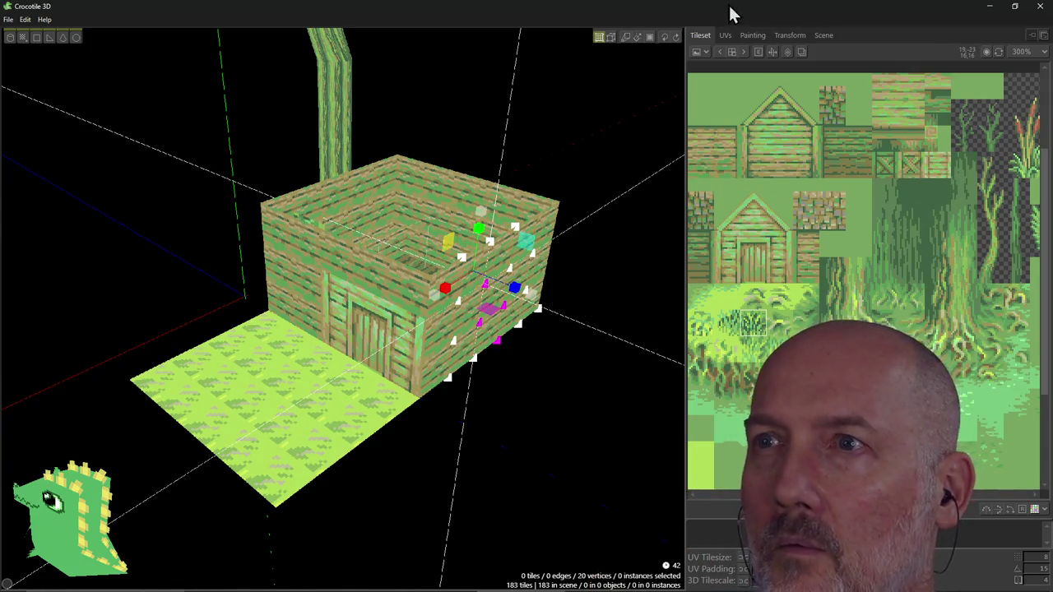
In translate mode, shift the gizmo down and out past the hut's right wall as a pivot.
left_click(624, 42)
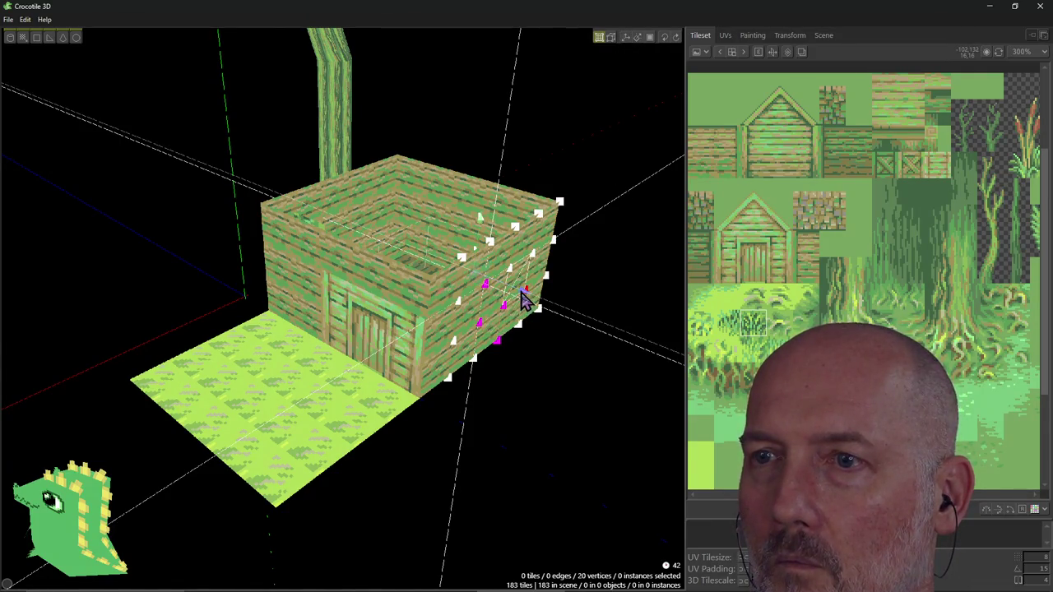
left_click(654, 331)
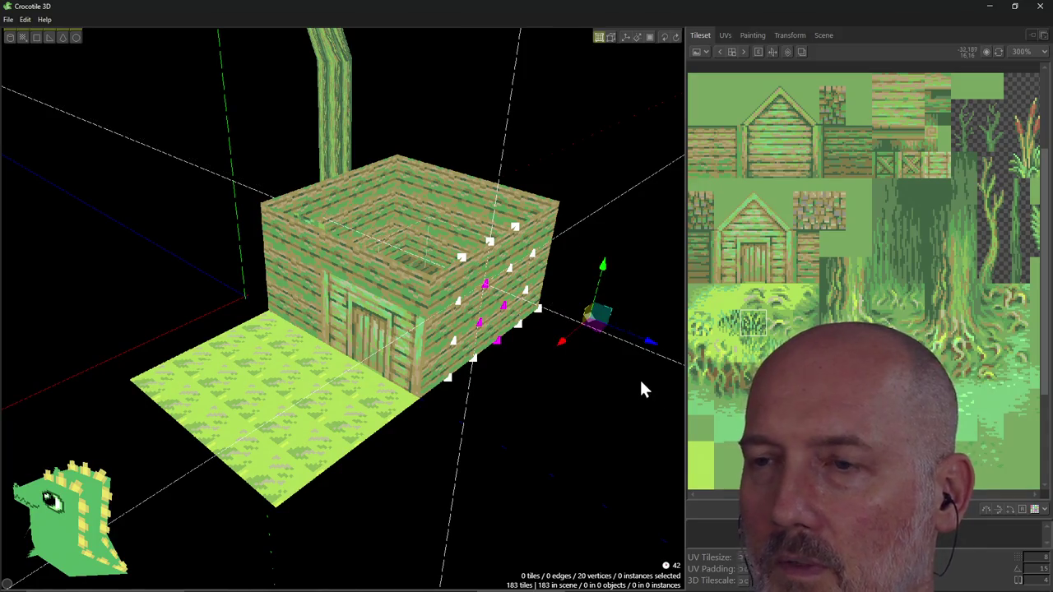
mouse_move(603, 273)
left_mouse_down()
mouse_move(603, 325)
mouse_move(607, 288)
left_mouse_up()
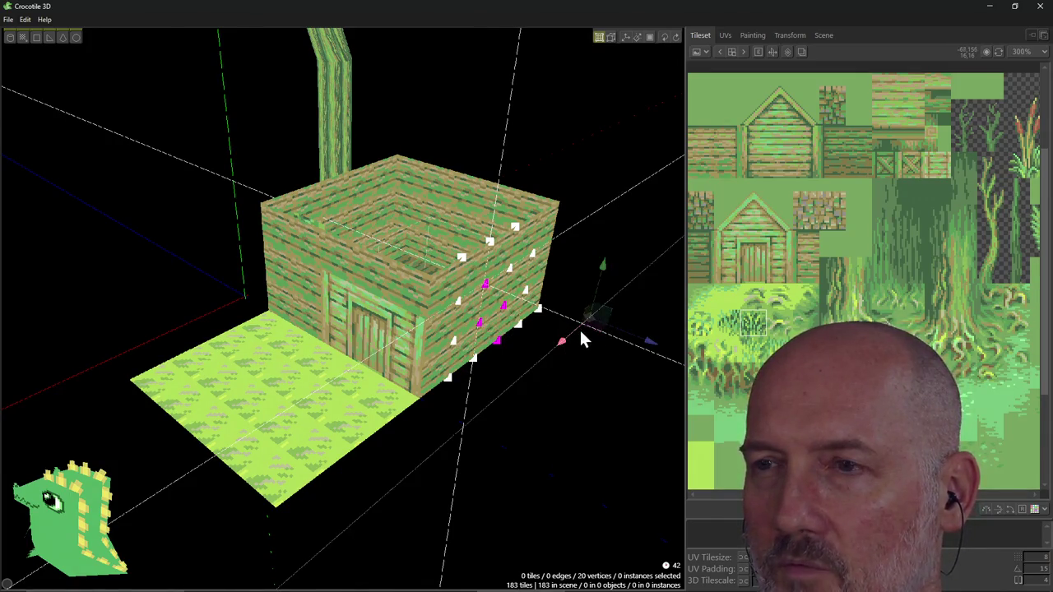
mouse_move(560, 343)
left_mouse_down()
mouse_move(588, 330)
mouse_move(548, 373)
left_mouse_up()
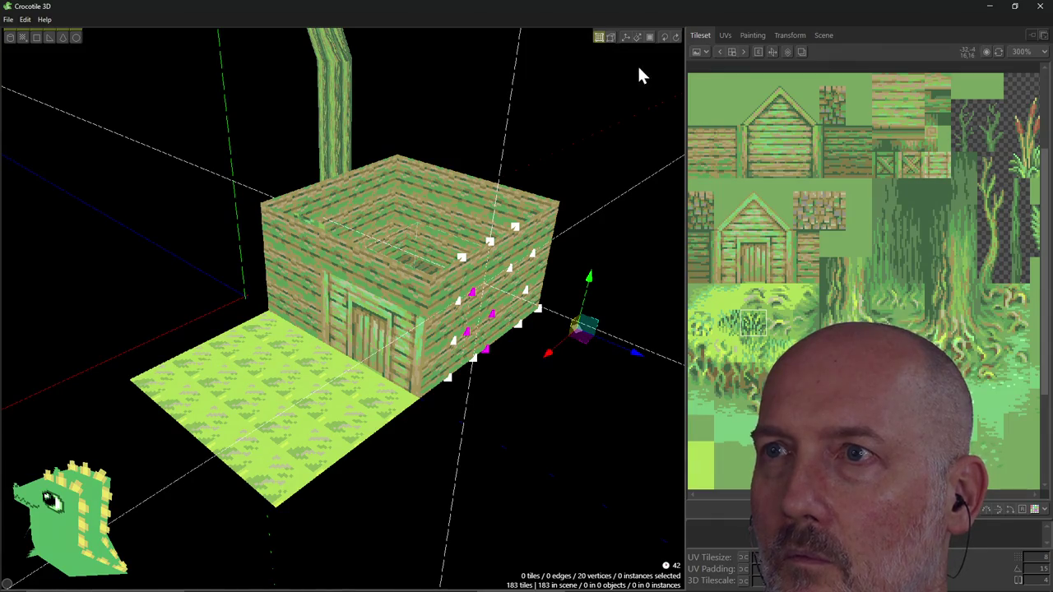
In rotate mode, rotate the right-wall vertices around the offset pivot onto the front face.
left_click(625, 38)
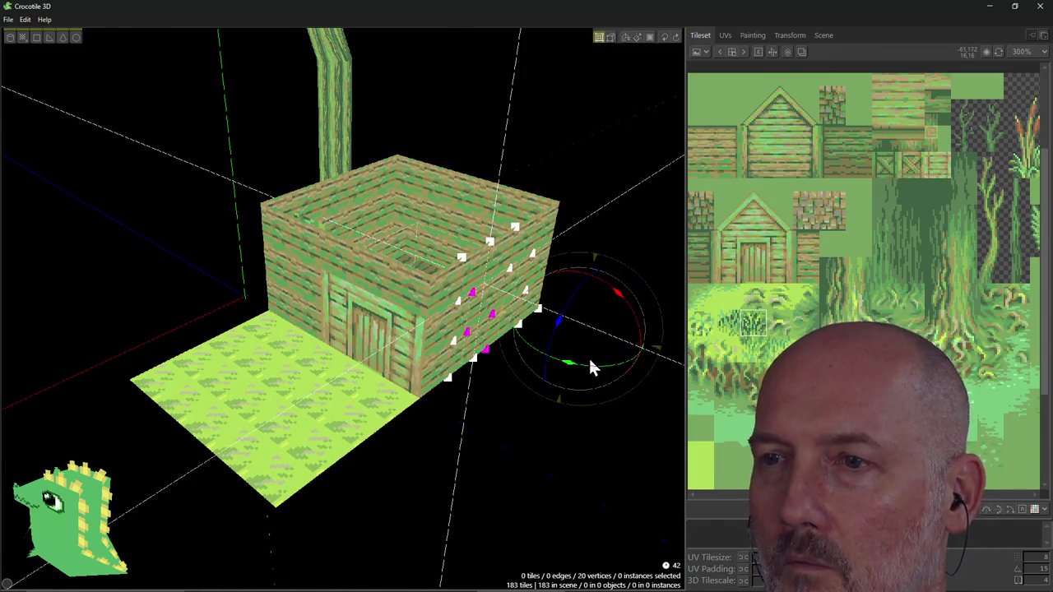
mouse_move(572, 370)
left_mouse_down()
mouse_move(588, 362)
mouse_move(574, 377)
mouse_move(588, 362)
mouse_move(543, 379)
left_mouse_up()
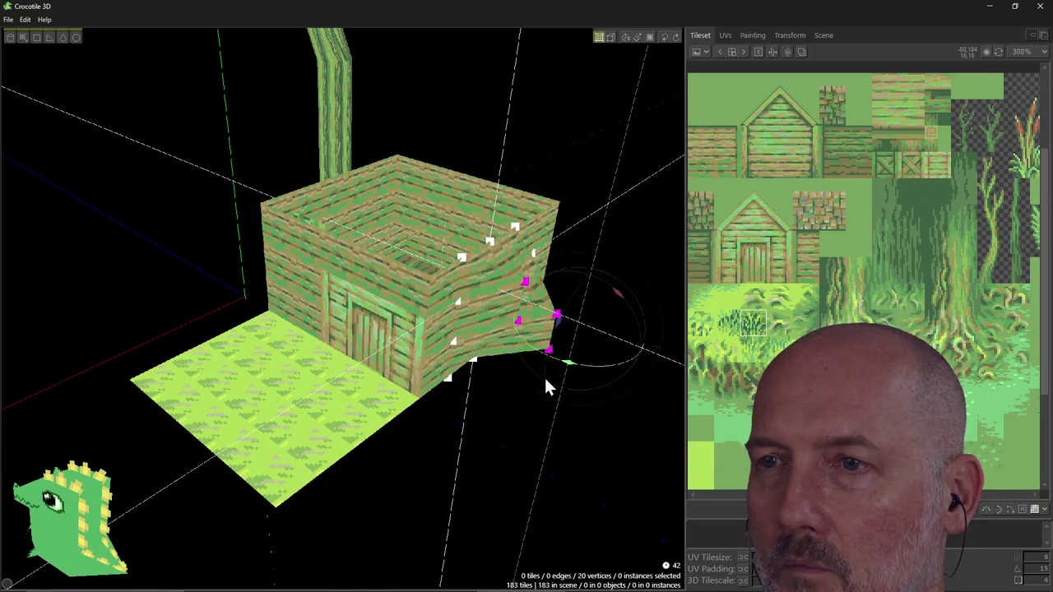
mouse_move(573, 444)
right_mouse_down()
mouse_move(493, 444)
mouse_move(581, 429)
right_mouse_up()
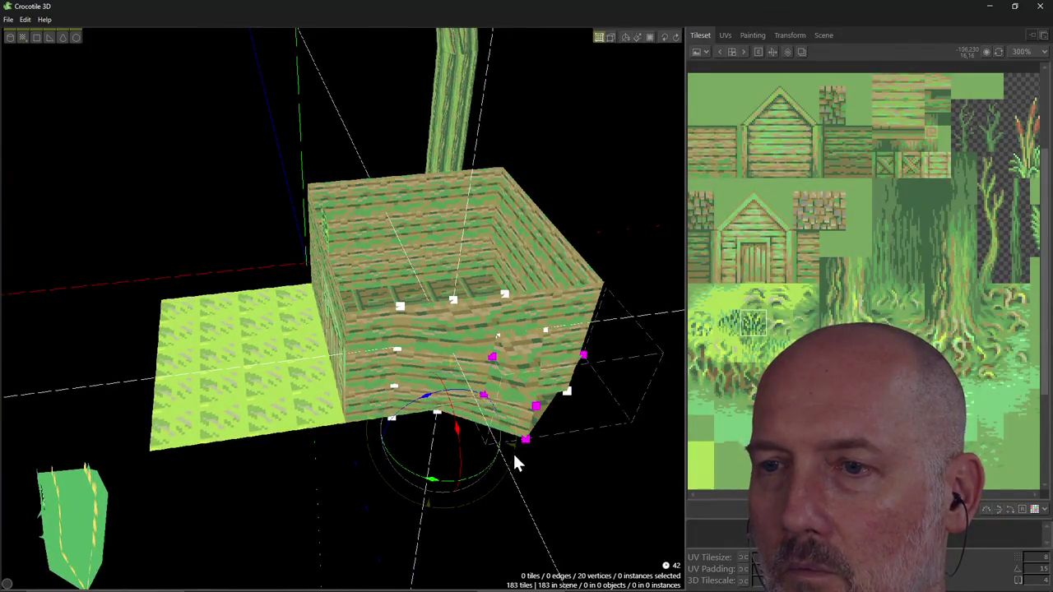
left_click_drag(496, 482, 504, 453)
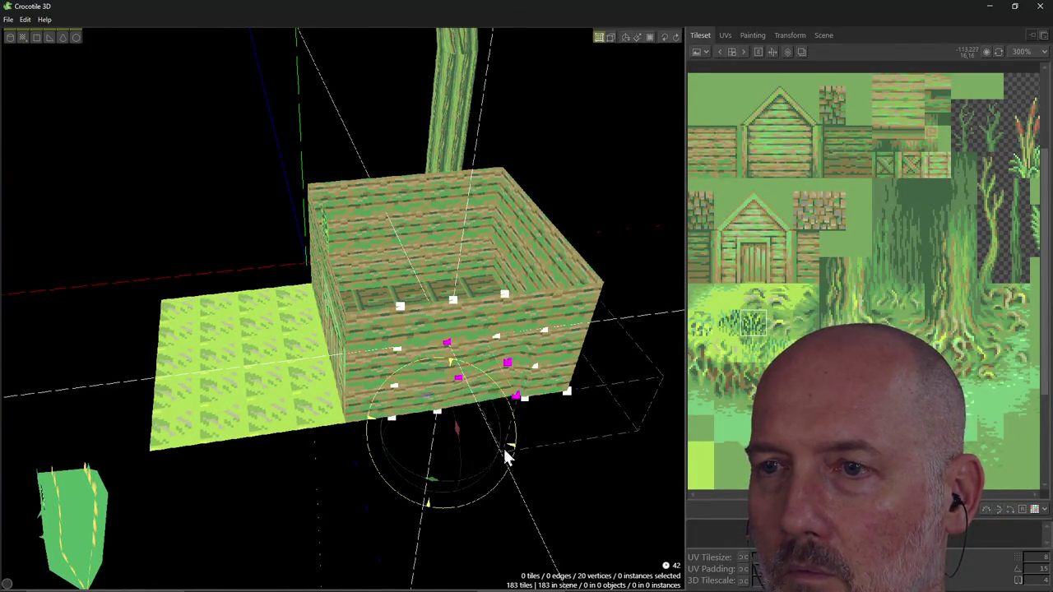
Bend the front wall further down, then undo the rotation and clear the vertex selection.
mouse_move(495, 471)
right_mouse_down()
mouse_move(527, 481)
mouse_move(472, 480)
right_mouse_up()
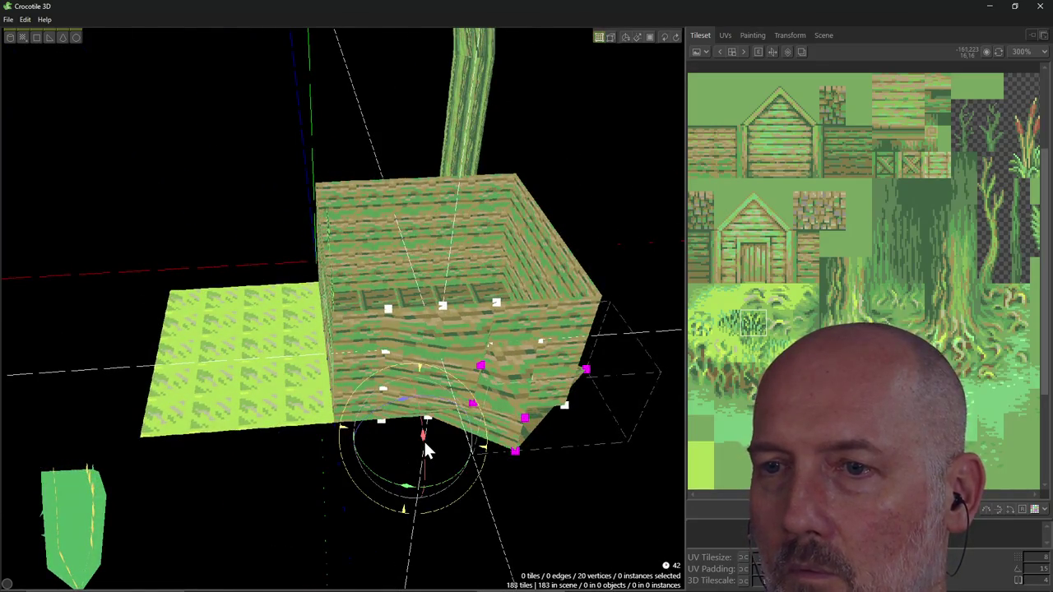
left_click_drag(424, 440, 427, 444)
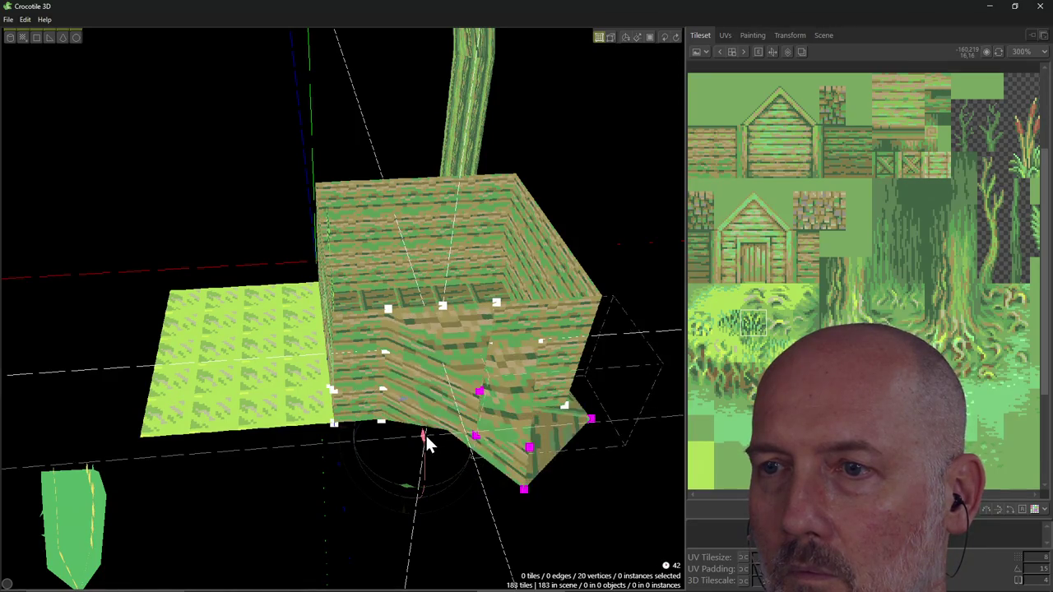
mouse_move(442, 507)
right_mouse_down()
mouse_move(448, 436)
mouse_move(395, 386)
mouse_move(432, 501)
right_mouse_up()
key("ctrl+z")
key("ctrl+z")
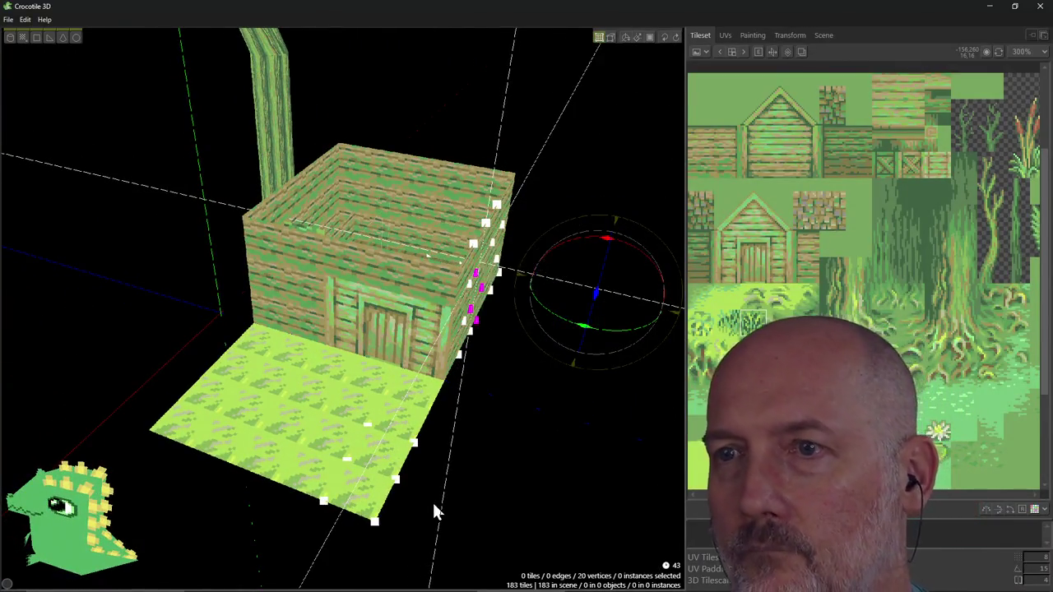
left_click(580, 372)
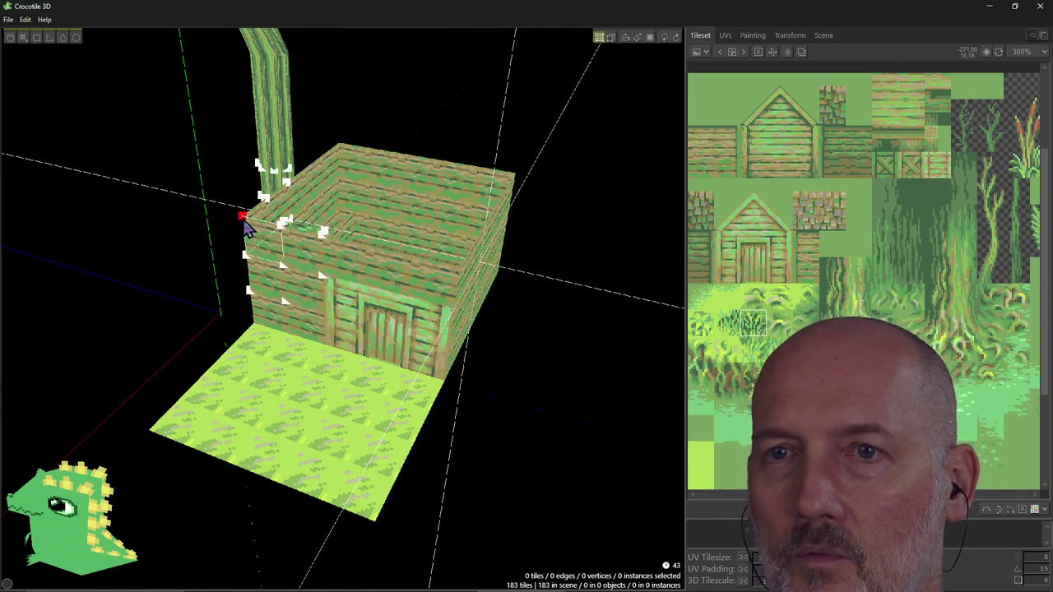
Box-select the door wall's 58 vertices, then return to Firefox's gizmo help page.
left_click_drag(271, 259, 426, 368)
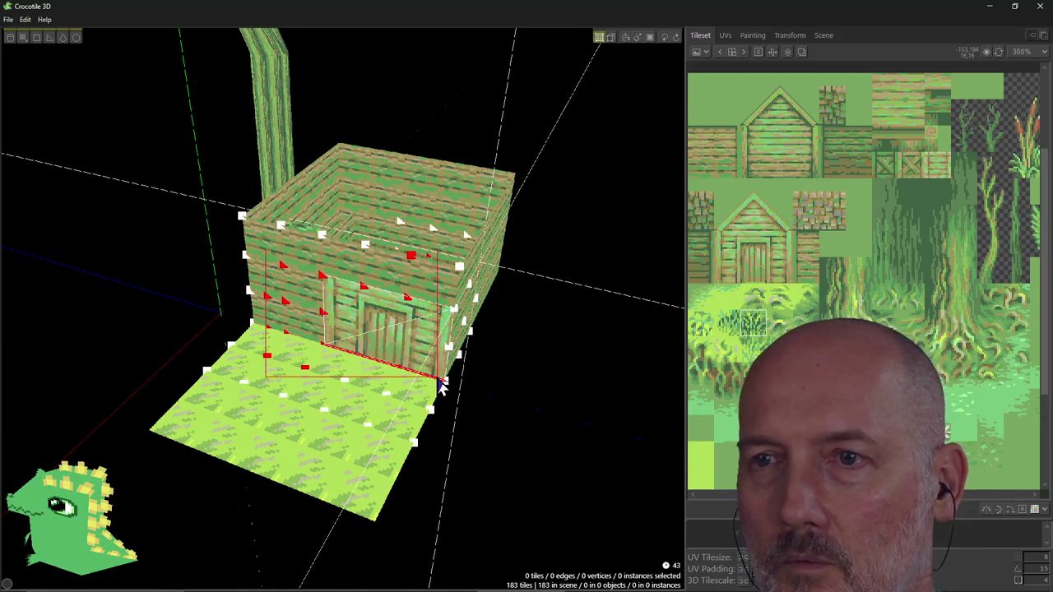
mouse_move(490, 390)
right_mouse_down()
mouse_move(370, 390)
mouse_move(444, 362)
mouse_move(461, 363)
mouse_move(317, 416)
right_mouse_up()
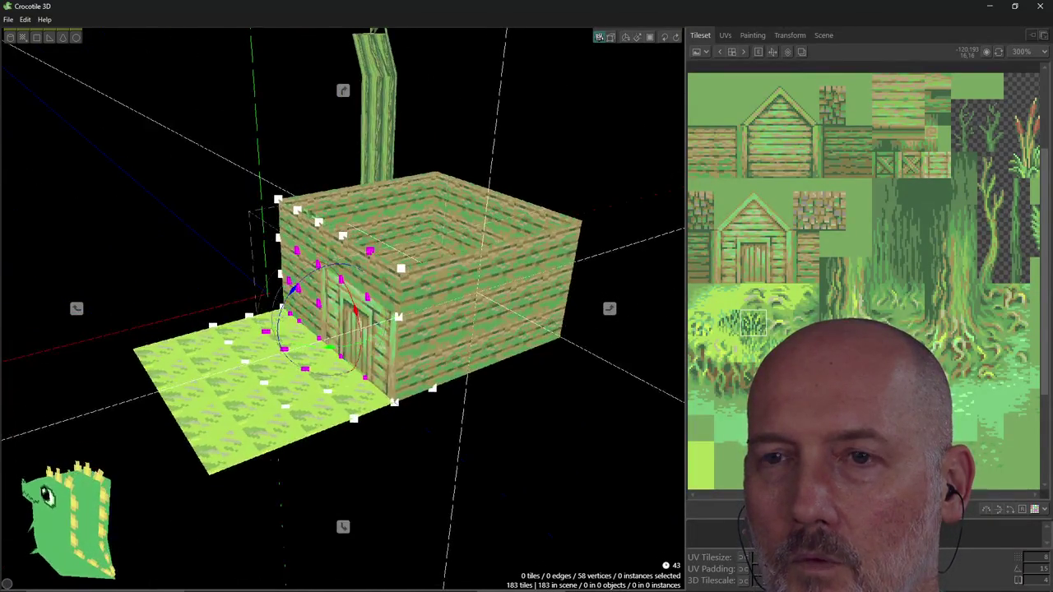
key("alt+Tab")
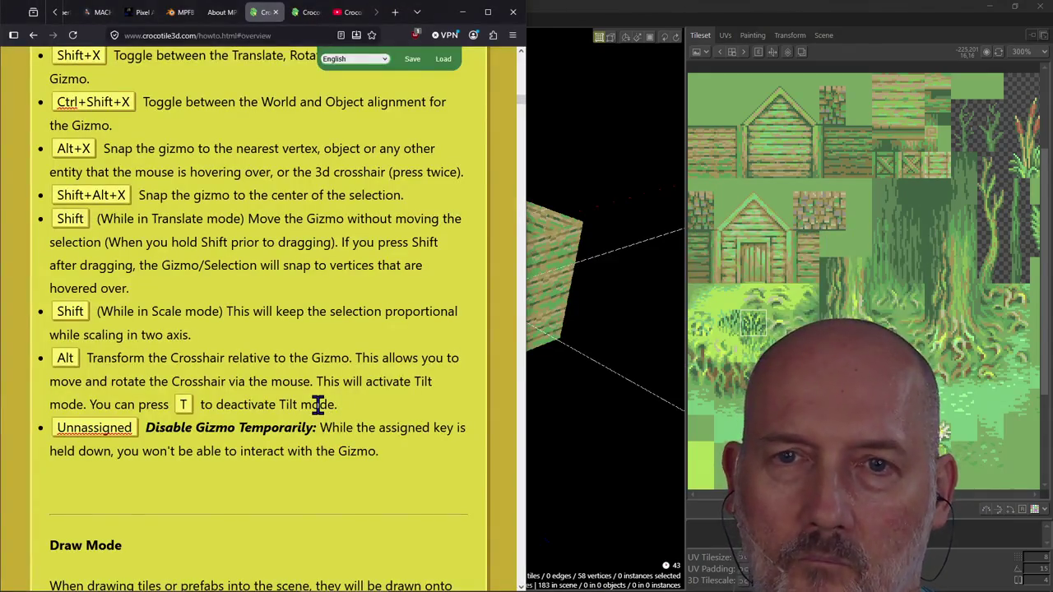
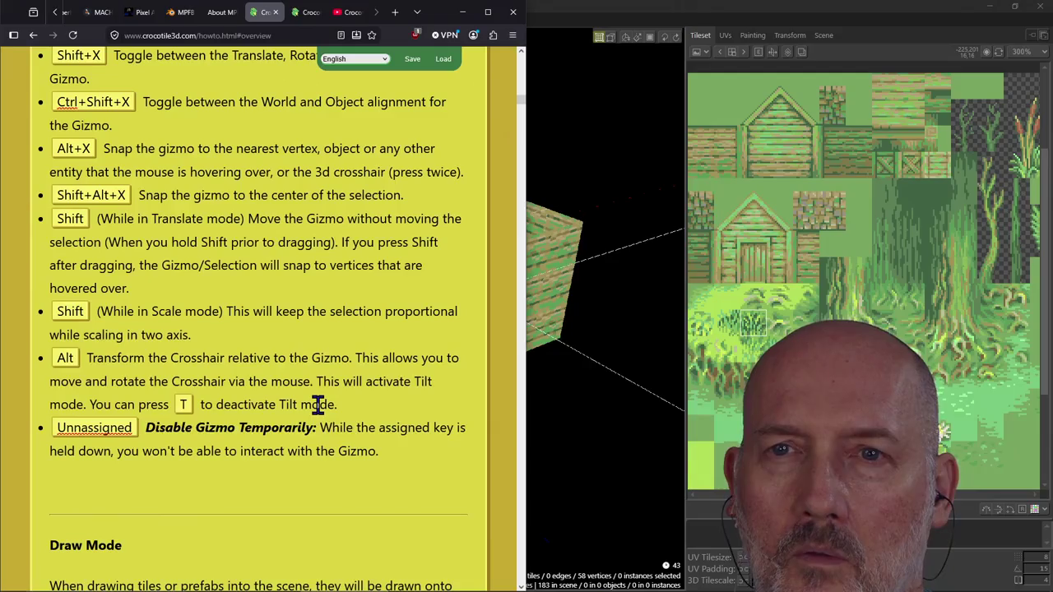
Bring the Crocotile 3D house scene back and recentre the view on the door wall.
key("alt+Tab")
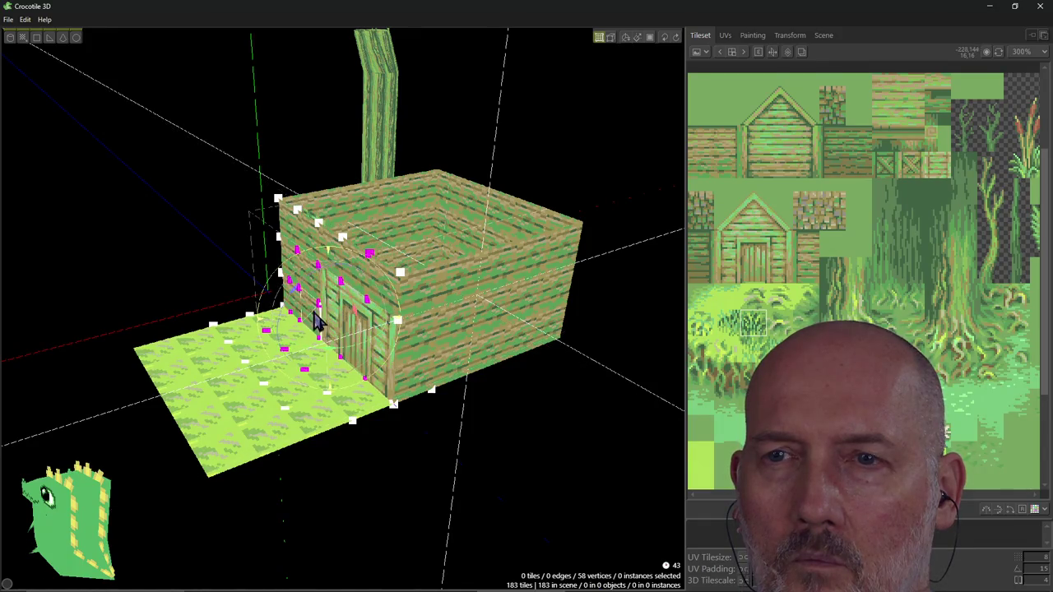
key("f")
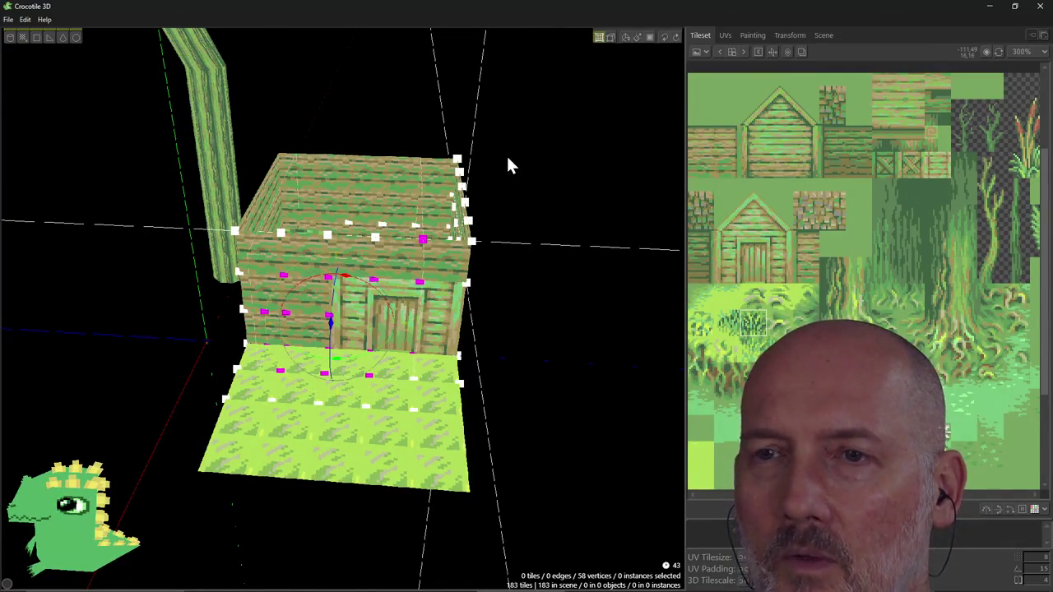
Bring back the vertex gizmo and orbit round to a side view of the door wall.
key("space")
key("space")
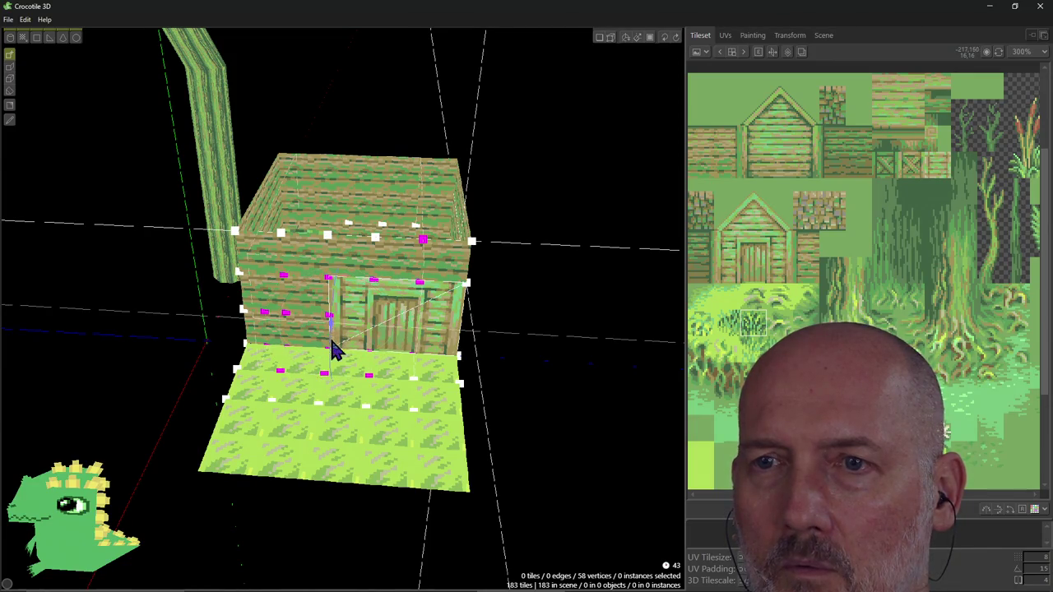
key("space")
key("space")
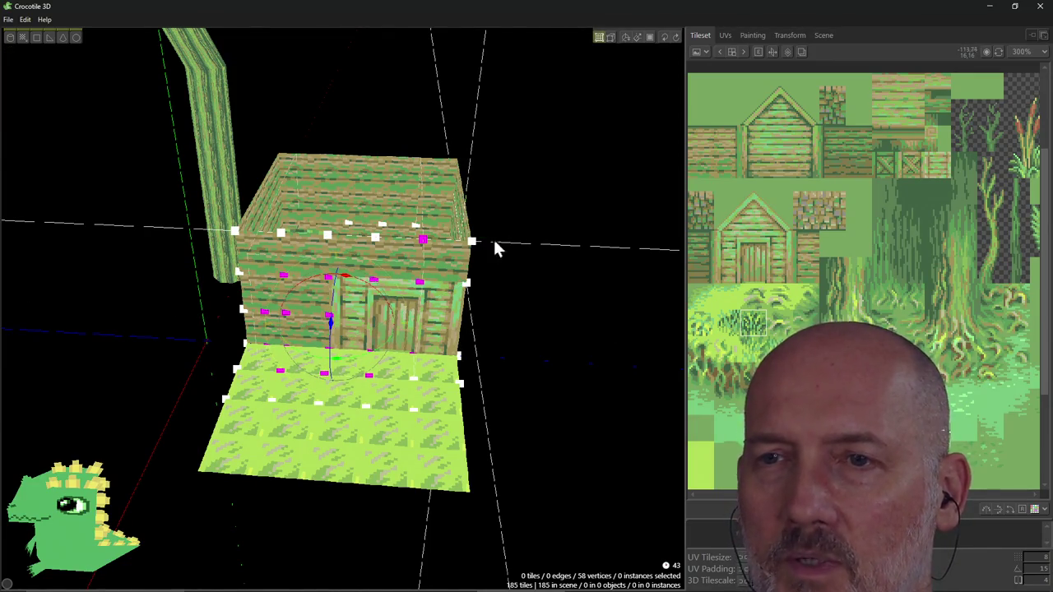
right_click_drag(333, 321, 305, 313)
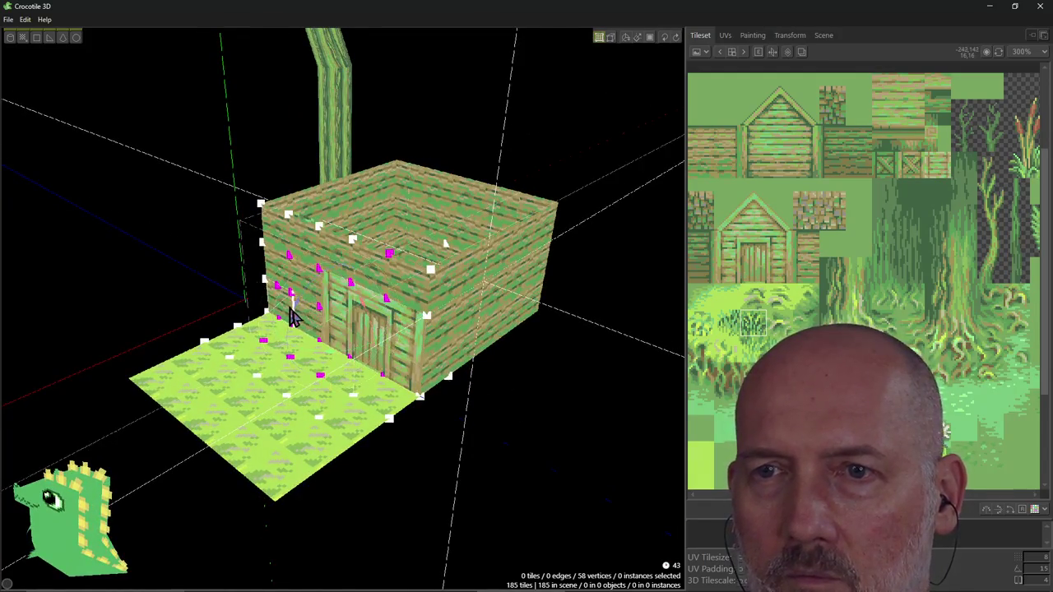
scroll(309, 317, "up", 2)
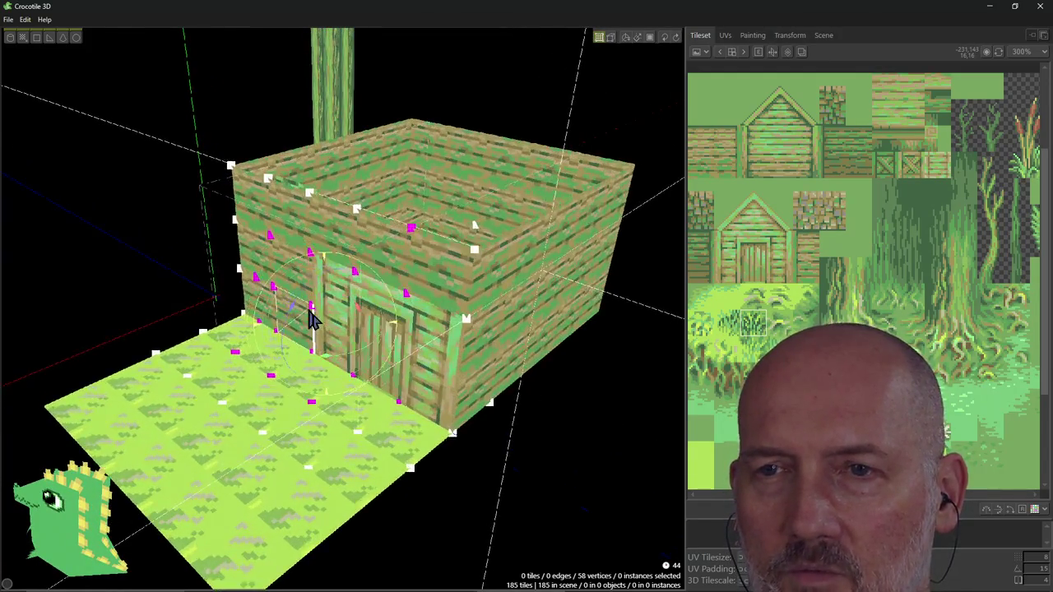
right_click_drag(313, 317, 395, 336)
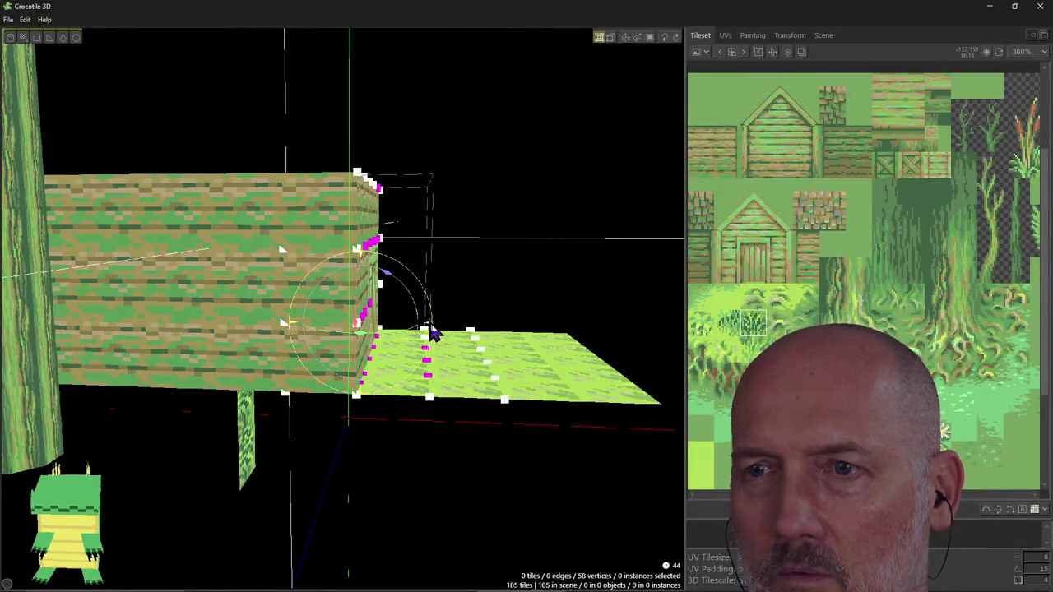
Rotate and pull the wall vertices beside the door outward, checking front and top views.
mouse_move(431, 329)
left_mouse_down()
mouse_move(425, 308)
mouse_move(448, 321)
left_mouse_up()
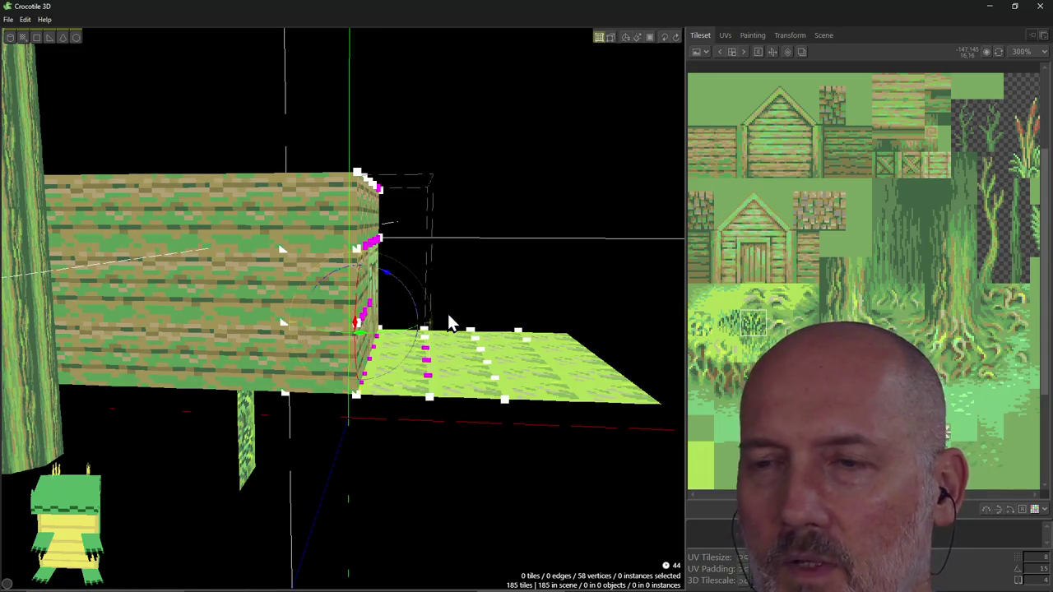
left_click(610, 311)
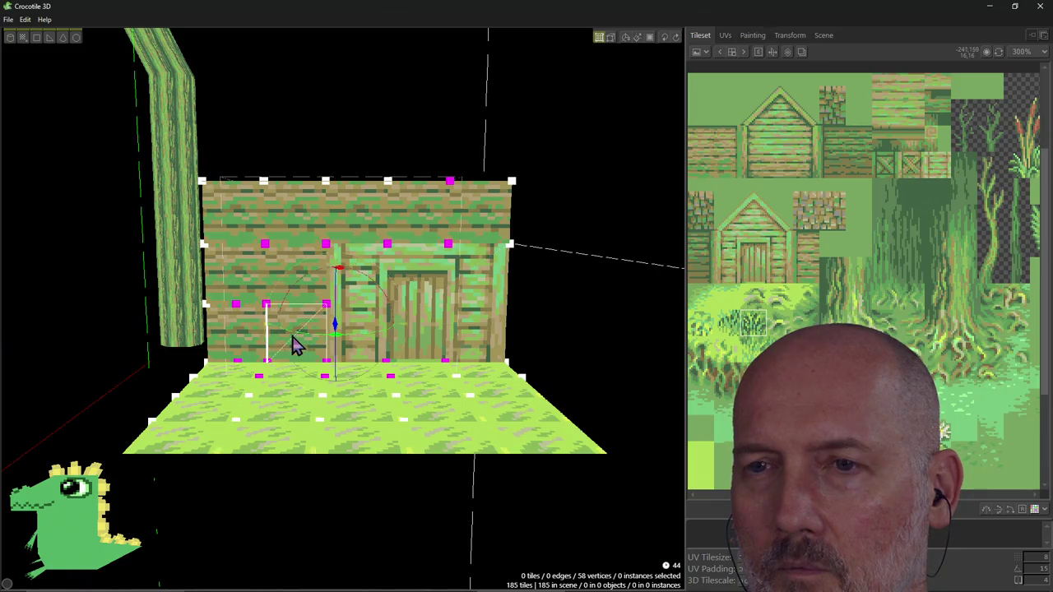
mouse_move(296, 346)
left_mouse_down()
mouse_move(333, 358)
mouse_move(271, 353)
mouse_move(346, 370)
left_mouse_up()
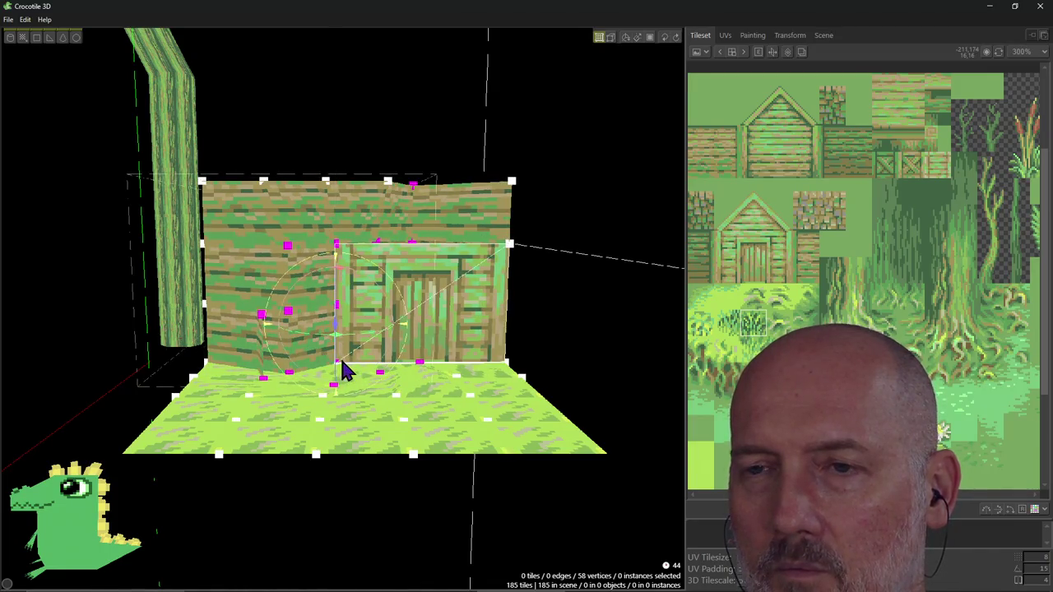
key("KP_1")
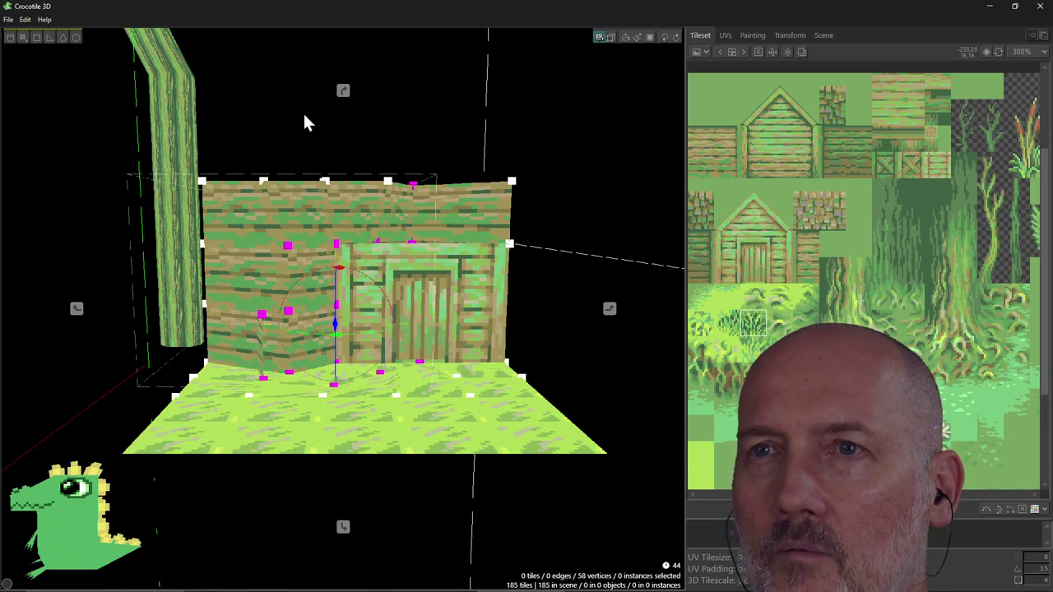
key("KP_7")
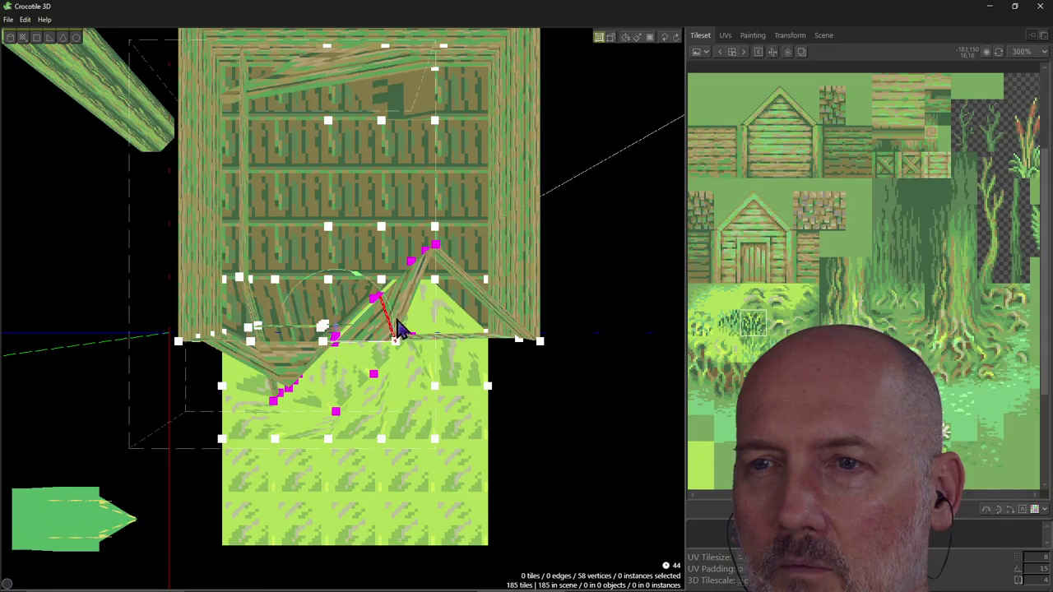
Try another rotation of the wall vertices, then undo it back to the previous shape.
mouse_move(362, 284)
left_mouse_down()
mouse_move(393, 303)
mouse_move(376, 290)
left_mouse_up()
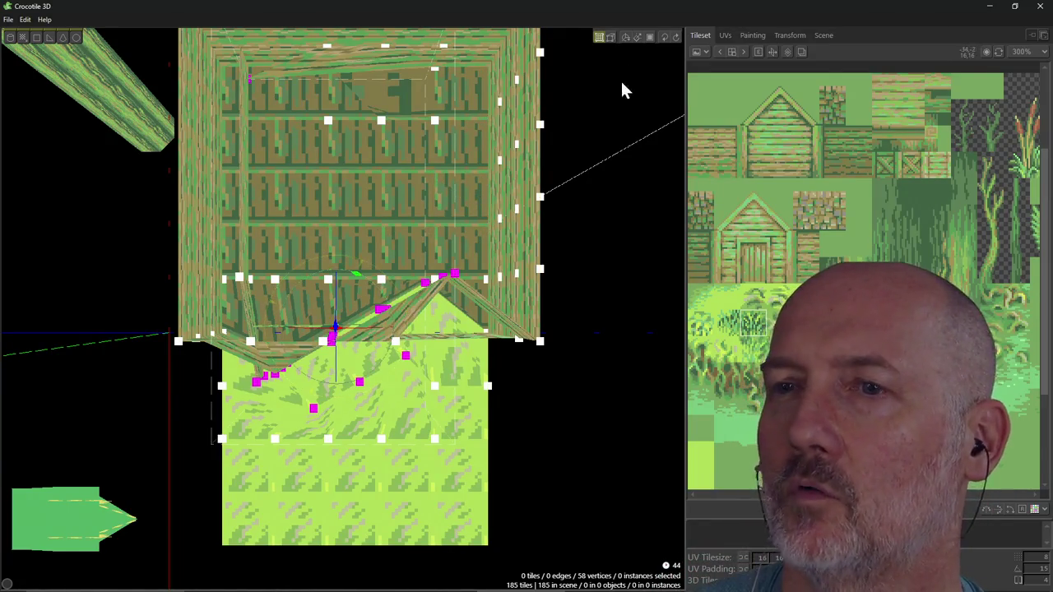
key("ctrl+z")
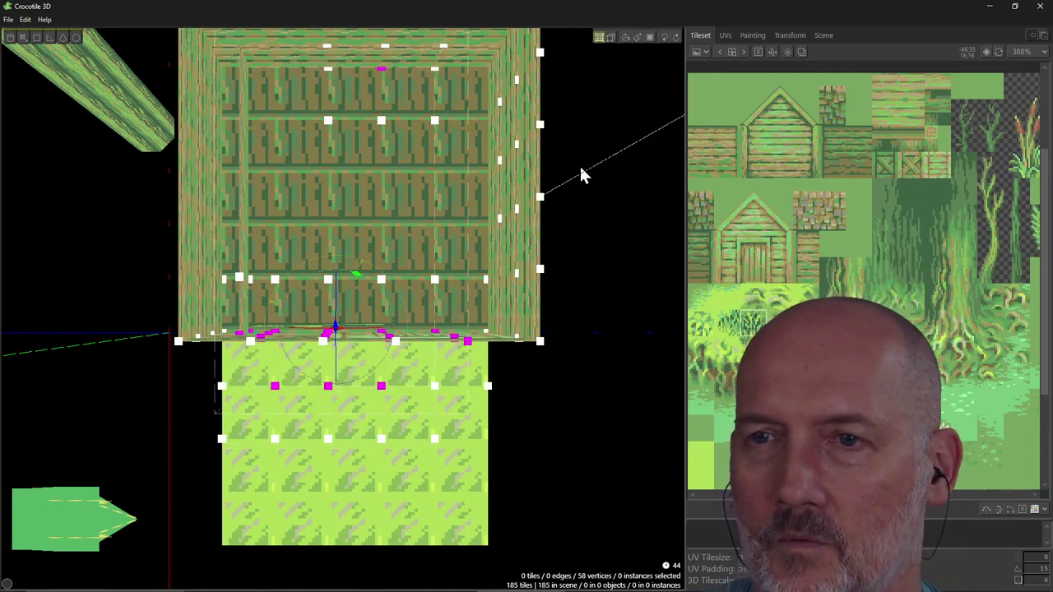
key("ctrl+z")
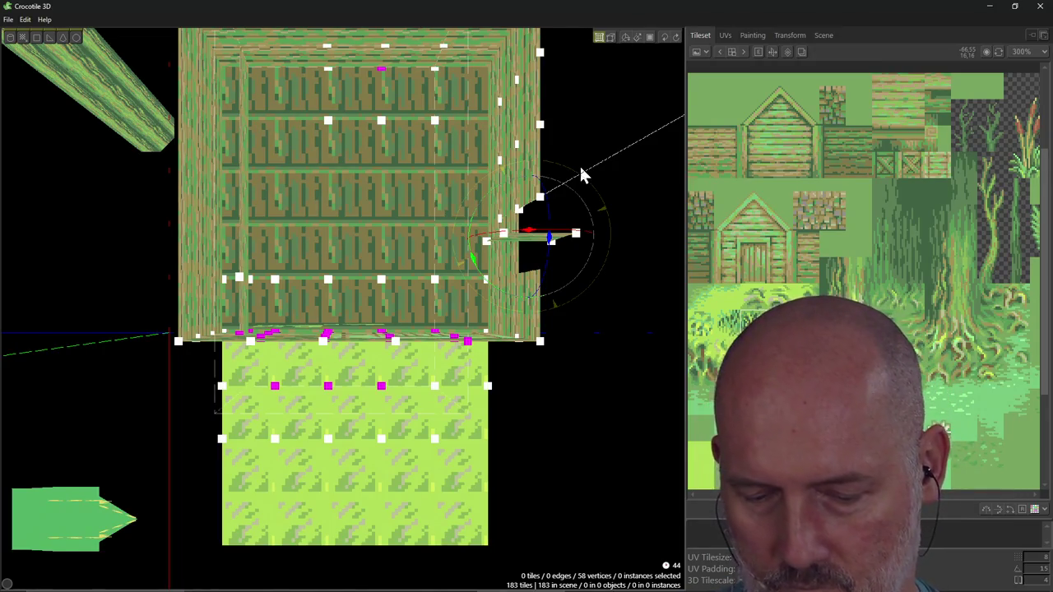
key("ctrl+z")
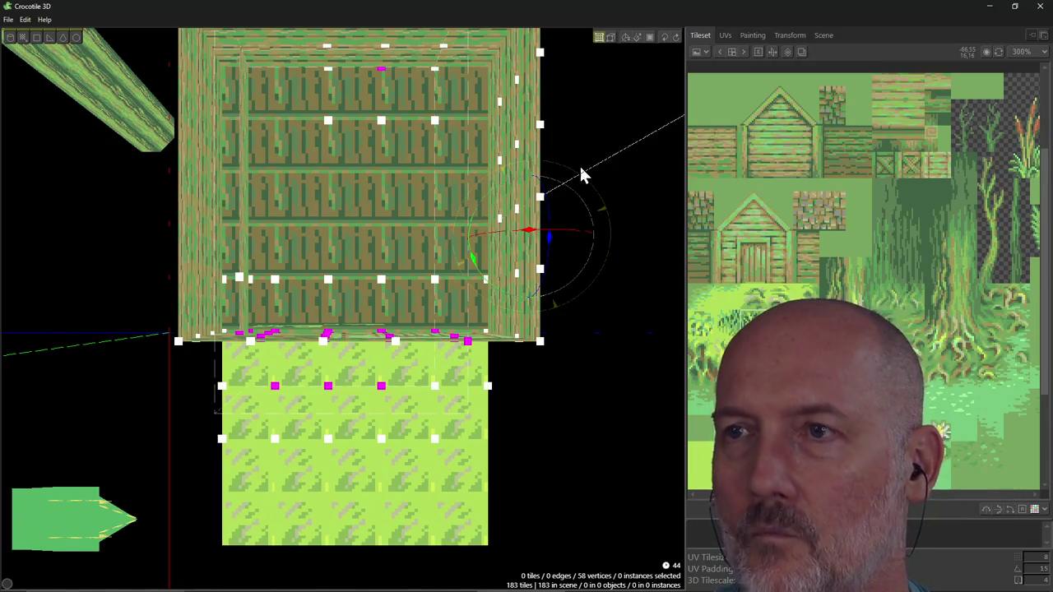
Enable Draw mode, orbit to an elevated front view, then switch to the Firefox documentation.
left_click(598, 44)
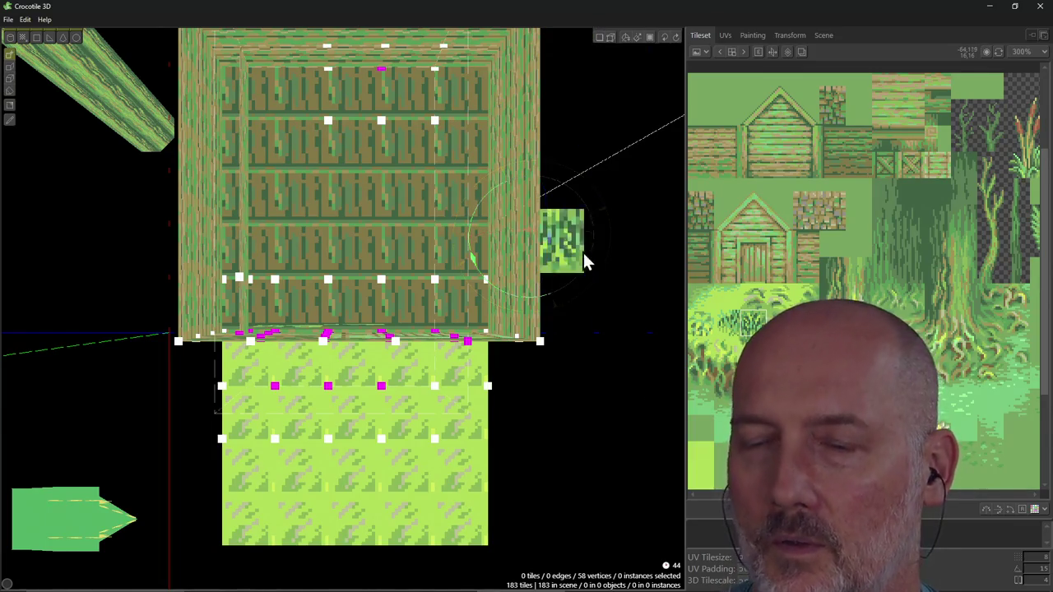
key("KP_1")
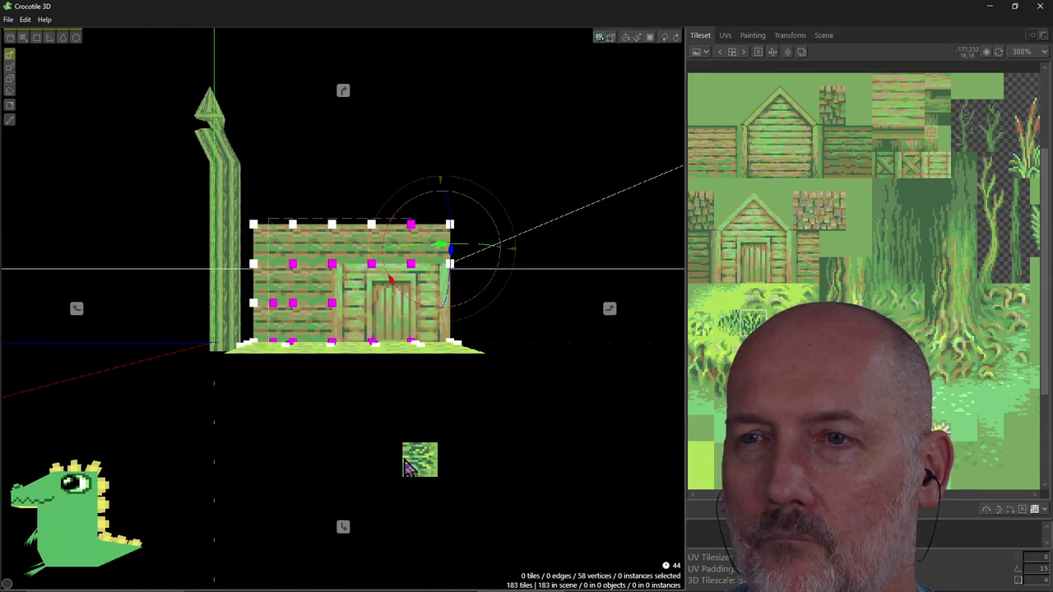
mouse_move(341, 432)
right_mouse_down()
mouse_move(280, 395)
mouse_move(388, 432)
right_mouse_up()
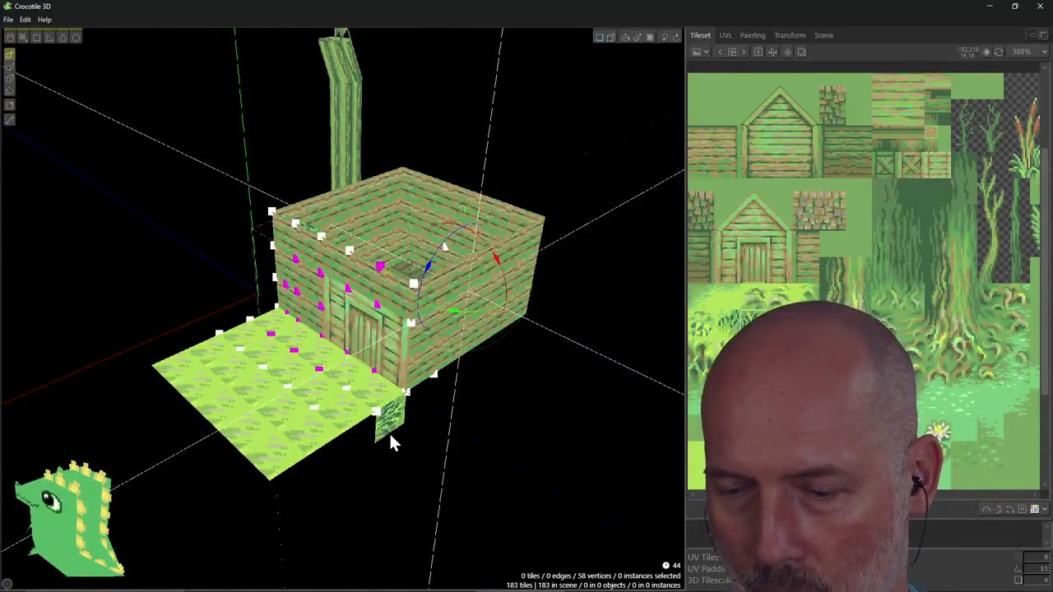
key("alt+Tab")
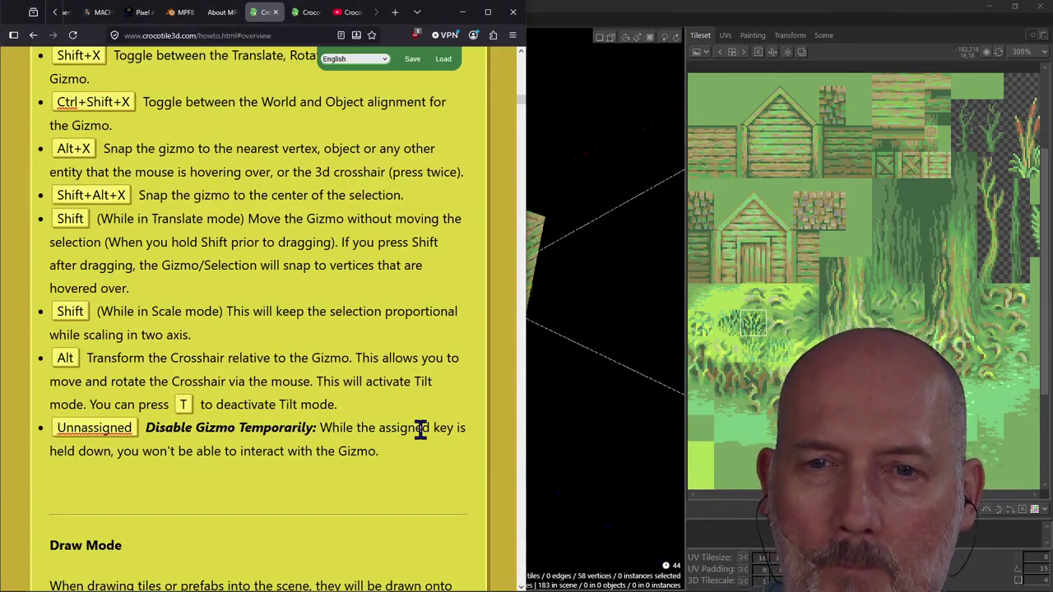
Scroll the documentation down to the Draw Mode section, then return to Crocotile 3D.
scroll(423, 431, "down", 5)
scroll(421, 429, "down", 1)
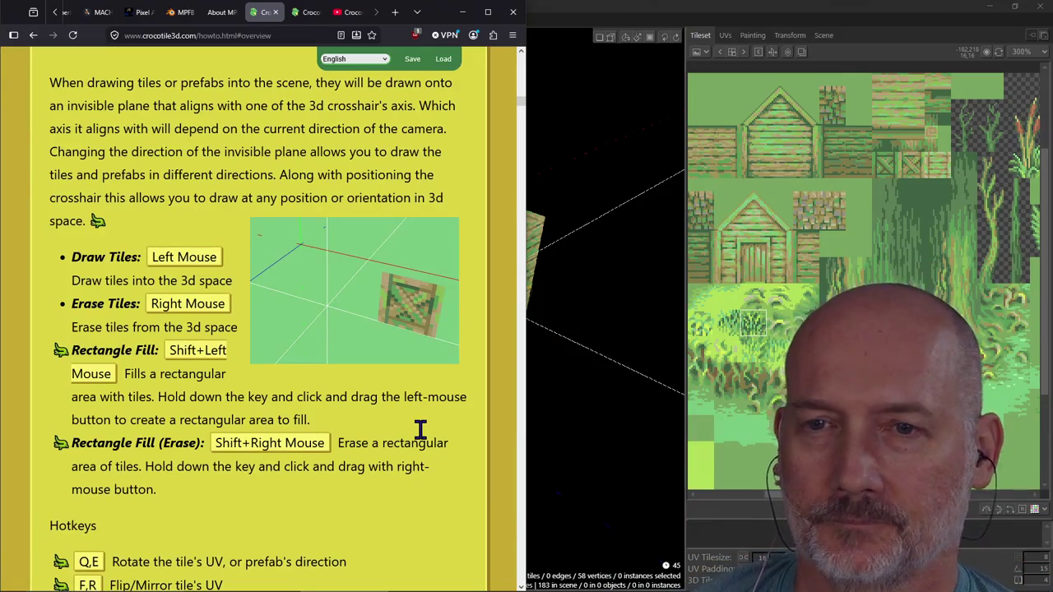
left_click(560, 310)
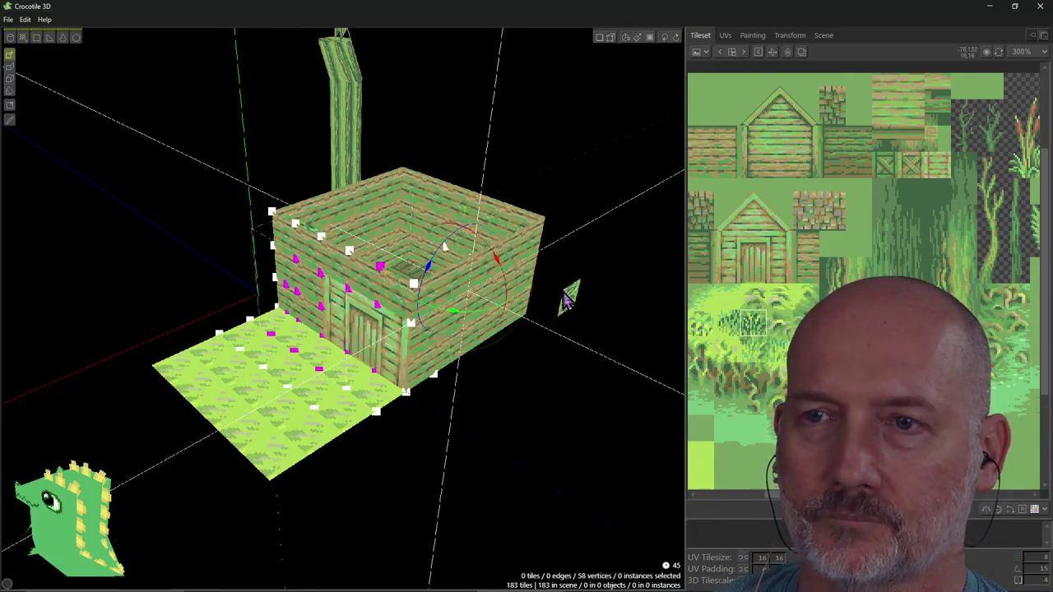
Rectangle-fill a long strip of tall-grass tiles on the ground beside the house.
middle_click_drag(541, 282, 493, 278)
mouse_move(526, 309)
middle_mouse_down()
mouse_move(543, 326)
mouse_move(534, 346)
middle_mouse_up()
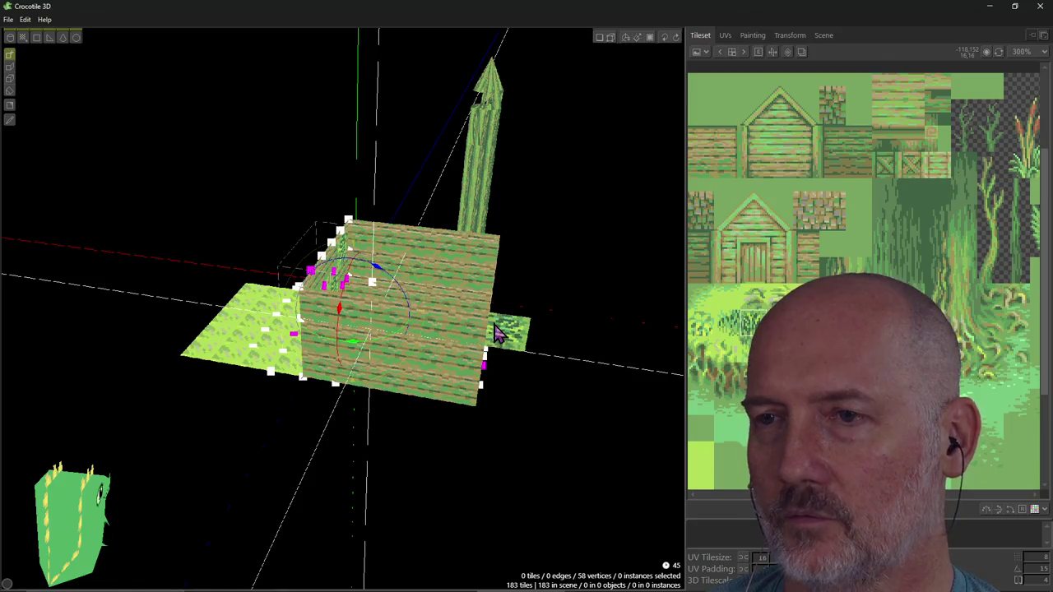
left_click(668, 435)
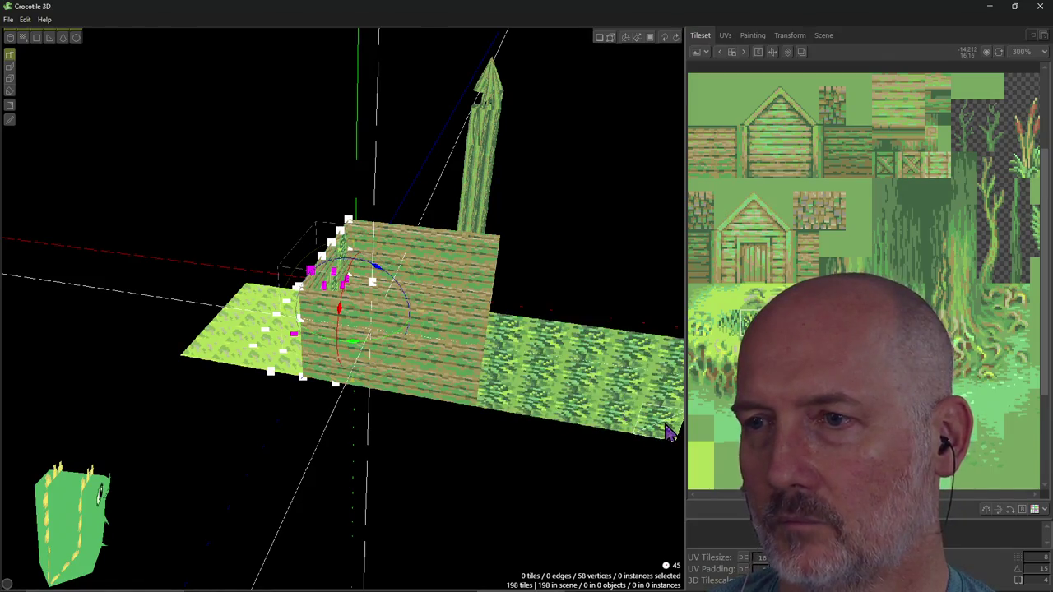
middle_click_drag(607, 305, 461, 306)
middle_click_drag(609, 309, 608, 310)
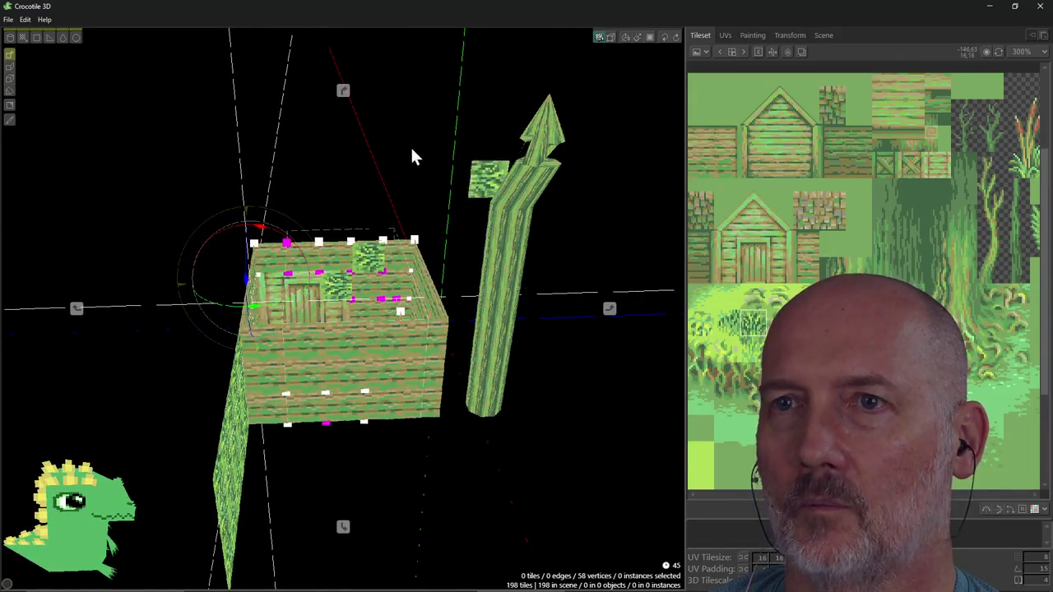
Inspect the new grass strip from above and below, clearing the vertex selection and staying in draw mode.
left_click(344, 93)
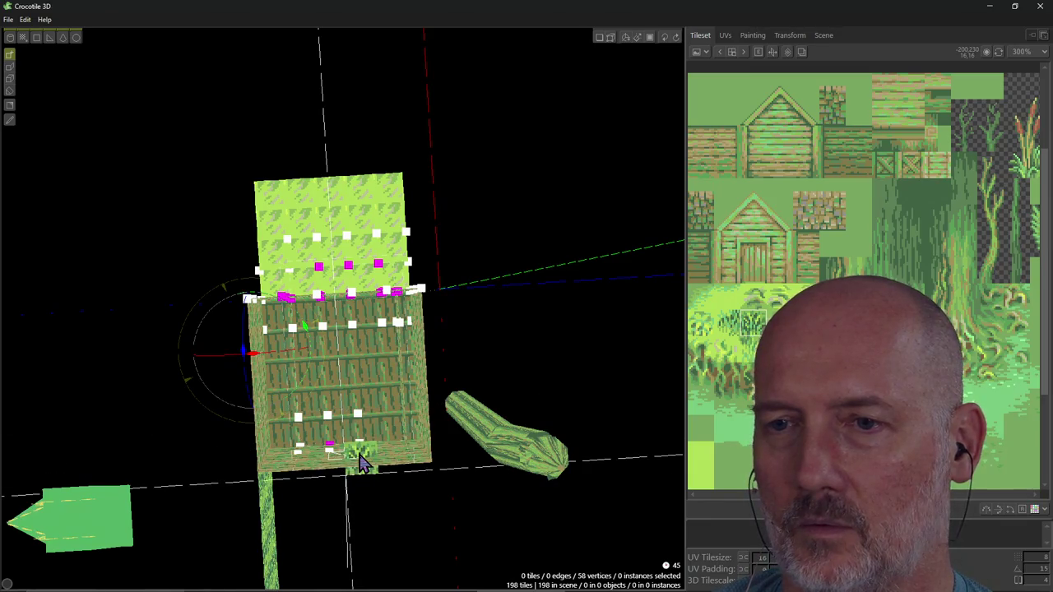
left_click(362, 463)
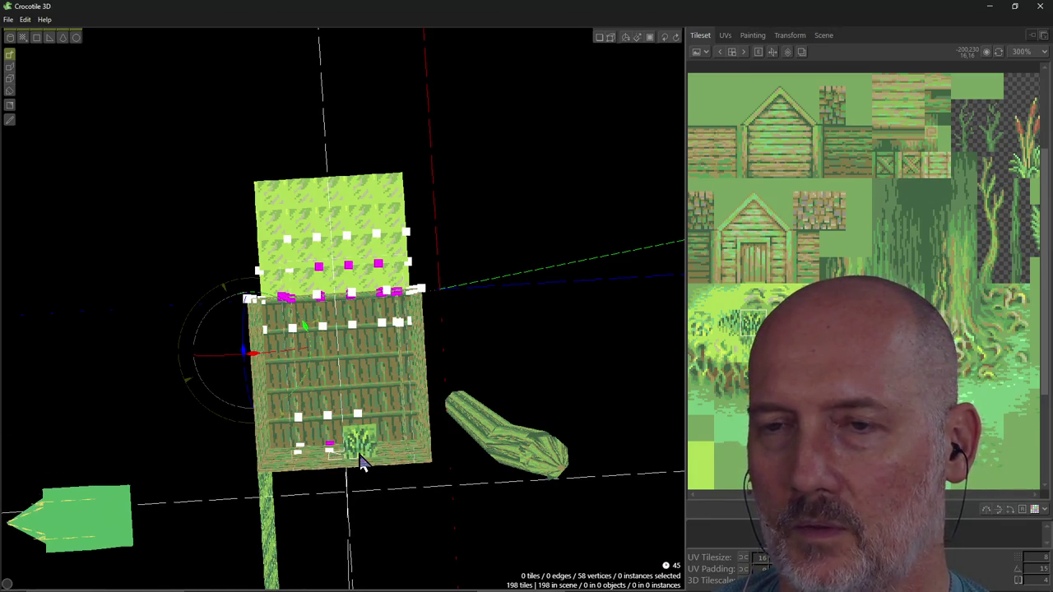
right_click_drag(362, 464, 362, 464)
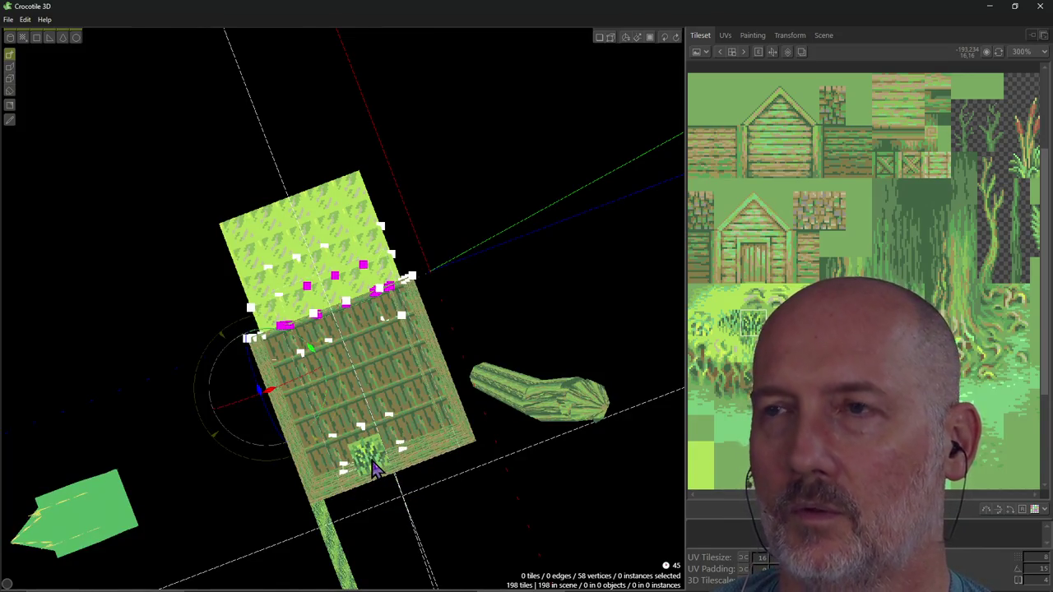
key("Tab")
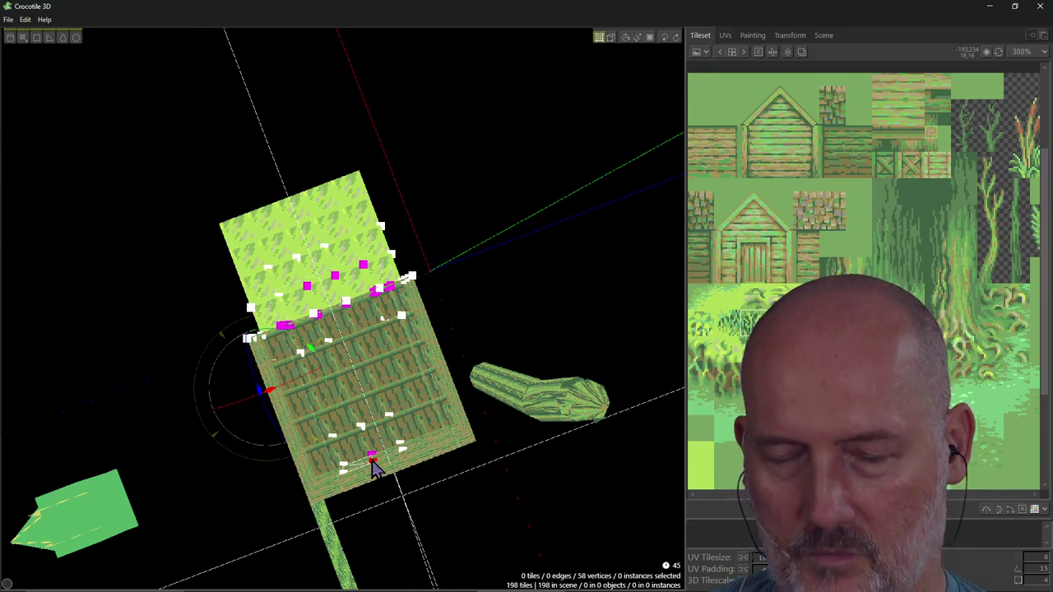
key("Tab")
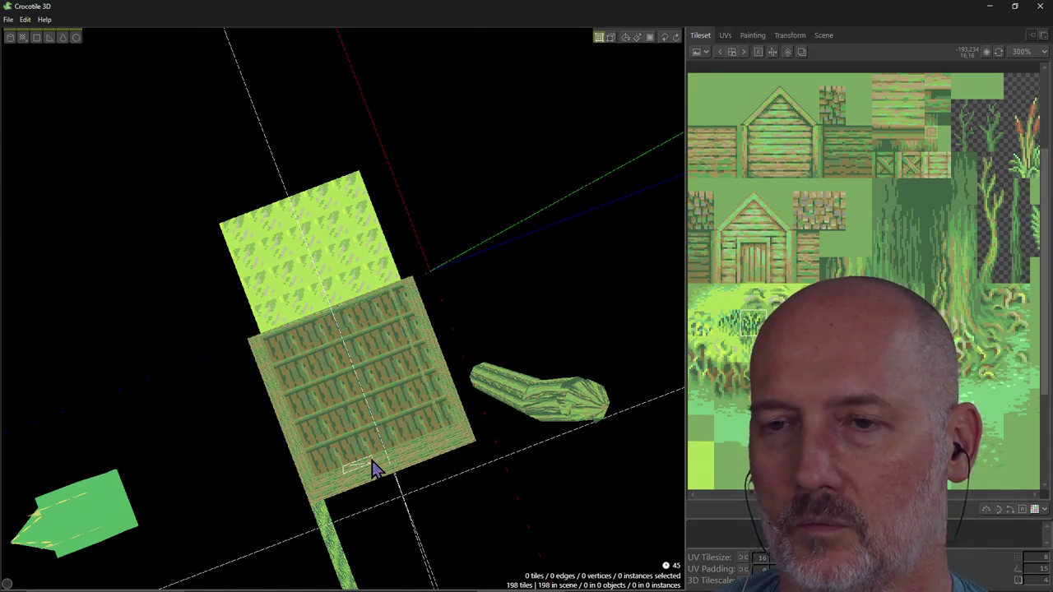
key("Tab")
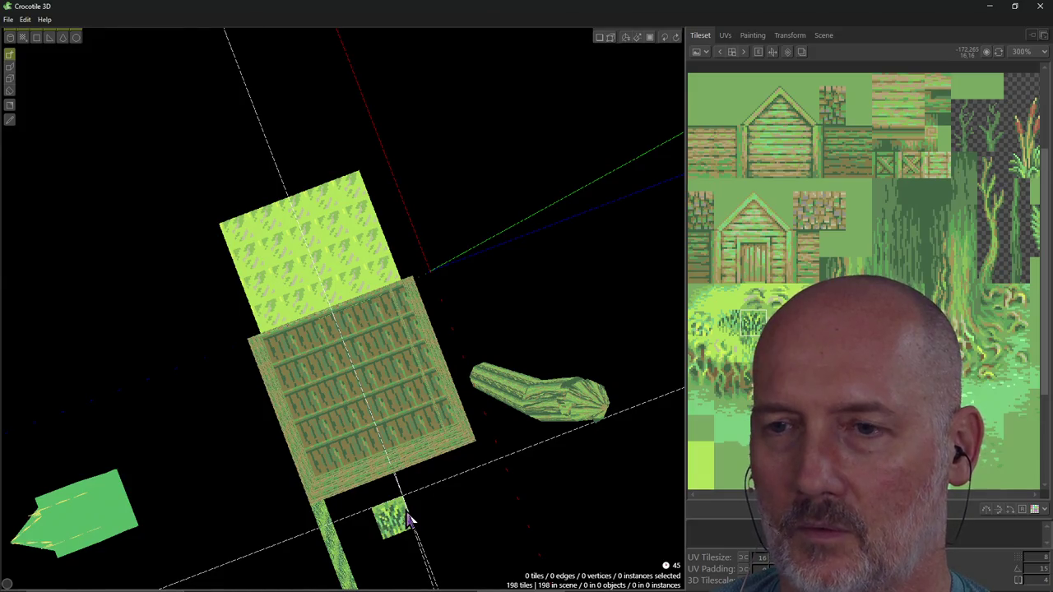
right_click_drag(409, 518, 404, 522)
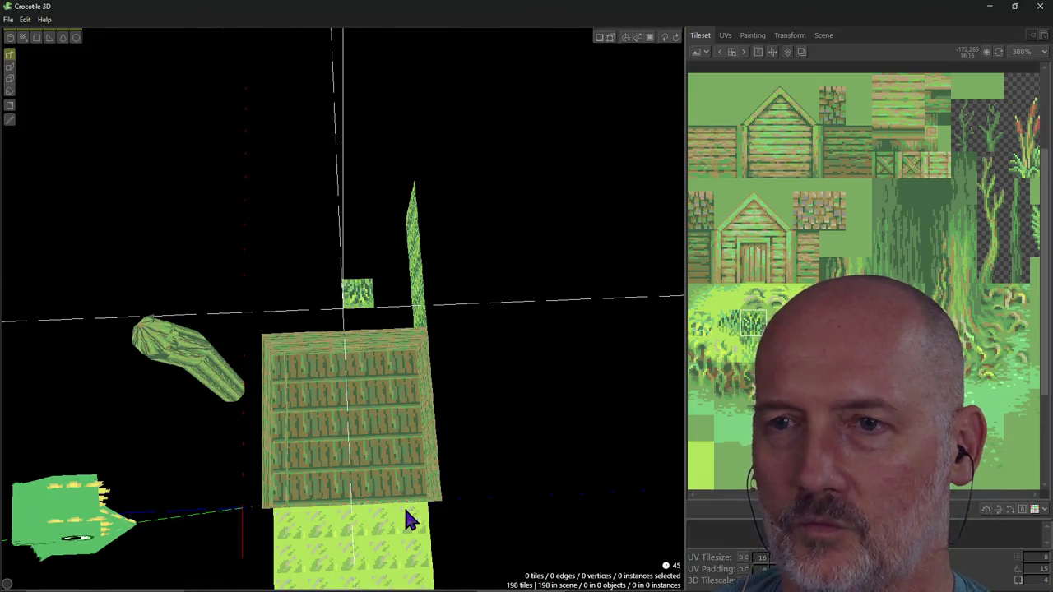
mouse_move(346, 416)
right_mouse_down()
mouse_move(343, 527)
mouse_move(345, 423)
right_mouse_up()
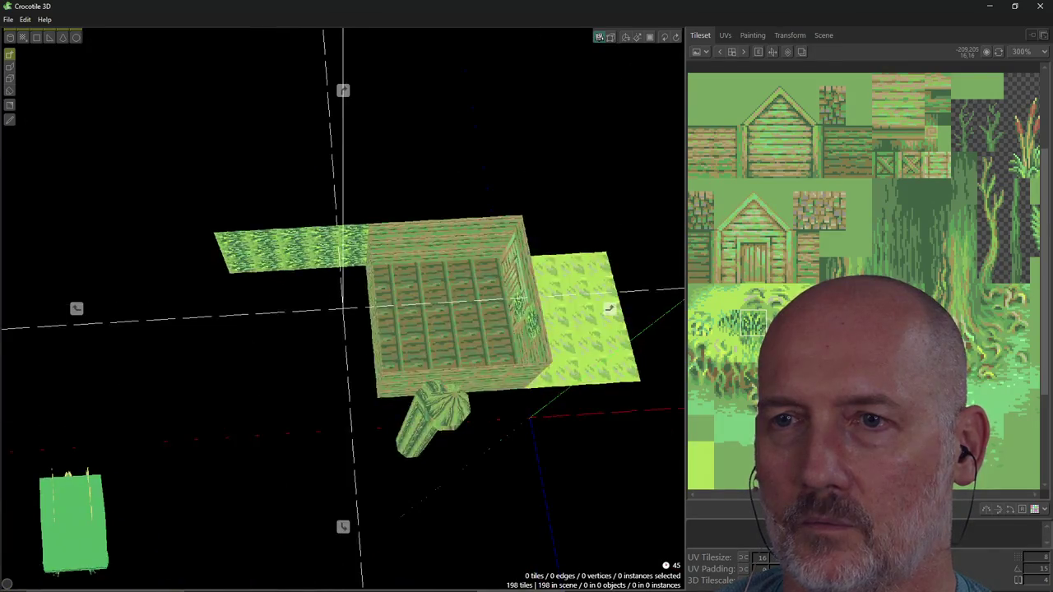